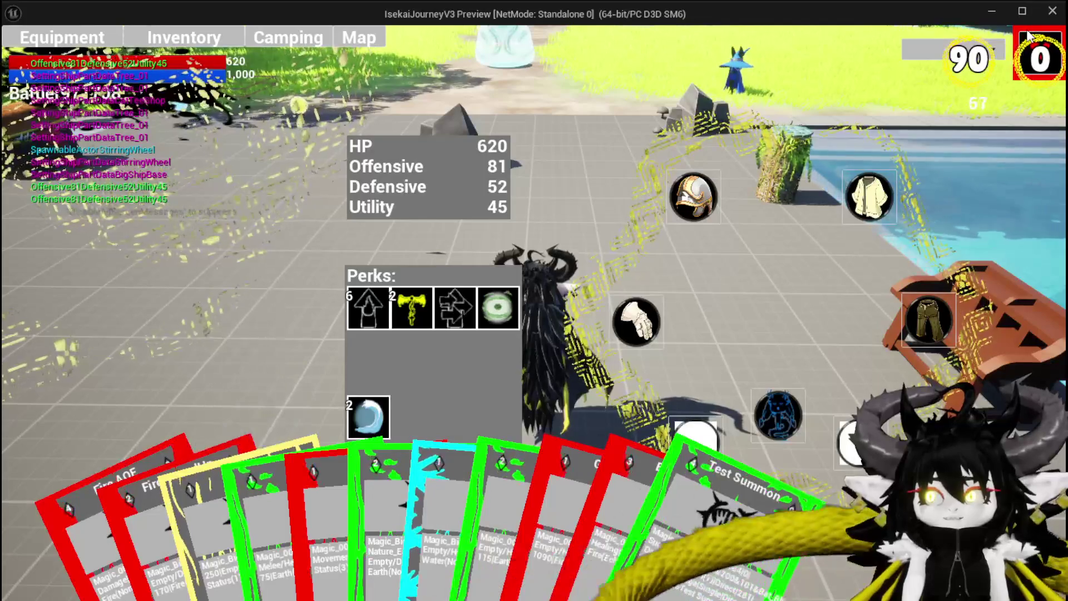
Step: Walk to the ability workbench, pick the MagicCha category and open the yellow Ability003 card
{"action": "key", "text": "Tab"}
{"action": "key", "text": "w"}
{"action": "key", "text": "Tab"}
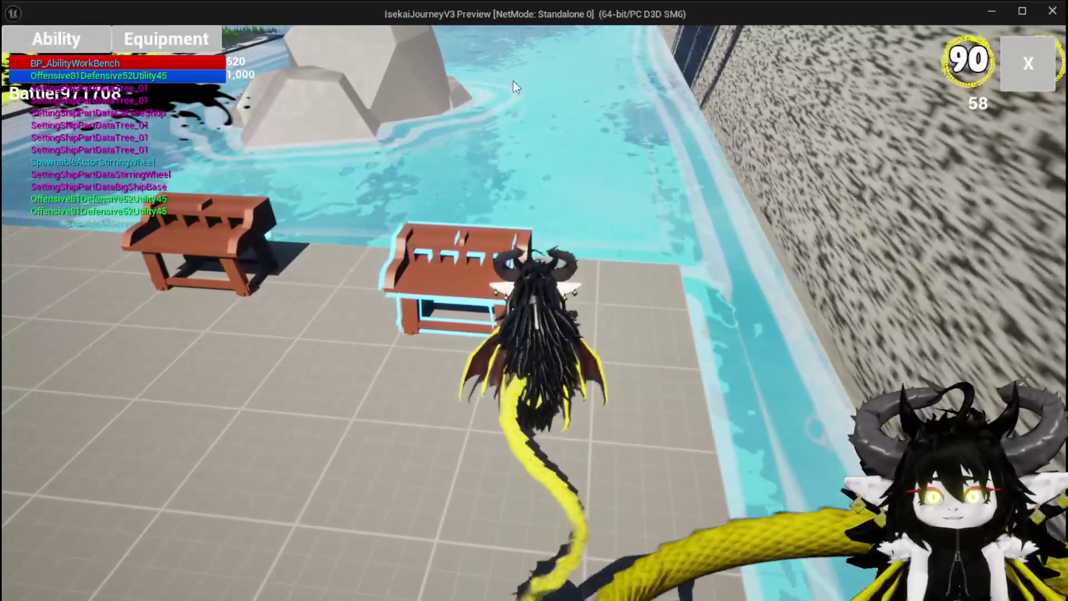
{"action": "left_click", "coordinate": [206, 134]}
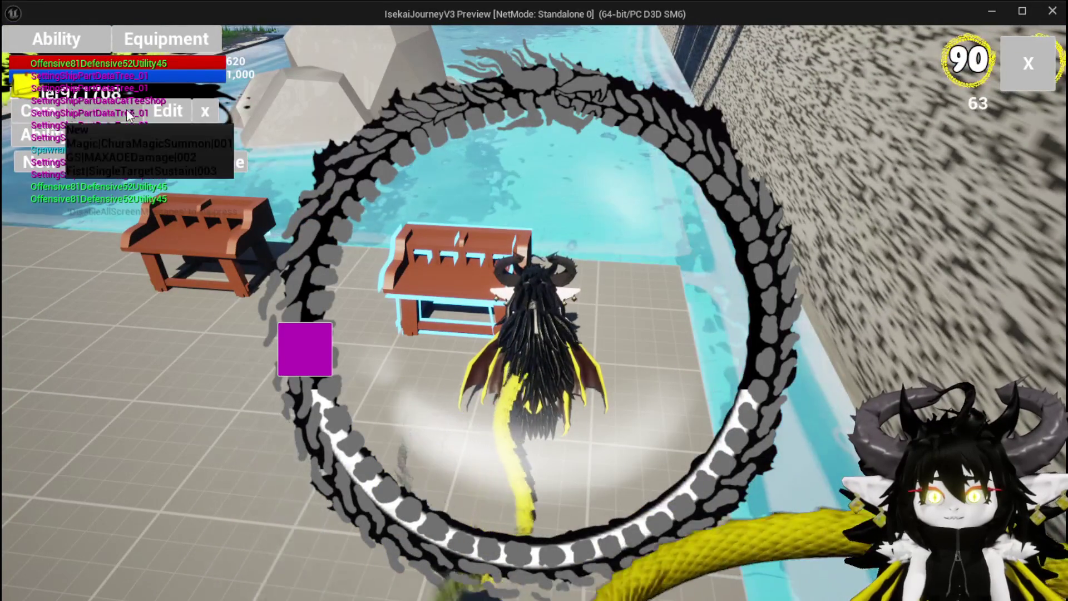
{"action": "left_click", "coordinate": [135, 139]}
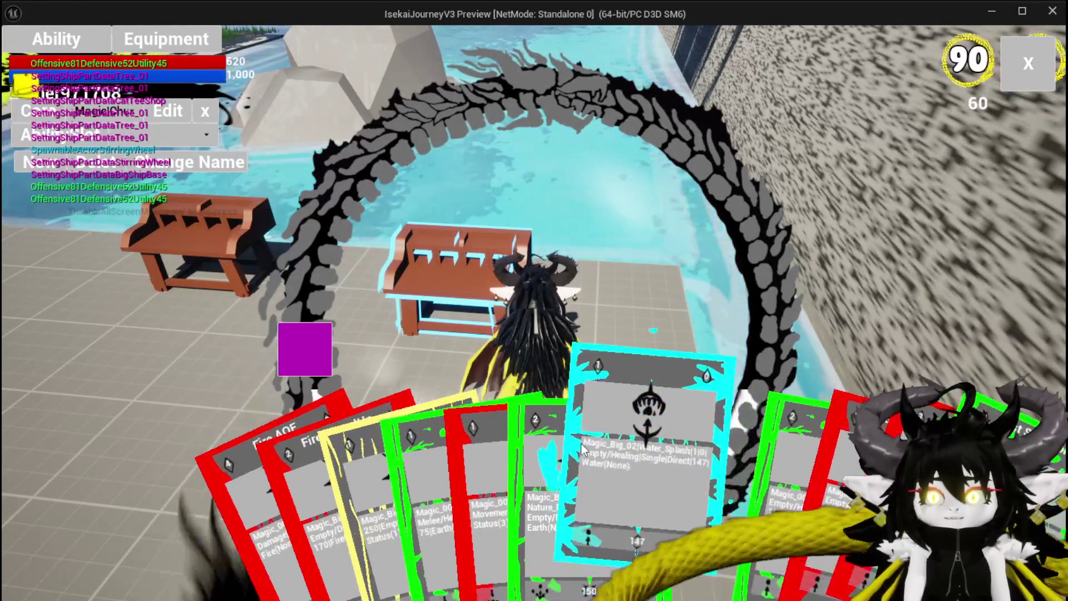
{"action": "left_click", "coordinate": [364, 471]}
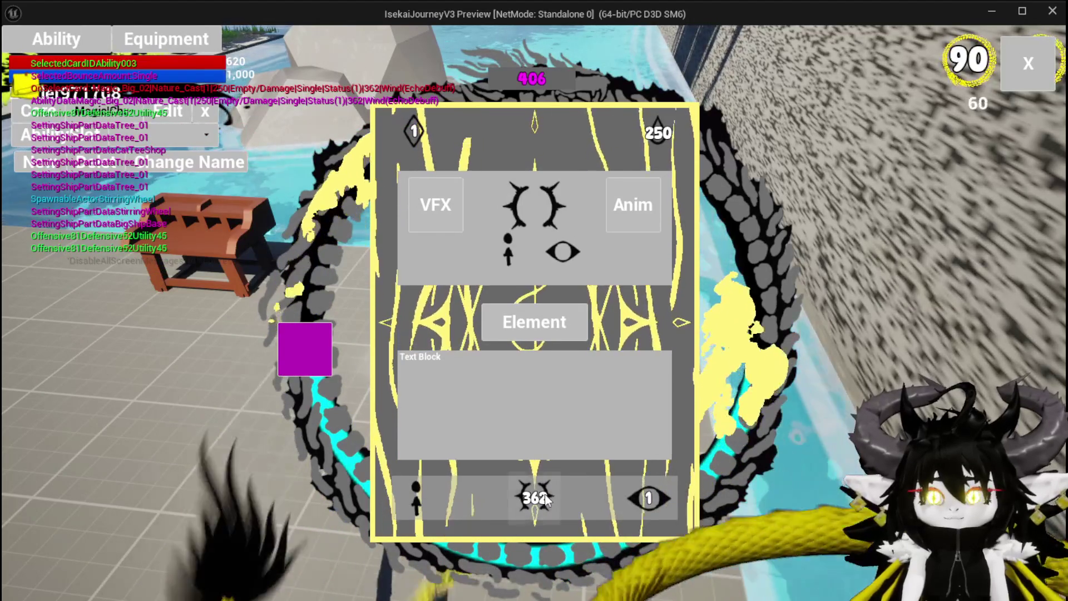
Step: Change the card's centre value from 362 to 500
{"action": "left_click", "coordinate": [586, 329]}
{"action": "type", "text": "500"}
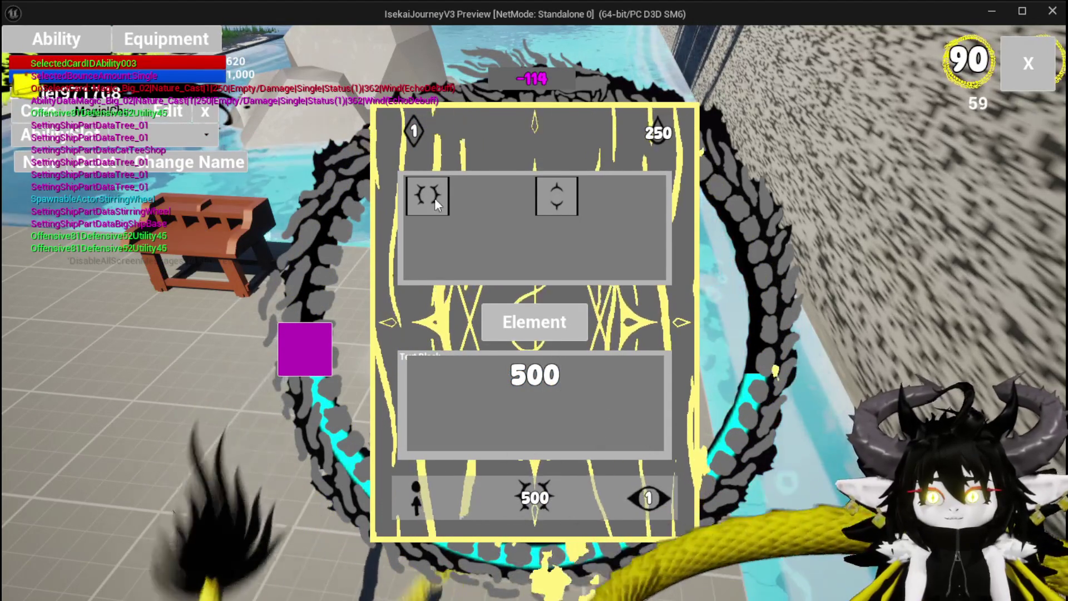
{"action": "left_click", "coordinate": [561, 197]}
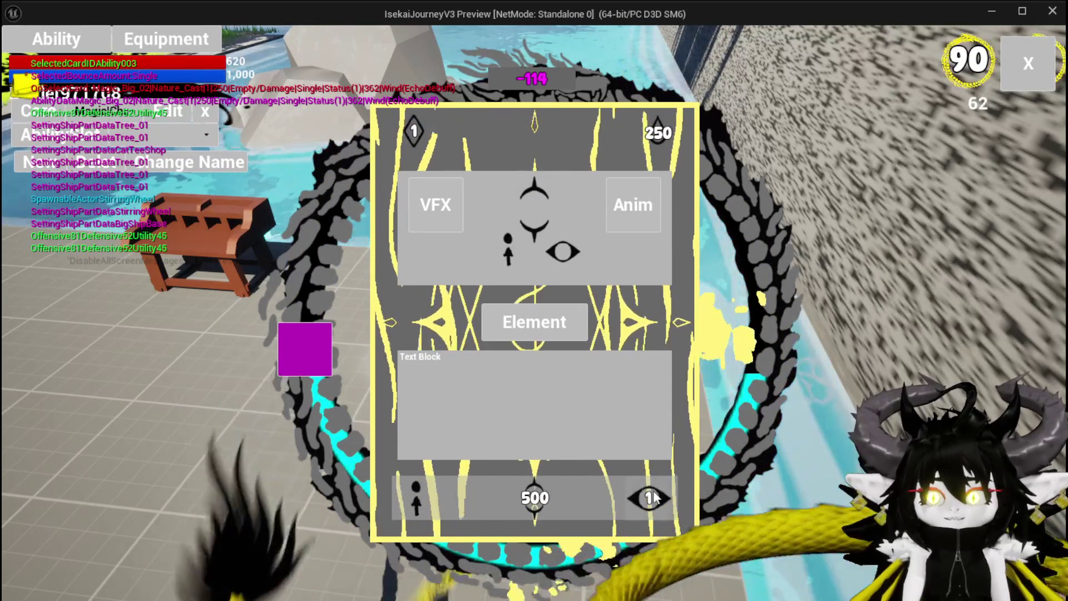
Step: Replace the eye effect with the crossed-circle effect and set its amount to 5
{"action": "left_click", "coordinate": [649, 498]}
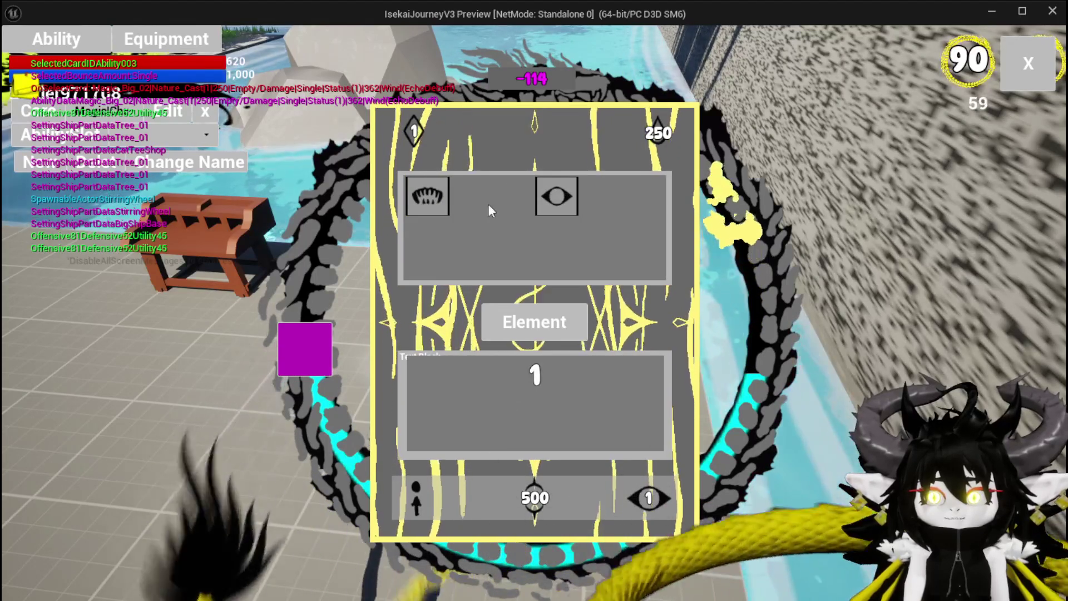
{"action": "left_click", "coordinate": [557, 196]}
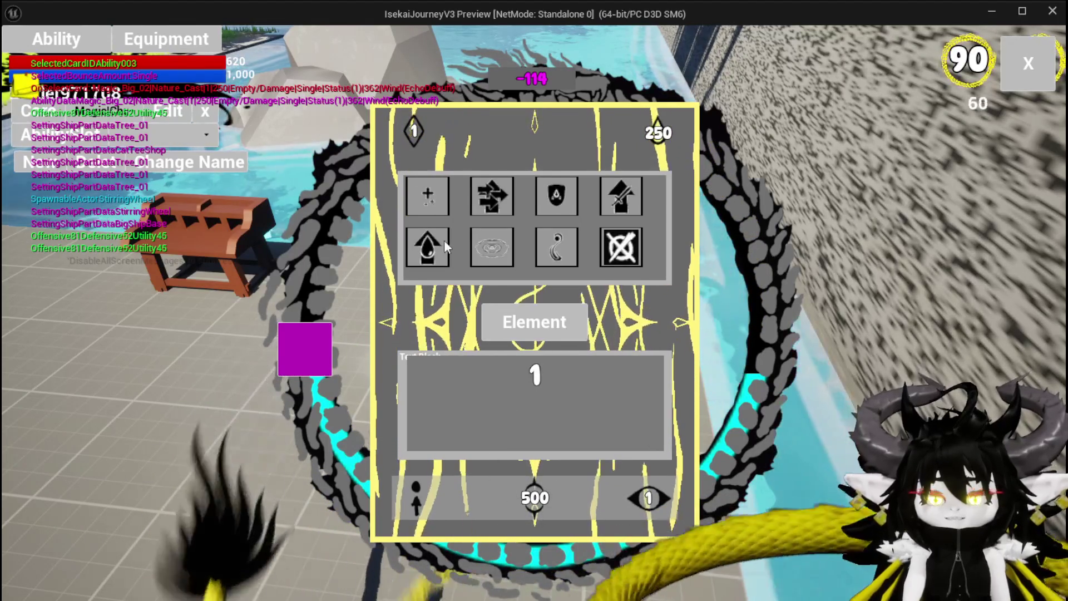
{"action": "left_click", "coordinate": [627, 247]}
{"action": "double_click", "coordinate": [534, 375]}
{"action": "type", "text": "5"}
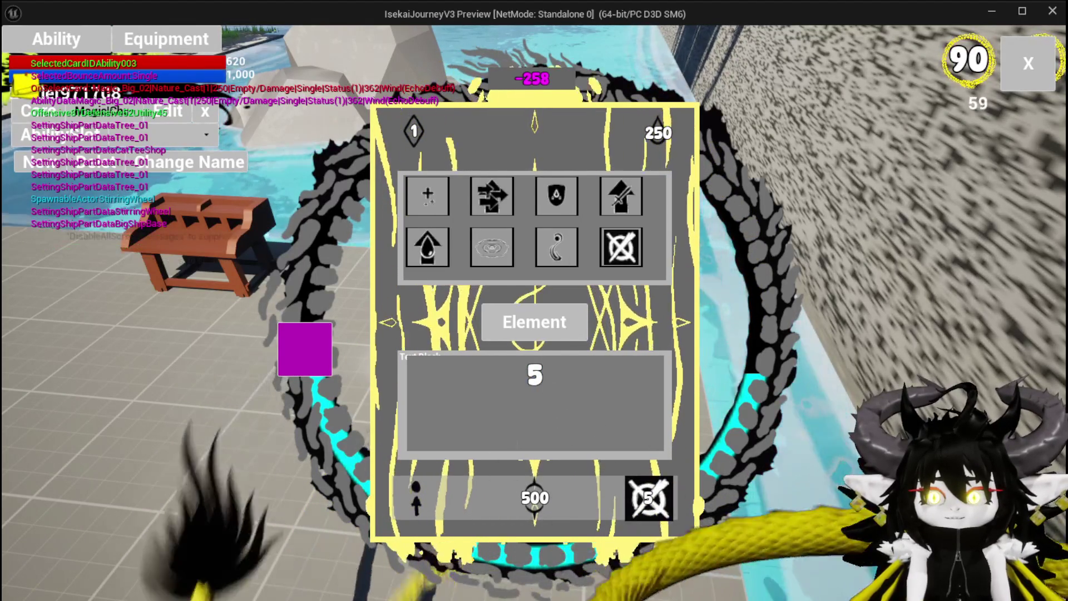
Step: Set the card's targeting to the multi-figure type
{"action": "left_click", "coordinate": [418, 493]}
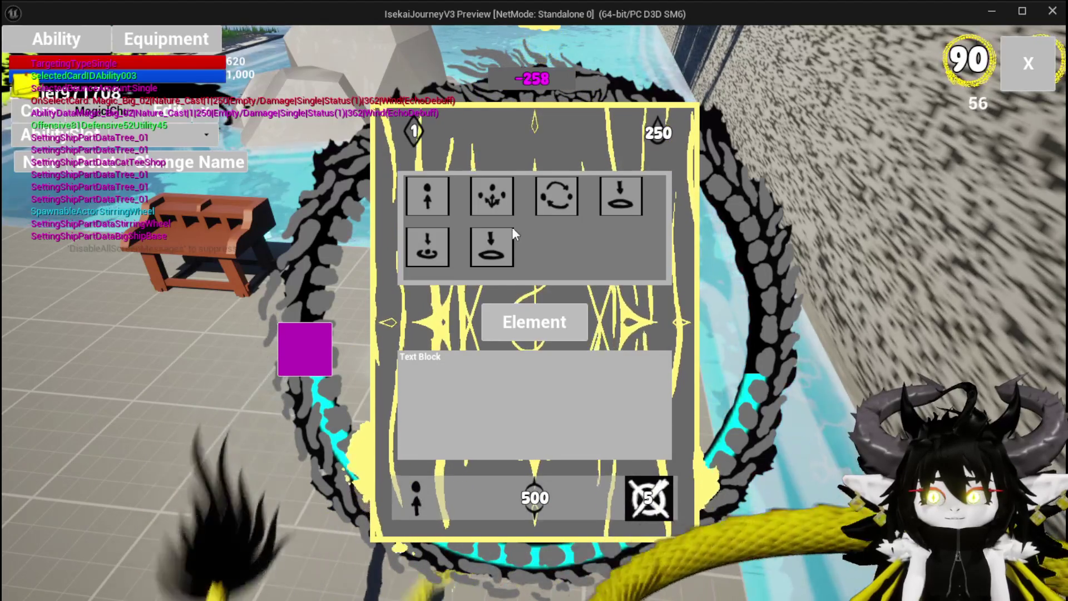
{"action": "left_click", "coordinate": [485, 193]}
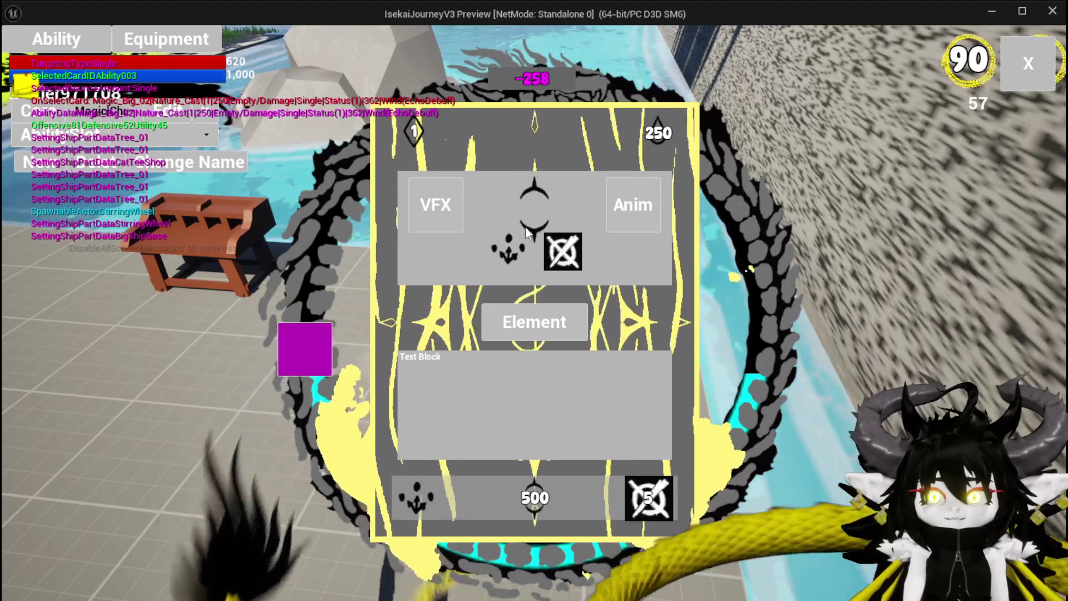
{"action": "left_click", "coordinate": [620, 206]}
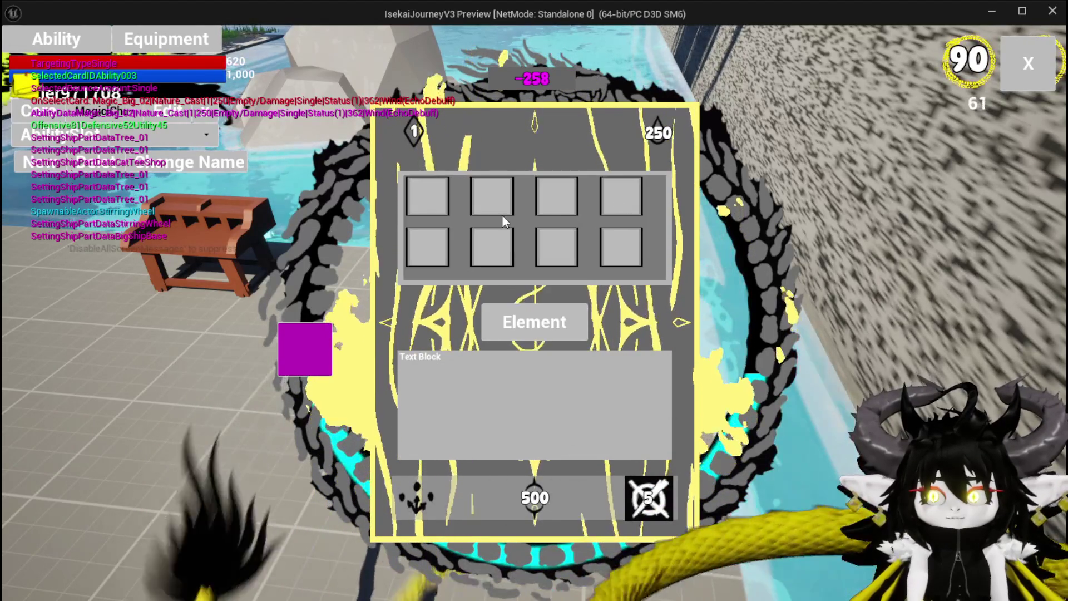
{"action": "left_click", "coordinate": [439, 214]}
{"action": "left_click", "coordinate": [439, 215]}
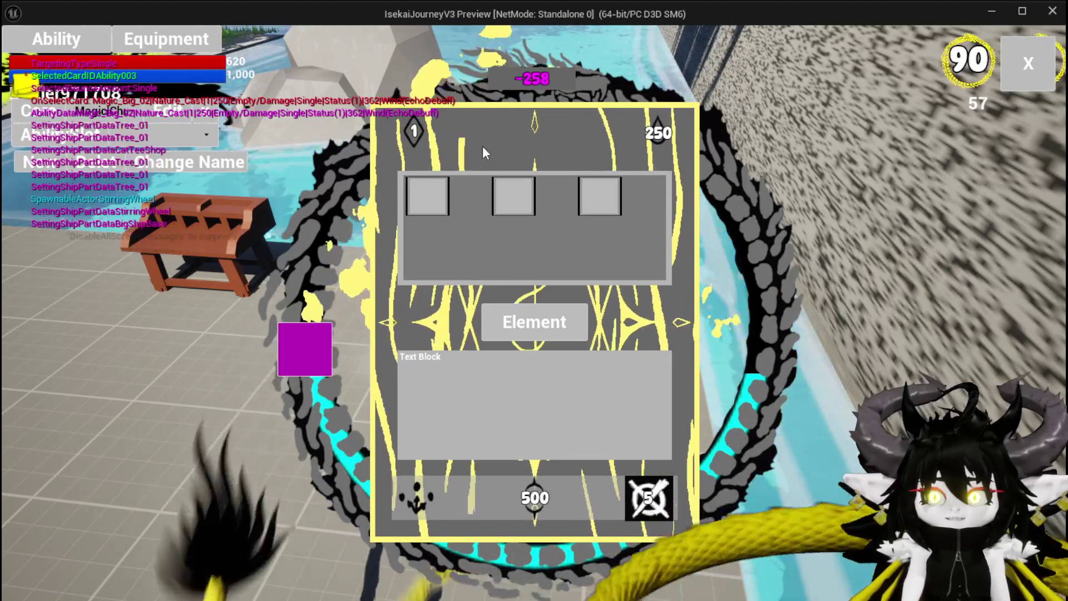
Step: Set the card's corner values to 4 and 1
{"action": "left_click", "coordinate": [483, 146]}
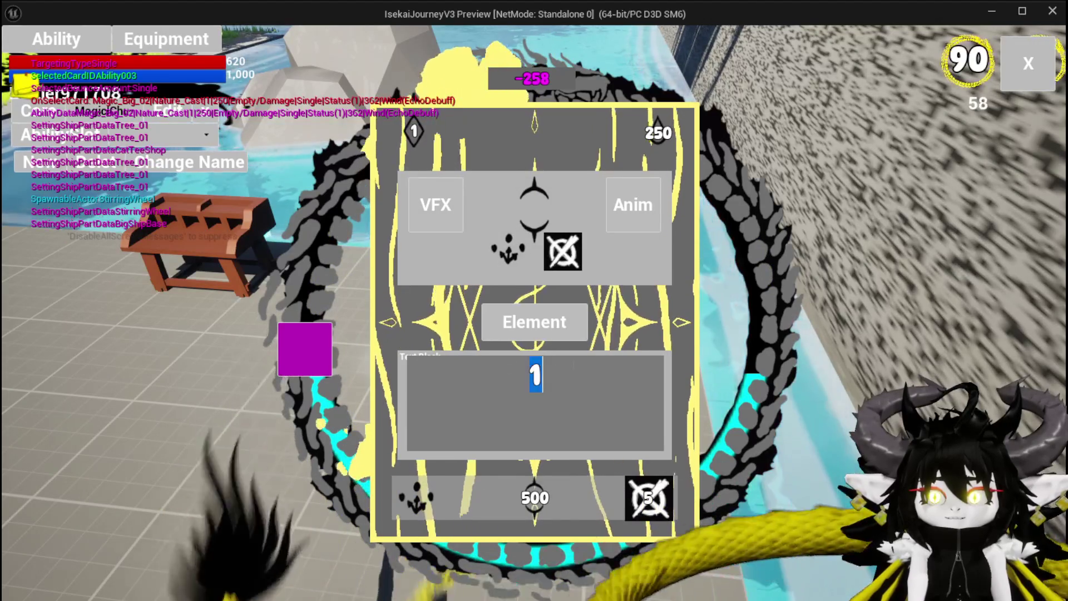
{"action": "left_click", "coordinate": [657, 133]}
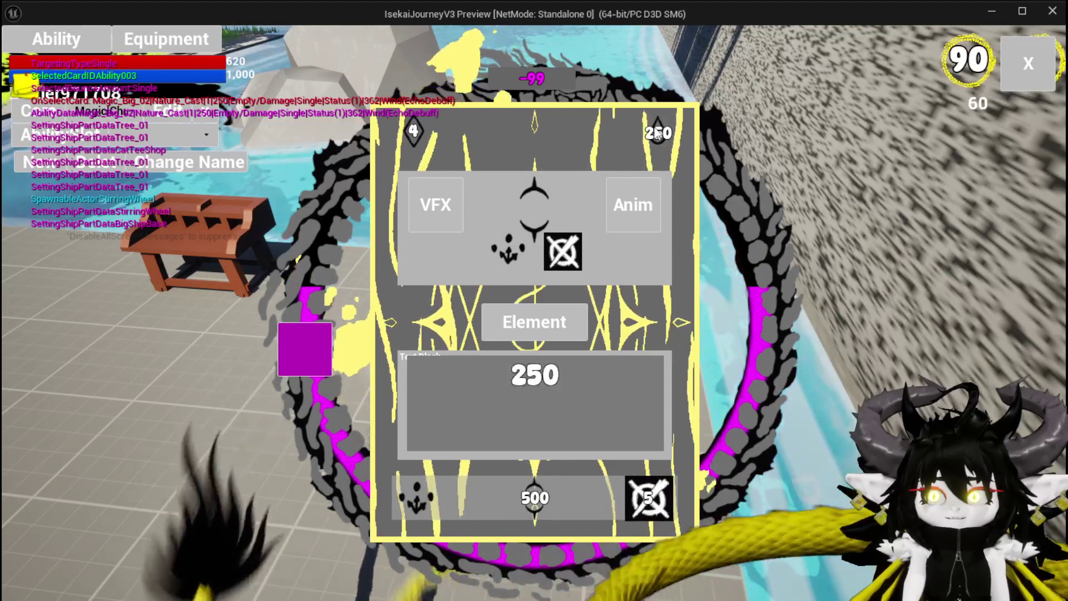
{"action": "left_click", "coordinate": [657, 137]}
{"action": "type", "text": "1"}
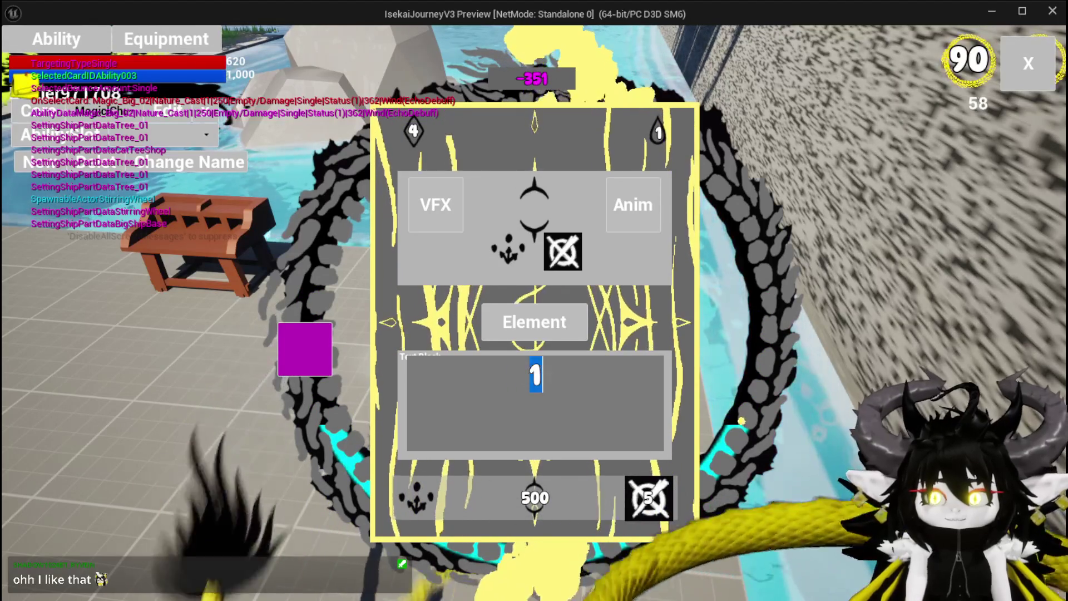
{"action": "left_click", "coordinate": [526, 141]}
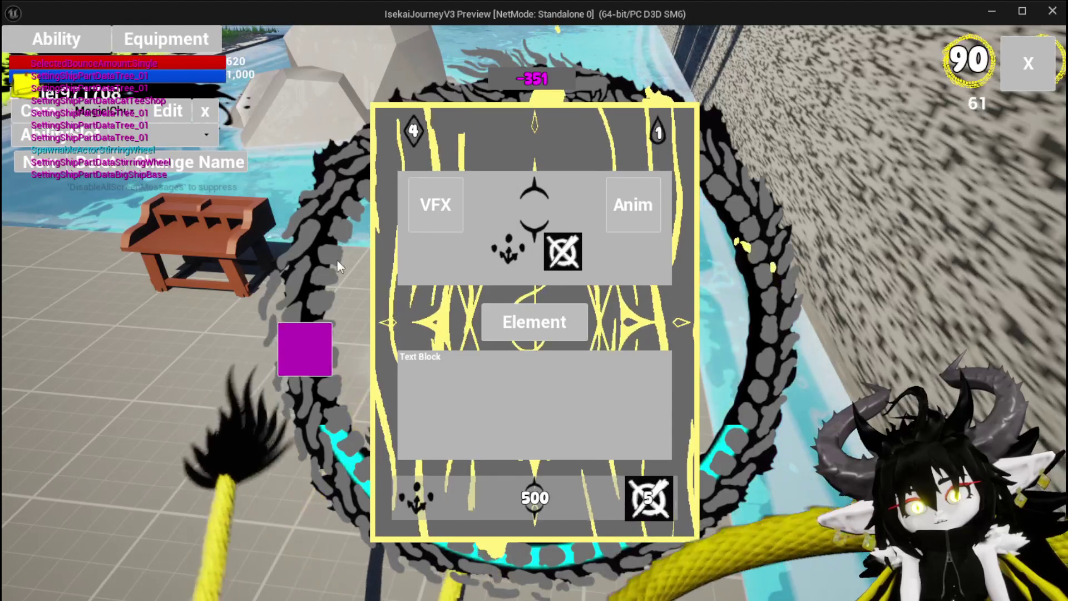
{"action": "left_click", "coordinate": [1021, 61]}
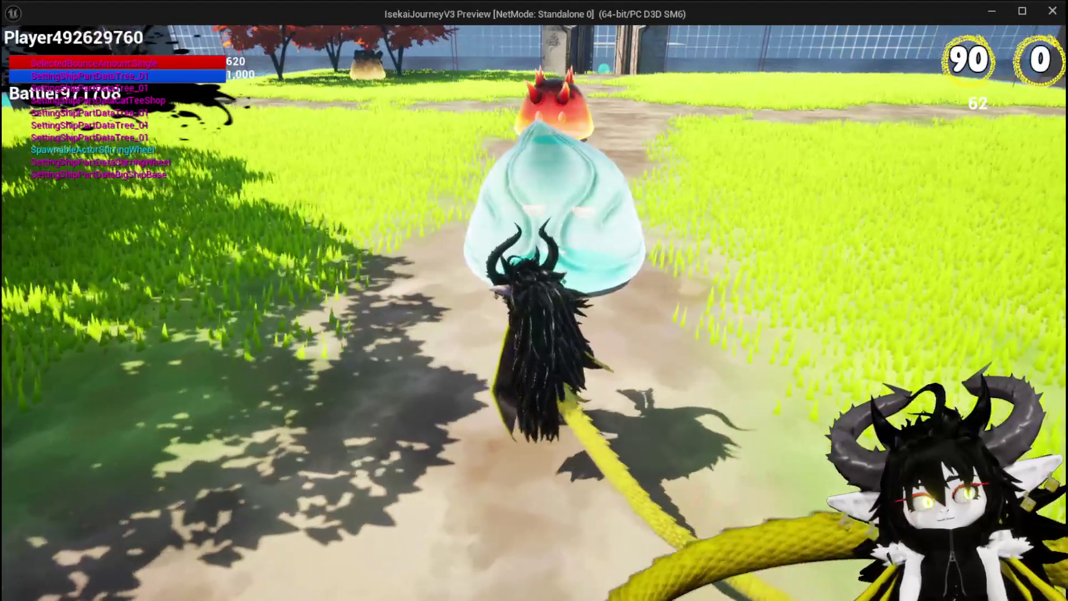
Step: Attack the water slime to start combat and play Giga Buff on the character
{"action": "key", "text": "e"}
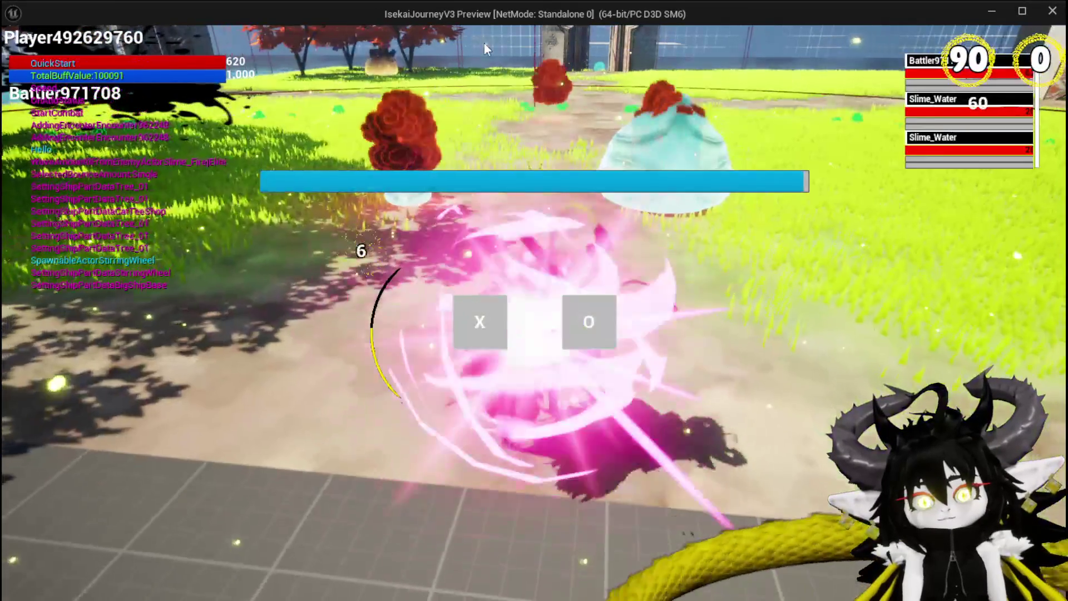
{"action": "left_click", "coordinate": [496, 307]}
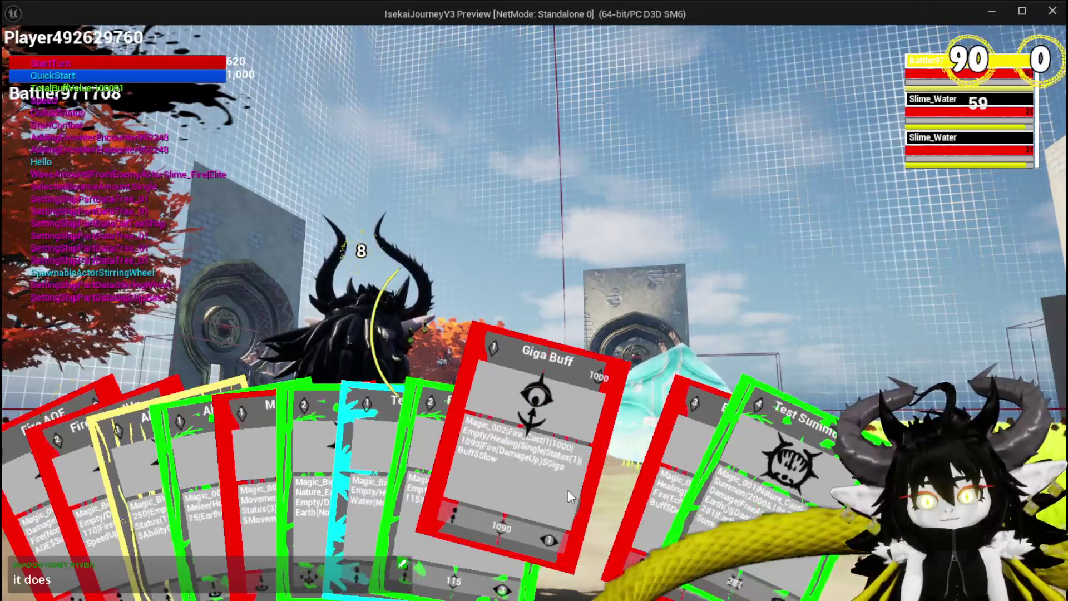
{"action": "left_click", "coordinate": [555, 487]}
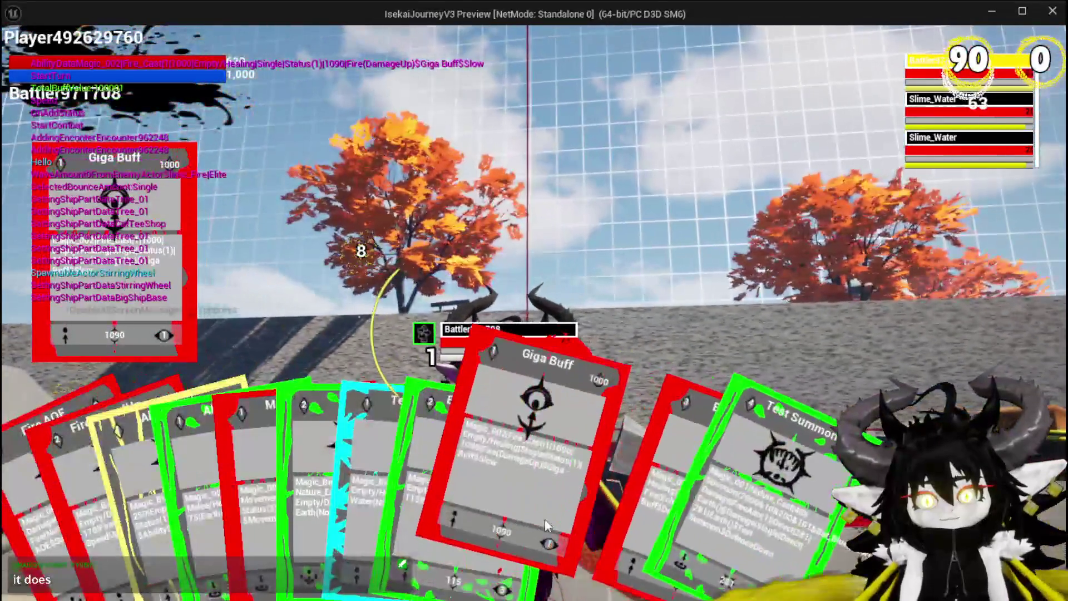
{"action": "left_click", "coordinate": [545, 526]}
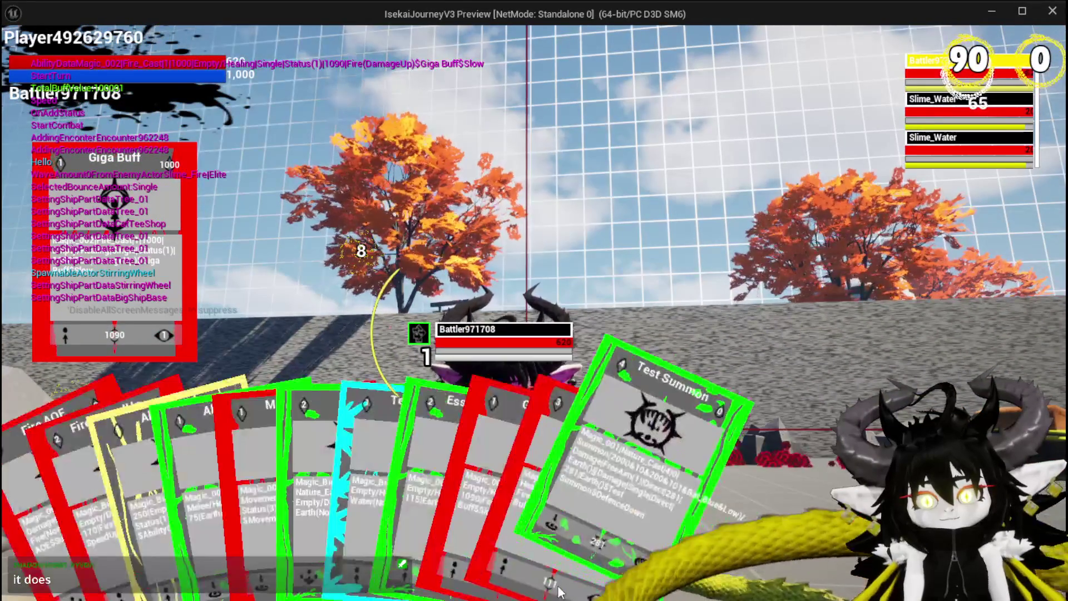
Step: Play TestAbility, Ability004, Ability003 and Fire AOE, then target the other Slime_Water
{"action": "left_click", "coordinate": [385, 511]}
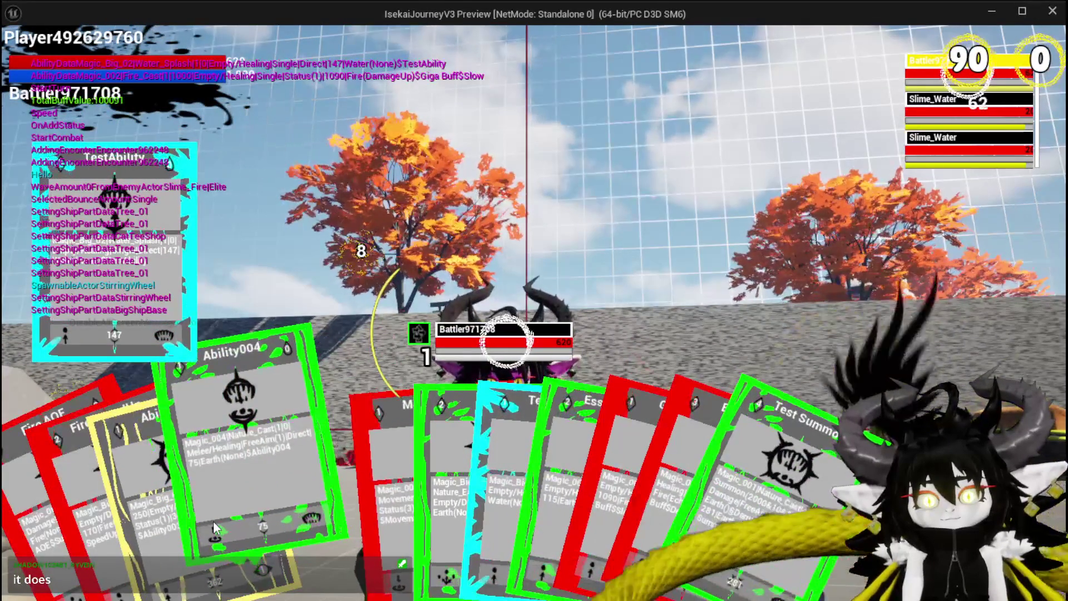
{"action": "left_click", "coordinate": [213, 521]}
{"action": "left_click", "coordinate": [167, 589]}
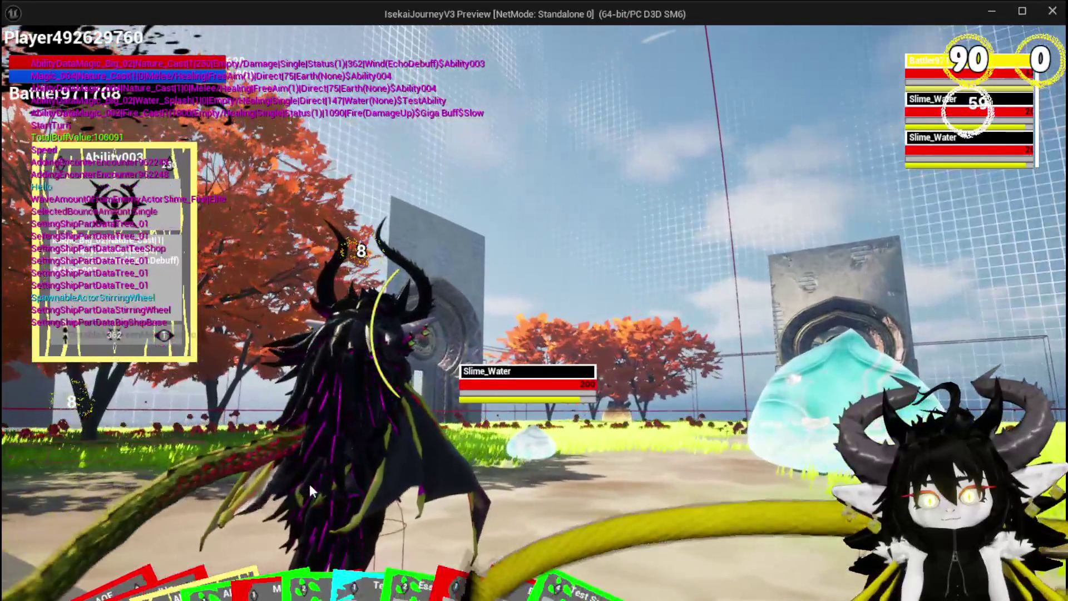
{"action": "mouse_move", "coordinate": [294, 558]}
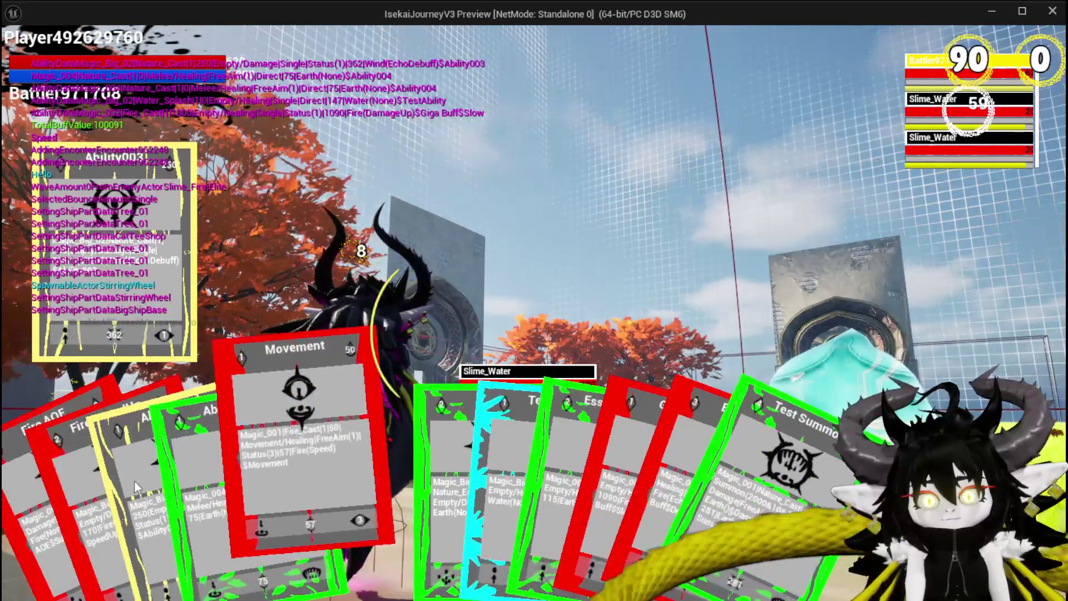
{"action": "left_click", "coordinate": [50, 517]}
{"action": "key", "text": "e"}
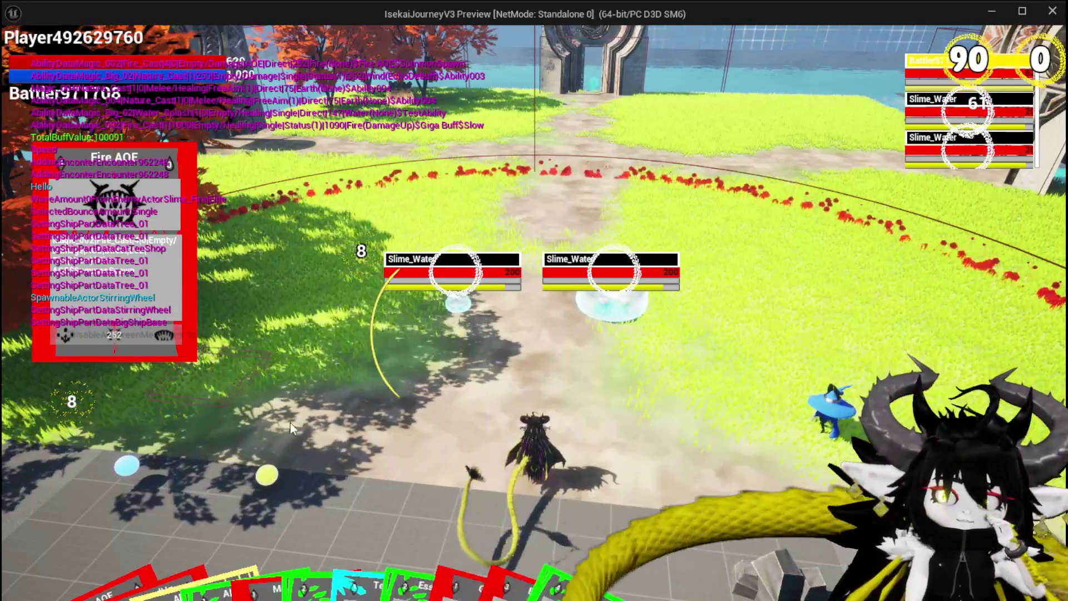
Step: End the Play-in-Editor session with Escape and save with Ctrl+S
{"action": "mouse_move", "coordinate": [109, 591]}
{"action": "mouse_move", "coordinate": [139, 561]}
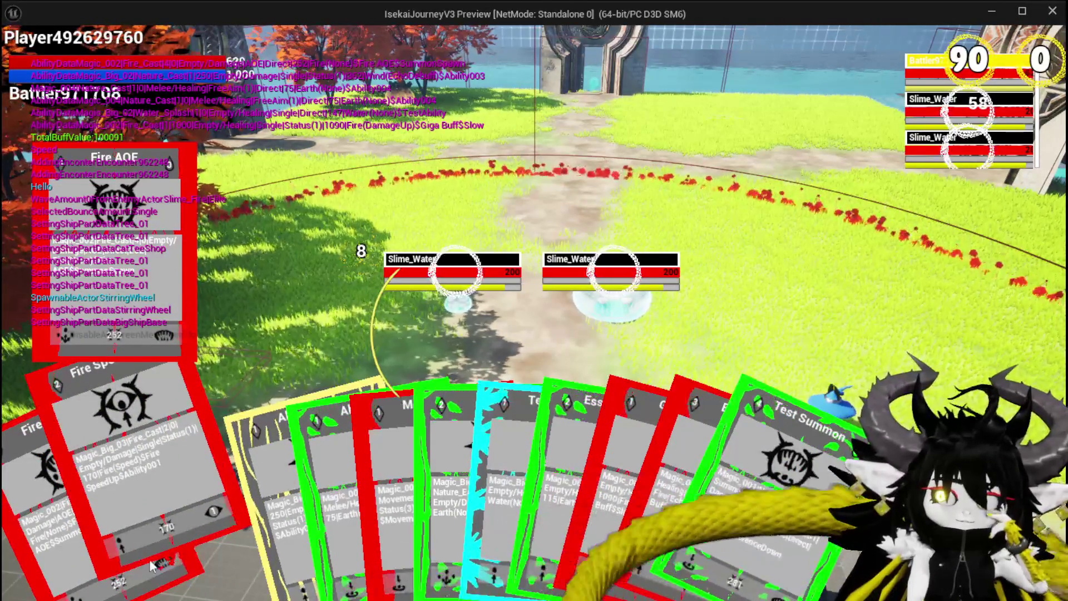
{"action": "mouse_move", "coordinate": [340, 536]}
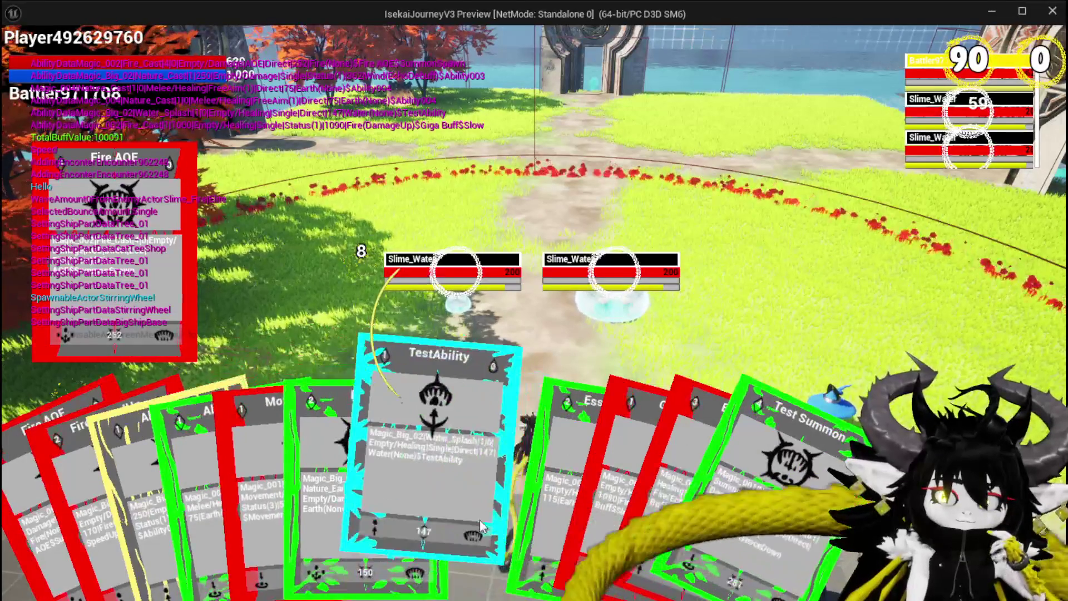
{"action": "mouse_move", "coordinate": [536, 525]}
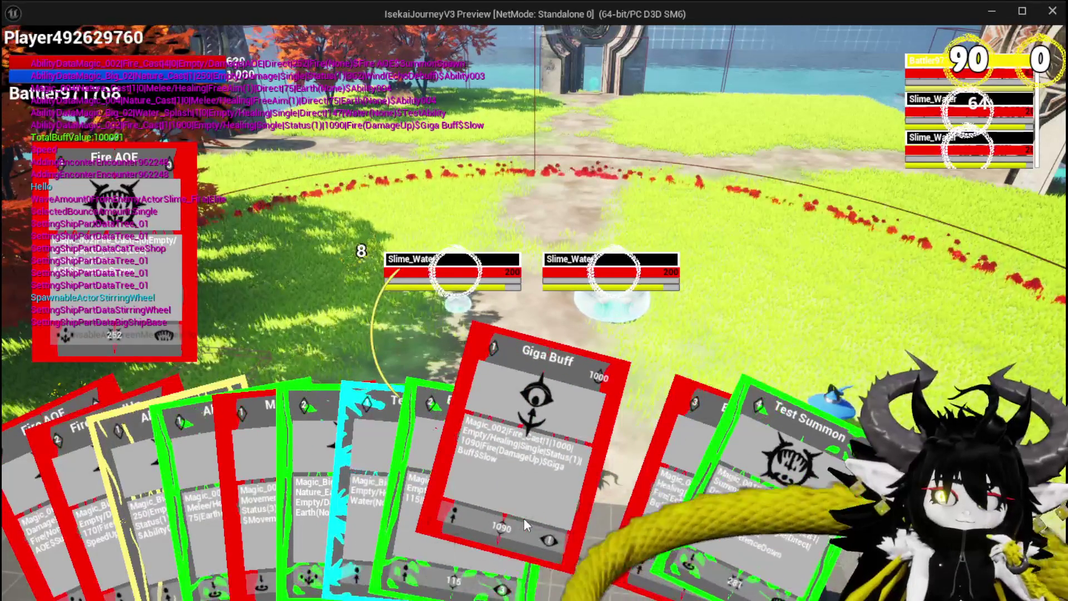
{"action": "mouse_move", "coordinate": [341, 513]}
{"action": "mouse_move", "coordinate": [231, 506]}
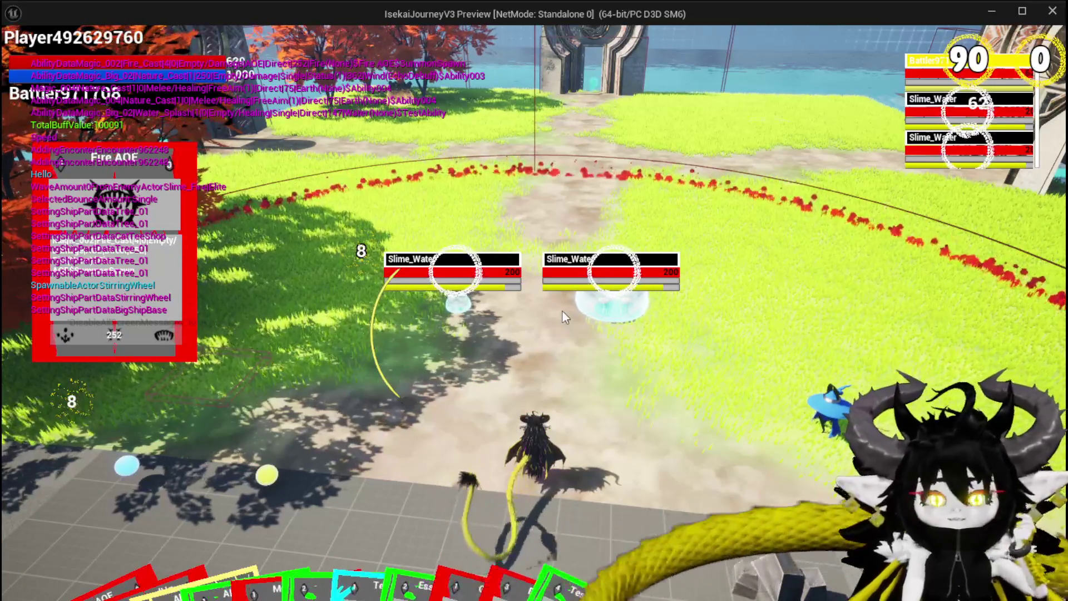
{"action": "key", "text": "alt+Tab"}
{"action": "key", "text": "Escape"}
{"action": "key", "text": "ctrl+s"}
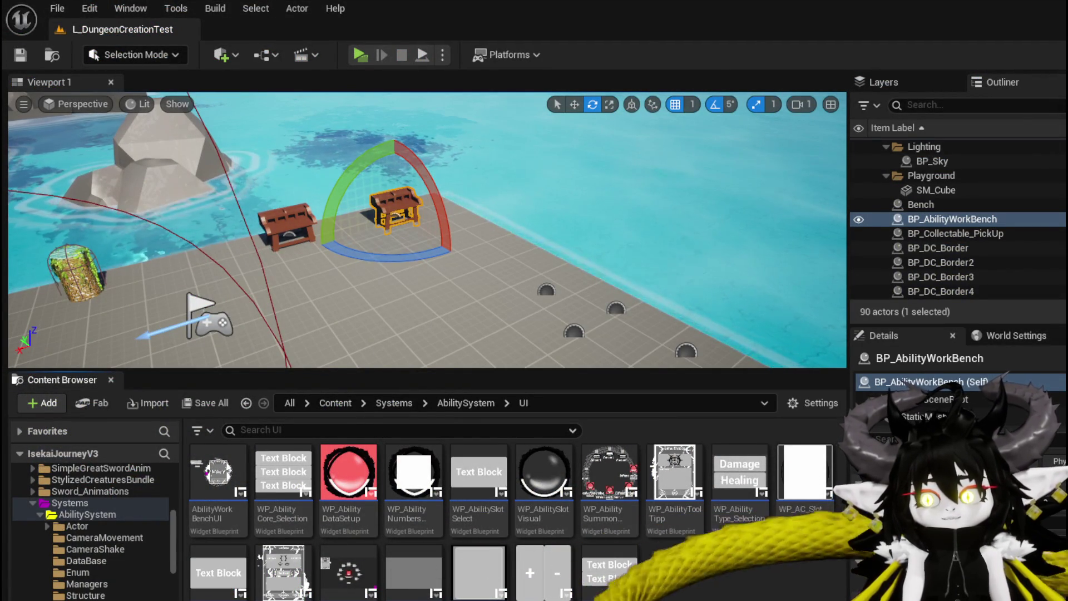
Step: In AbilityWorkBenchUI, review the SelectCard(NEW) and FilterForAnim functions, then show the EventGraph
{"action": "key", "text": "alt+Tab"}
{"action": "mouse_move", "coordinate": [562, 346]}
{"action": "left_mouse_down"}
{"action": "mouse_move", "coordinate": [646, 322]}
{"action": "mouse_move", "coordinate": [791, 331]}
{"action": "left_mouse_up"}
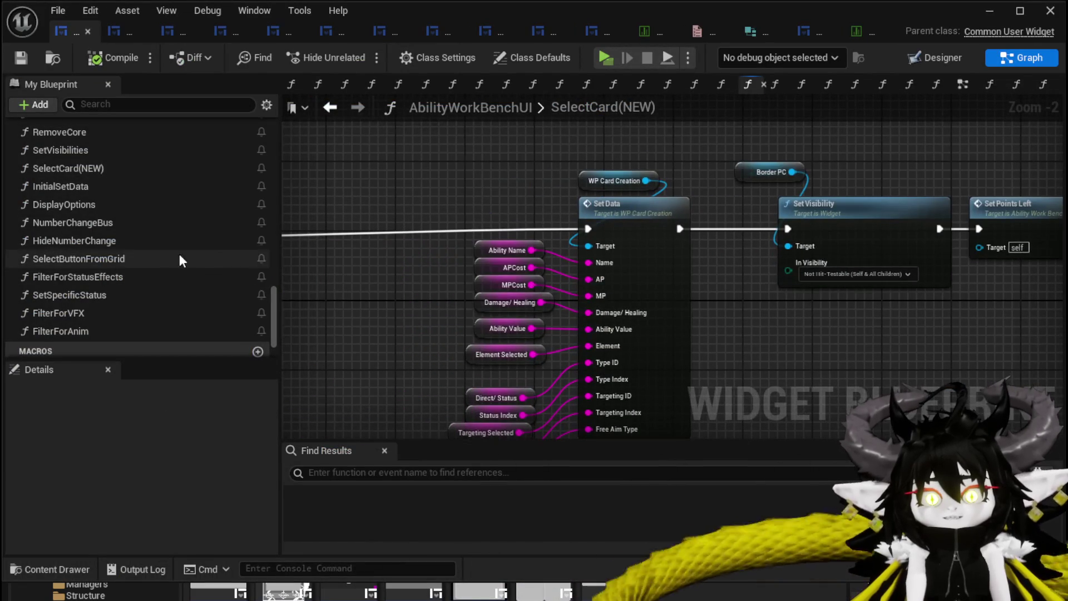
{"action": "left_click", "coordinate": [69, 172]}
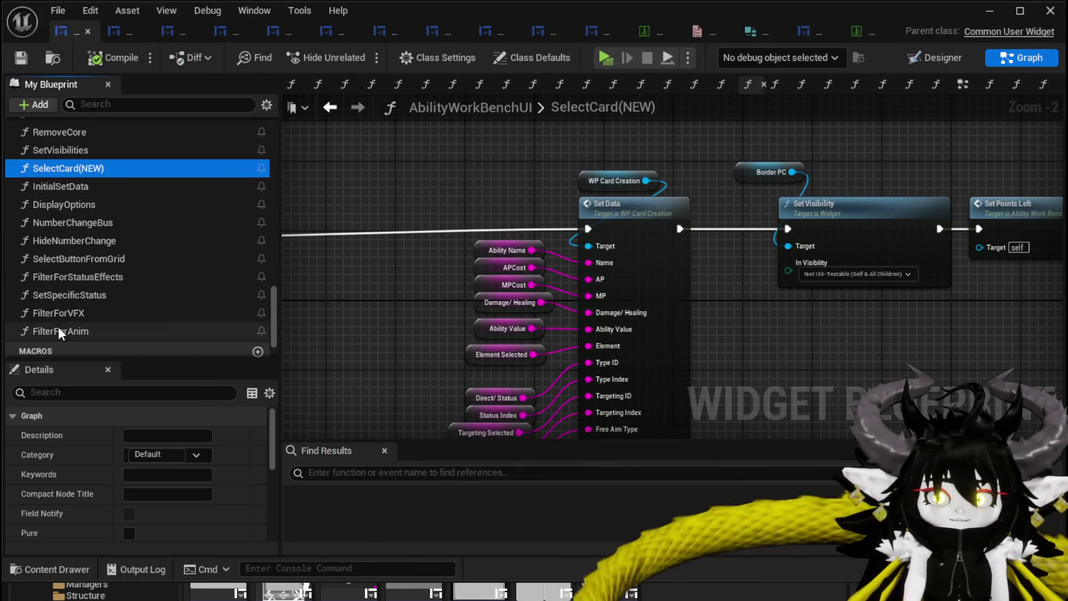
{"action": "left_click", "coordinate": [58, 328]}
{"action": "left_click", "coordinate": [82, 169]}
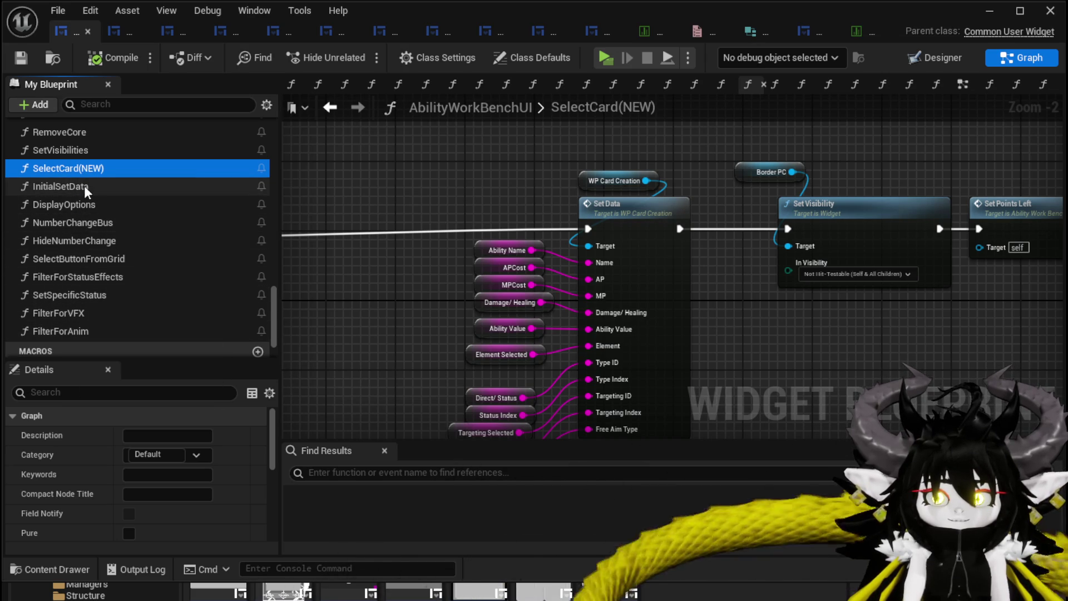
{"action": "left_click", "coordinate": [963, 85]}
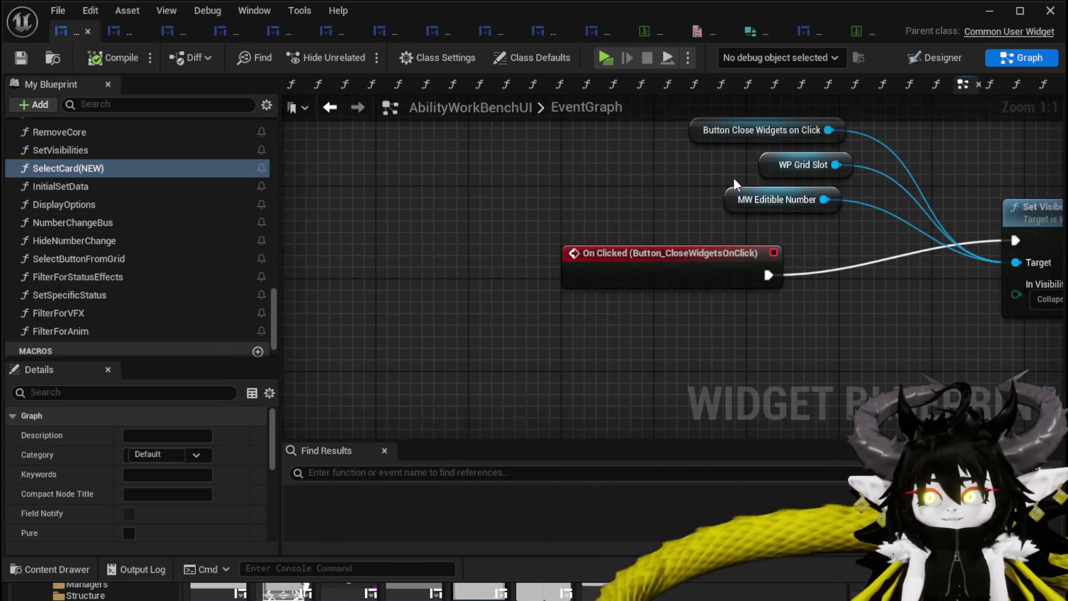
{"action": "scroll", "coordinate": [650, 164], "scroll_direction": "down", "scroll_amount": 10}
{"action": "mouse_move", "coordinate": [451, 441]}
{"action": "left_mouse_down"}
{"action": "mouse_move", "coordinate": [491, 278]}
{"action": "mouse_move", "coordinate": [296, 374]}
{"action": "mouse_move", "coordinate": [470, 318]}
{"action": "mouse_move", "coordinate": [513, 379]}
{"action": "mouse_move", "coordinate": [613, 284]}
{"action": "left_mouse_up"}
{"action": "scroll", "coordinate": [95, 224], "scroll_direction": "up", "scroll_amount": 5}
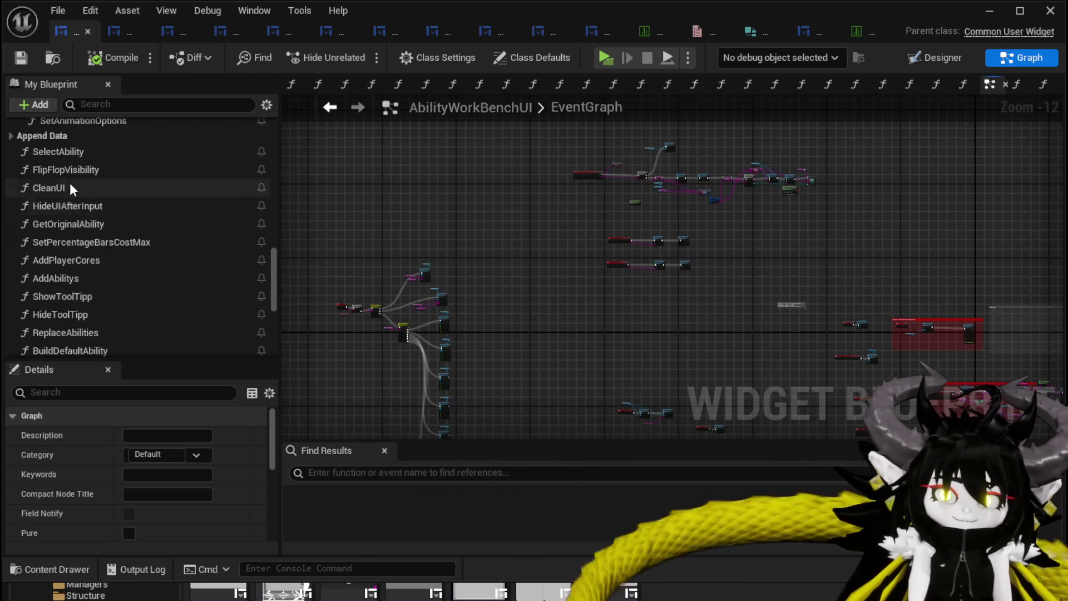
{"action": "scroll", "coordinate": [72, 200], "scroll_direction": "up", "scroll_amount": 3}
{"action": "scroll", "coordinate": [71, 226], "scroll_direction": "up", "scroll_amount": 6}
{"action": "scroll", "coordinate": [93, 283], "scroll_direction": "up", "scroll_amount": 7}
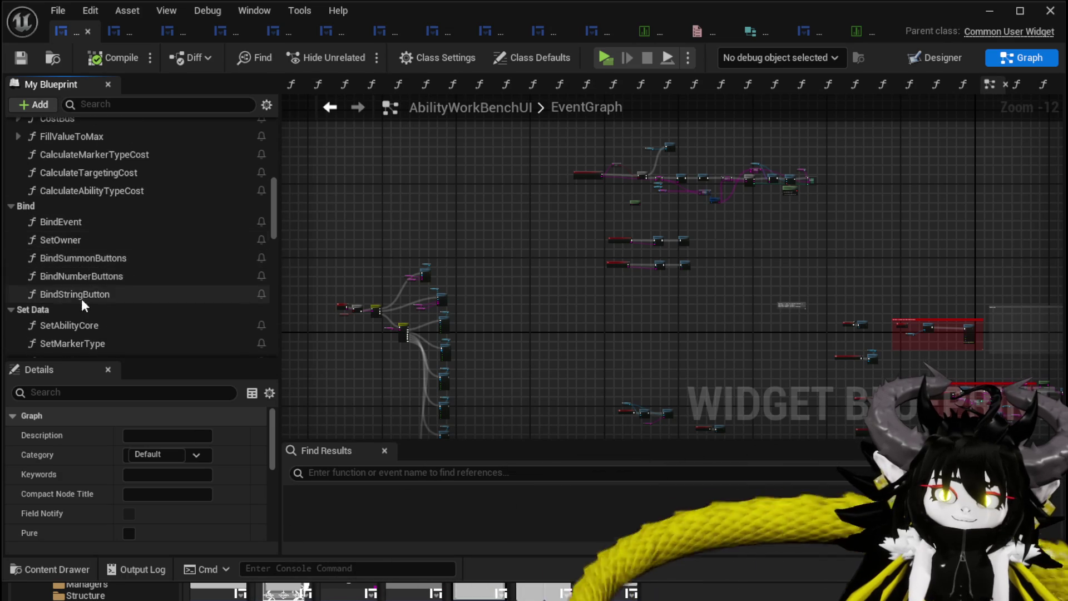
{"action": "scroll", "coordinate": [82, 292], "scroll_direction": "up", "scroll_amount": 2}
{"action": "left_click", "coordinate": [57, 271]}
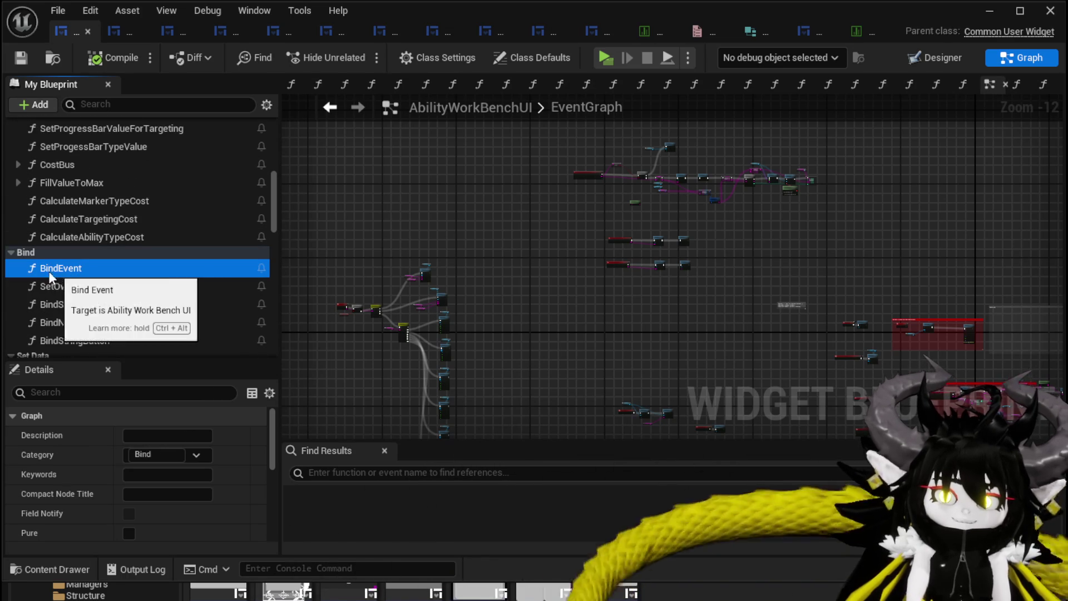
{"action": "left_click", "coordinate": [73, 290]}
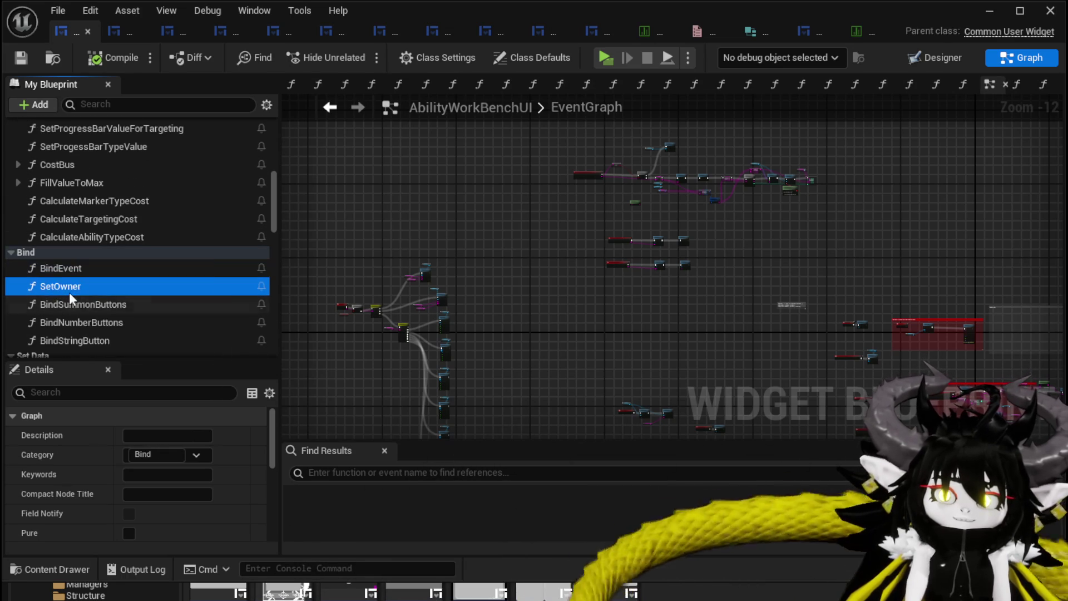
{"action": "scroll", "coordinate": [102, 292], "scroll_direction": "up", "scroll_amount": 2}
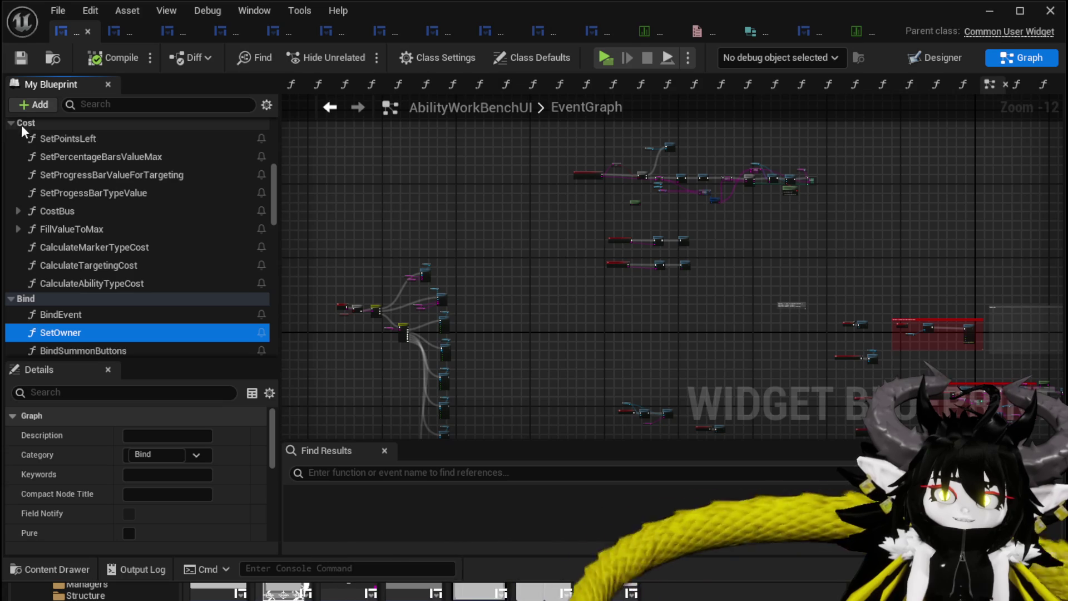
{"action": "scroll", "coordinate": [30, 169], "scroll_direction": "up", "scroll_amount": 2}
{"action": "left_click", "coordinate": [13, 172]}
{"action": "scroll", "coordinate": [13, 171], "scroll_direction": "up", "scroll_amount": 2}
{"action": "scroll", "coordinate": [93, 202], "scroll_direction": "up", "scroll_amount": 10}
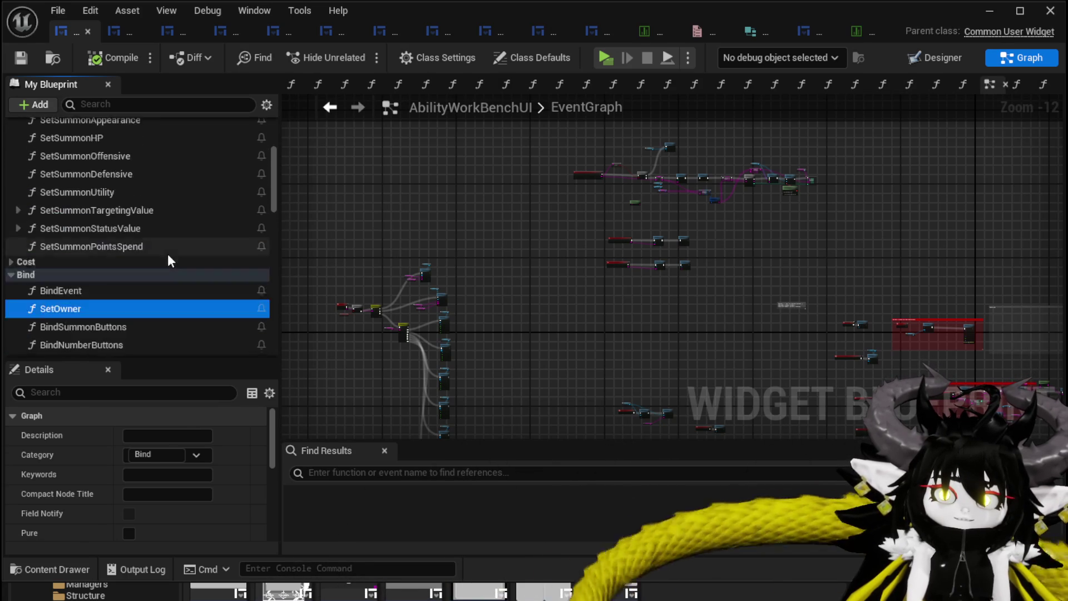
{"action": "scroll", "coordinate": [89, 223], "scroll_direction": "down", "scroll_amount": 5}
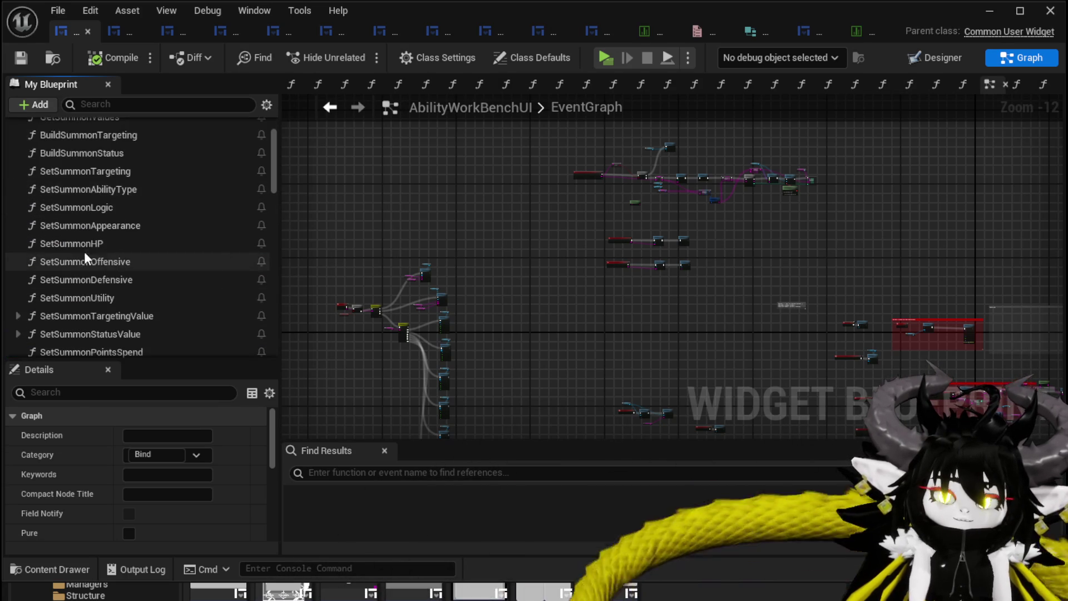
{"action": "scroll", "coordinate": [86, 211], "scroll_direction": "up", "scroll_amount": 5}
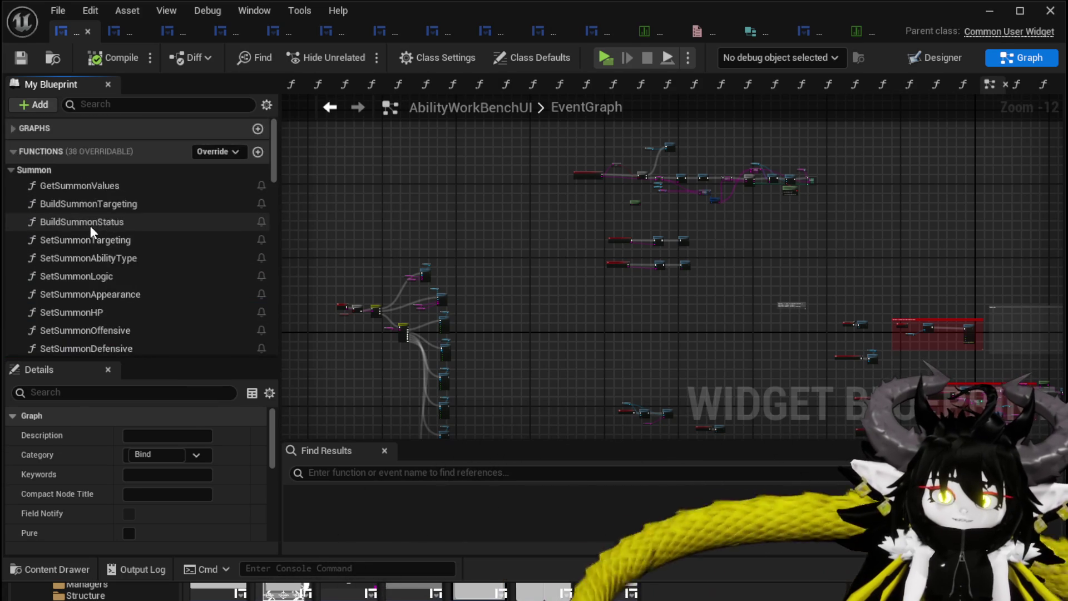
{"action": "scroll", "coordinate": [92, 221], "scroll_direction": "down", "scroll_amount": 10}
{"action": "scroll", "coordinate": [94, 179], "scroll_direction": "down", "scroll_amount": 3}
{"action": "scroll", "coordinate": [84, 161], "scroll_direction": "up", "scroll_amount": 5}
{"action": "scroll", "coordinate": [89, 178], "scroll_direction": "down", "scroll_amount": 5}
{"action": "scroll", "coordinate": [83, 192], "scroll_direction": "down", "scroll_amount": 2}
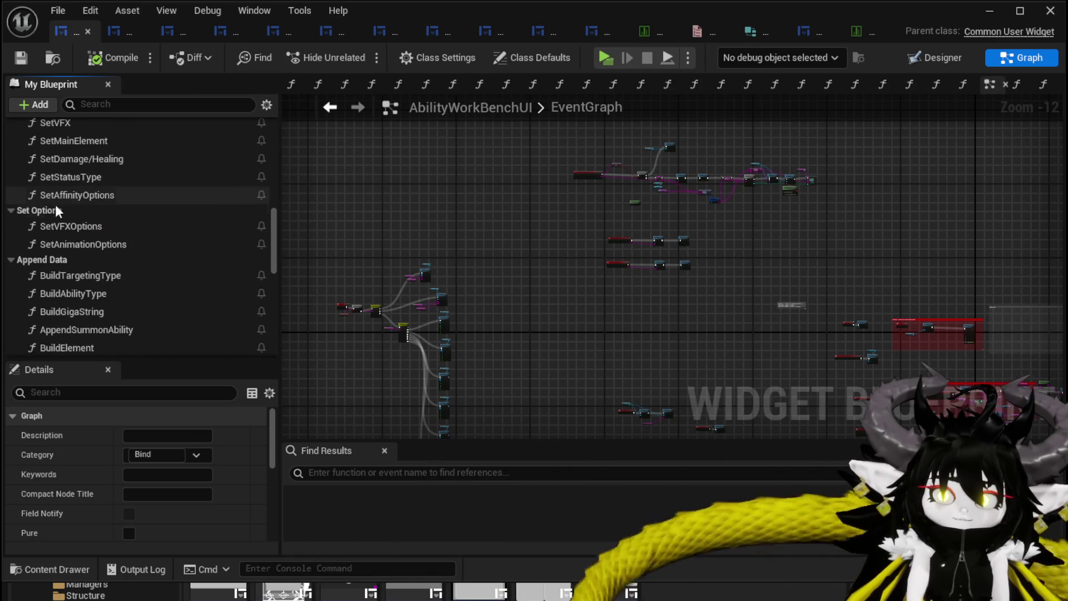
{"action": "scroll", "coordinate": [103, 212], "scroll_direction": "down", "scroll_amount": 3}
{"action": "scroll", "coordinate": [84, 243], "scroll_direction": "down", "scroll_amount": 5}
{"action": "scroll", "coordinate": [78, 234], "scroll_direction": "down", "scroll_amount": 5}
{"action": "scroll", "coordinate": [84, 233], "scroll_direction": "down", "scroll_amount": 3}
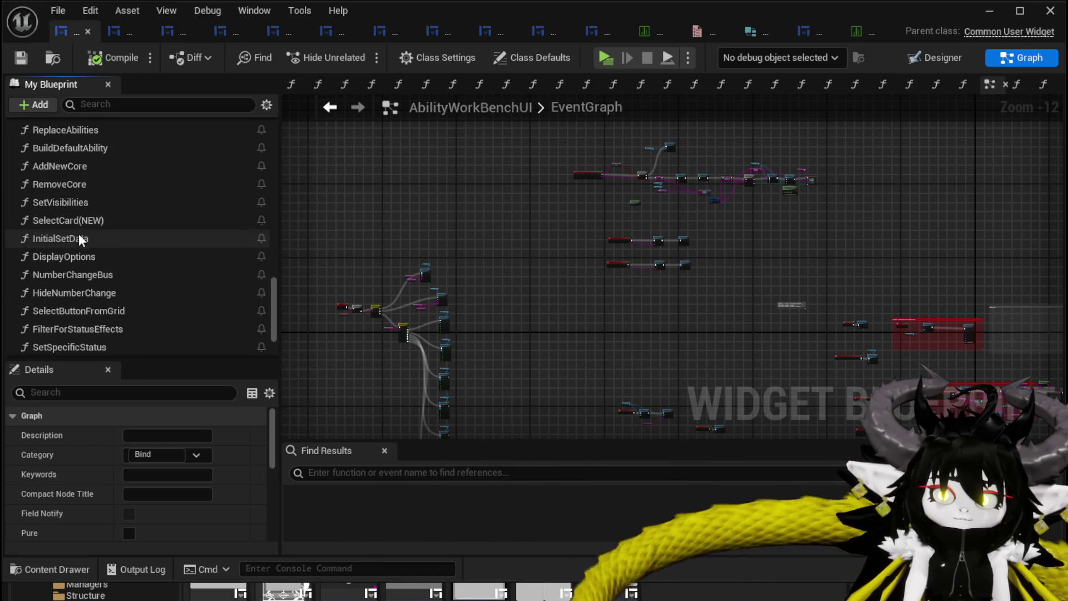
{"action": "scroll", "coordinate": [102, 219], "scroll_direction": "down", "scroll_amount": 1}
{"action": "left_click", "coordinate": [76, 202]}
{"action": "left_click", "coordinate": [76, 213]}
{"action": "left_click", "coordinate": [75, 232]}
{"action": "left_click", "coordinate": [73, 251]}
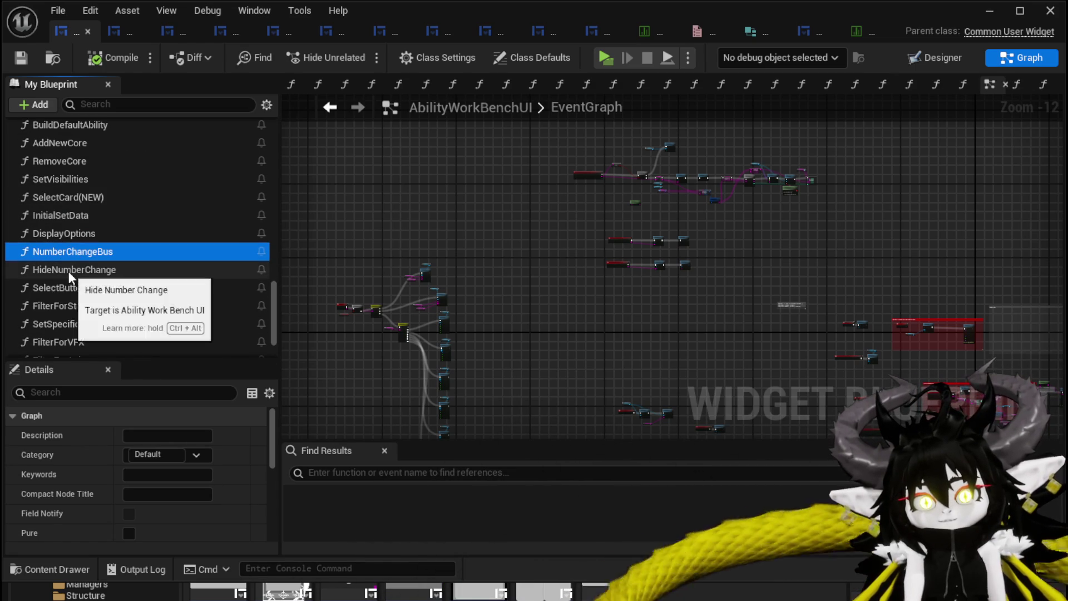
{"action": "left_click", "coordinate": [69, 271]}
{"action": "left_click", "coordinate": [72, 288]}
{"action": "scroll", "coordinate": [82, 290], "scroll_direction": "down", "scroll_amount": 1}
{"action": "left_click", "coordinate": [80, 285]}
{"action": "left_click", "coordinate": [73, 301]}
{"action": "left_click", "coordinate": [70, 319]}
{"action": "left_click", "coordinate": [72, 336]}
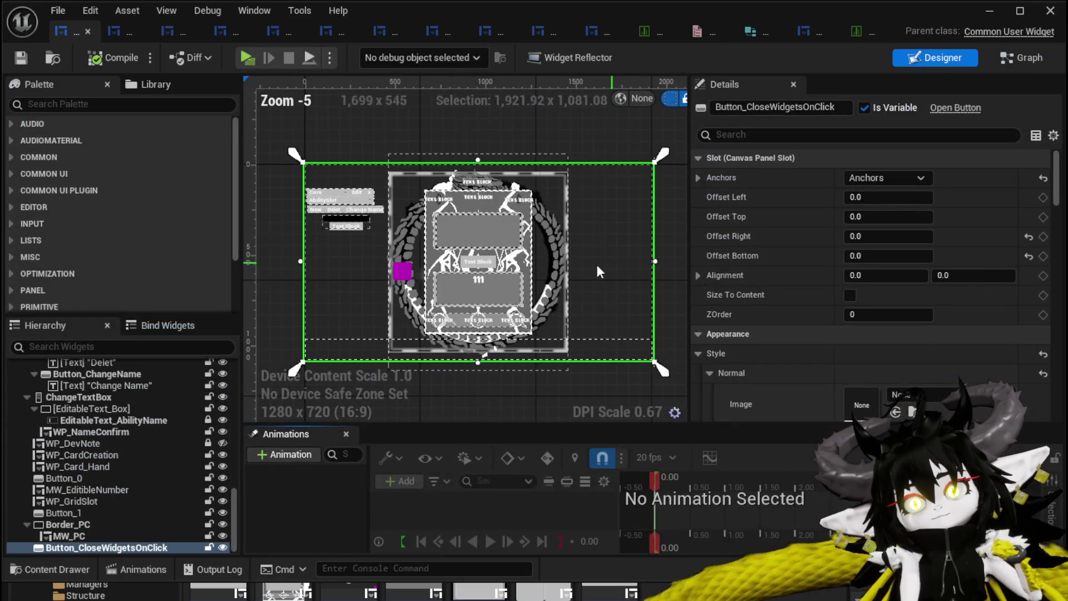
{"action": "scroll", "coordinate": [544, 188], "scroll_direction": "up", "scroll_amount": 2}
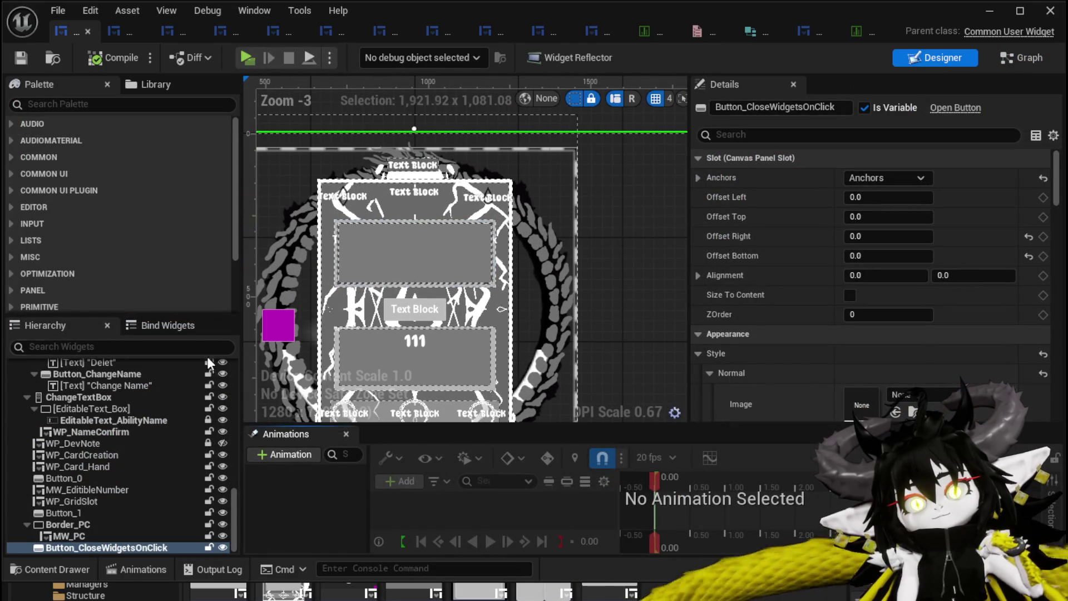
{"action": "scroll", "coordinate": [149, 480], "scroll_direction": "up", "scroll_amount": 2}
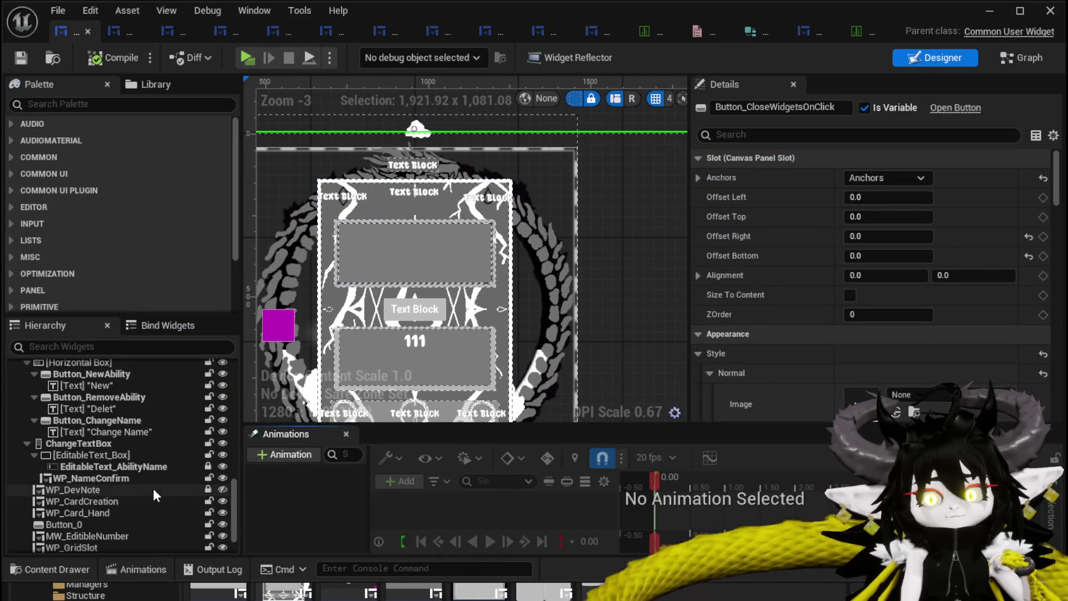
{"action": "scroll", "coordinate": [150, 485], "scroll_direction": "up", "scroll_amount": 3}
{"action": "scroll", "coordinate": [150, 486], "scroll_direction": "up", "scroll_amount": 8}
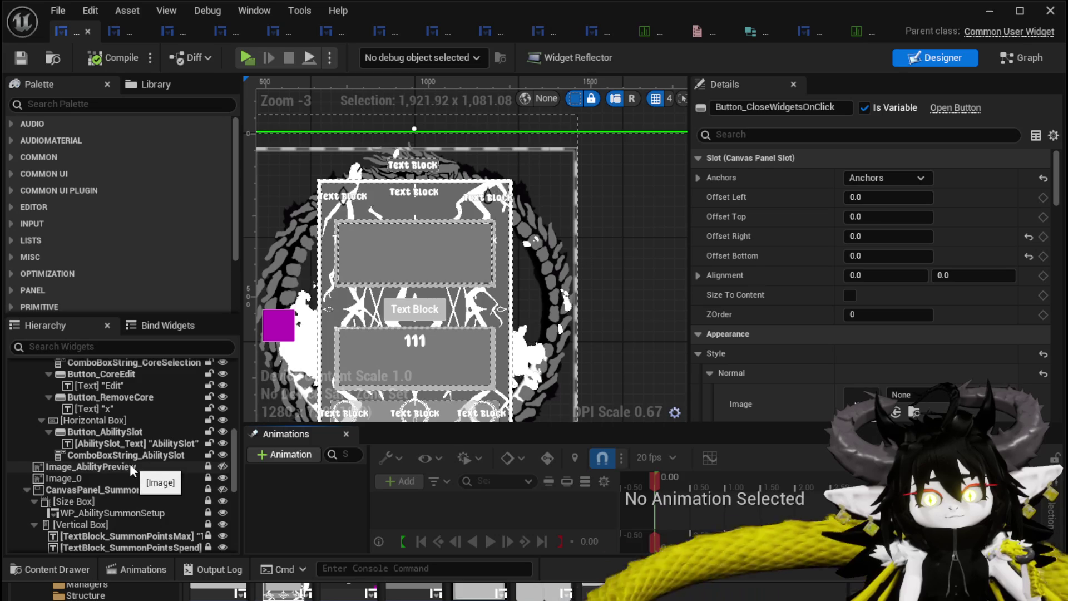
{"action": "scroll", "coordinate": [152, 441], "scroll_direction": "up", "scroll_amount": 4}
{"action": "scroll", "coordinate": [151, 442], "scroll_direction": "up", "scroll_amount": 10}
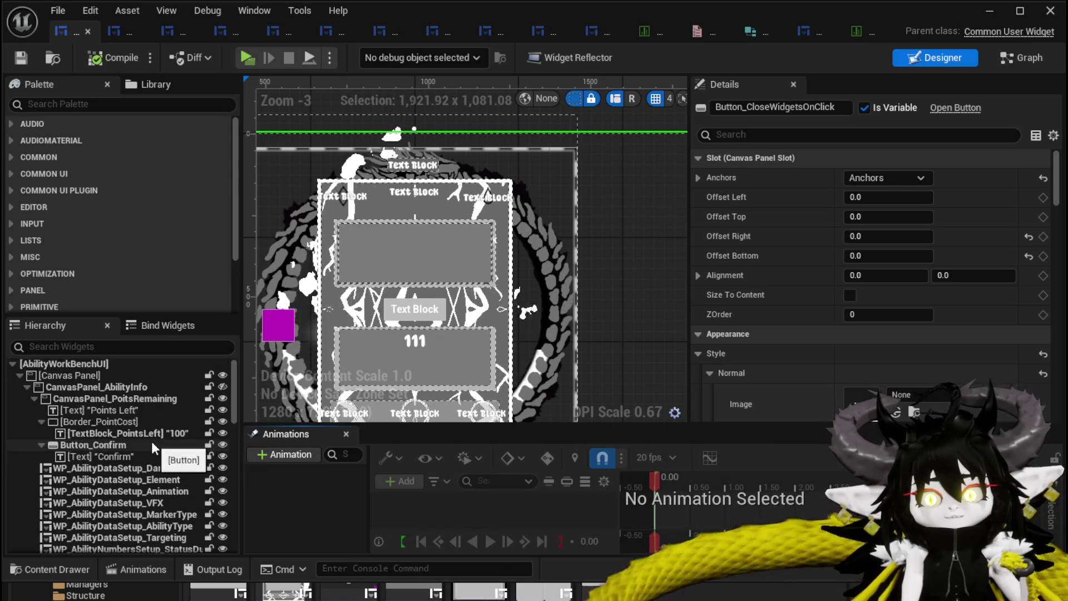
{"action": "left_click", "coordinate": [223, 388]}
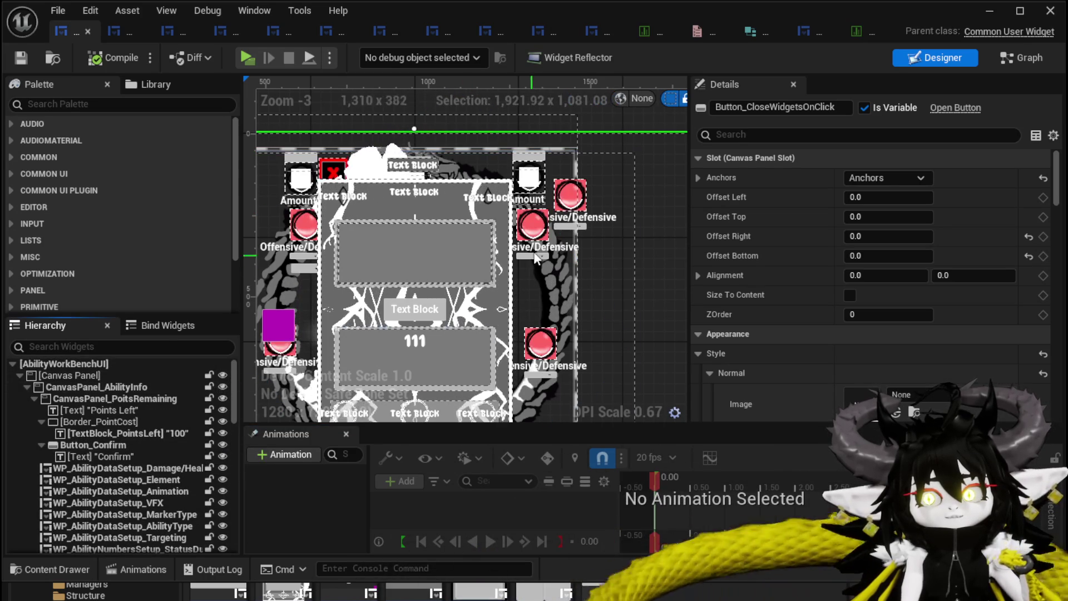
{"action": "scroll", "coordinate": [577, 198], "scroll_direction": "down", "scroll_amount": 2}
{"action": "scroll", "coordinate": [433, 195], "scroll_direction": "up", "scroll_amount": 1}
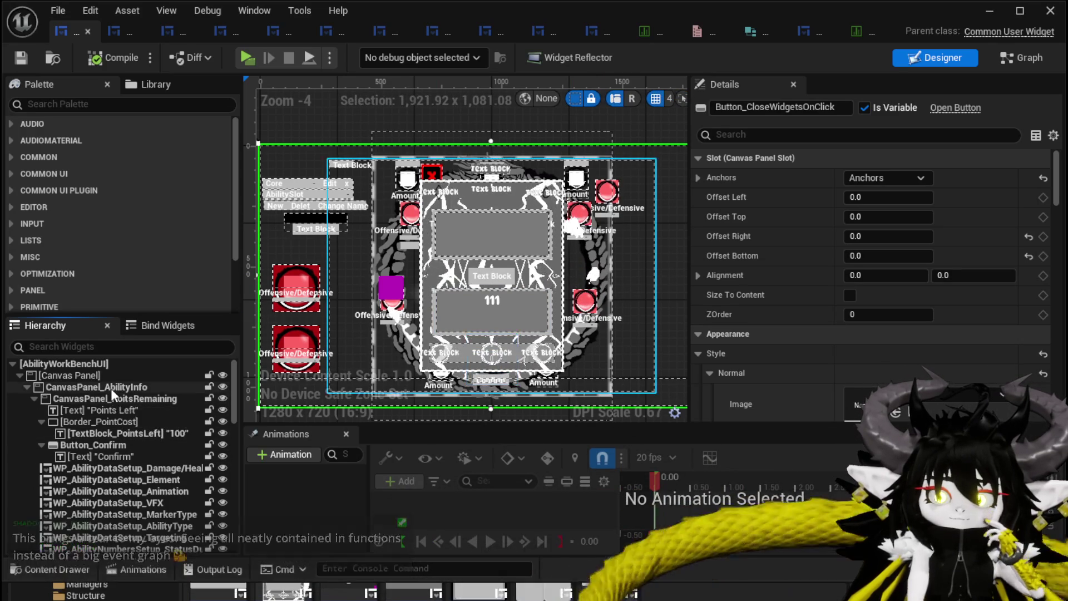
{"action": "left_click", "coordinate": [222, 387]}
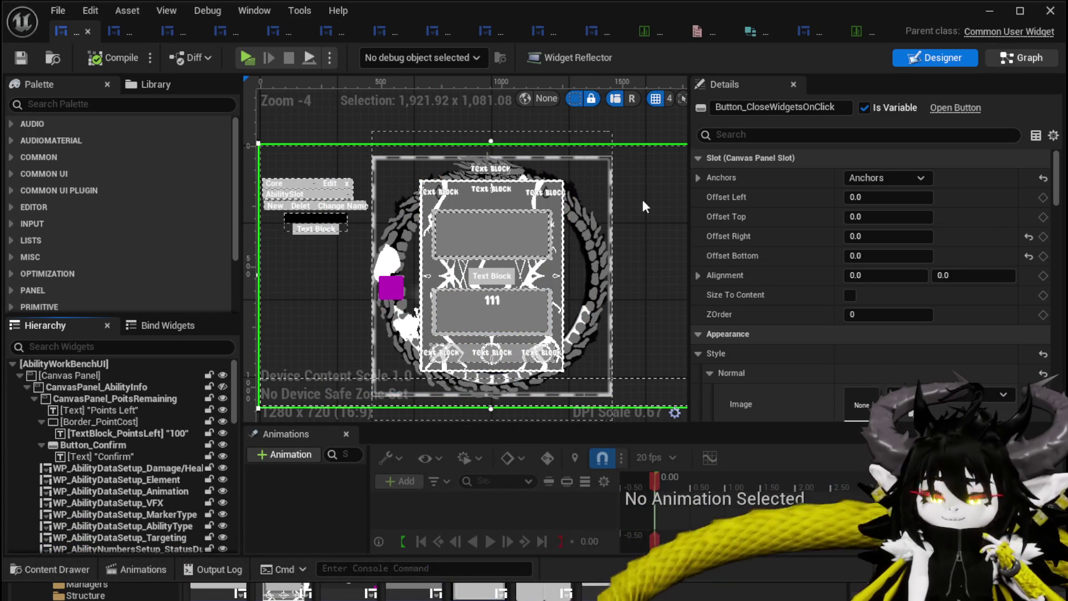
{"action": "double_click", "coordinate": [382, 250]}
{"action": "scroll", "coordinate": [71, 239], "scroll_direction": "up", "scroll_amount": 10}
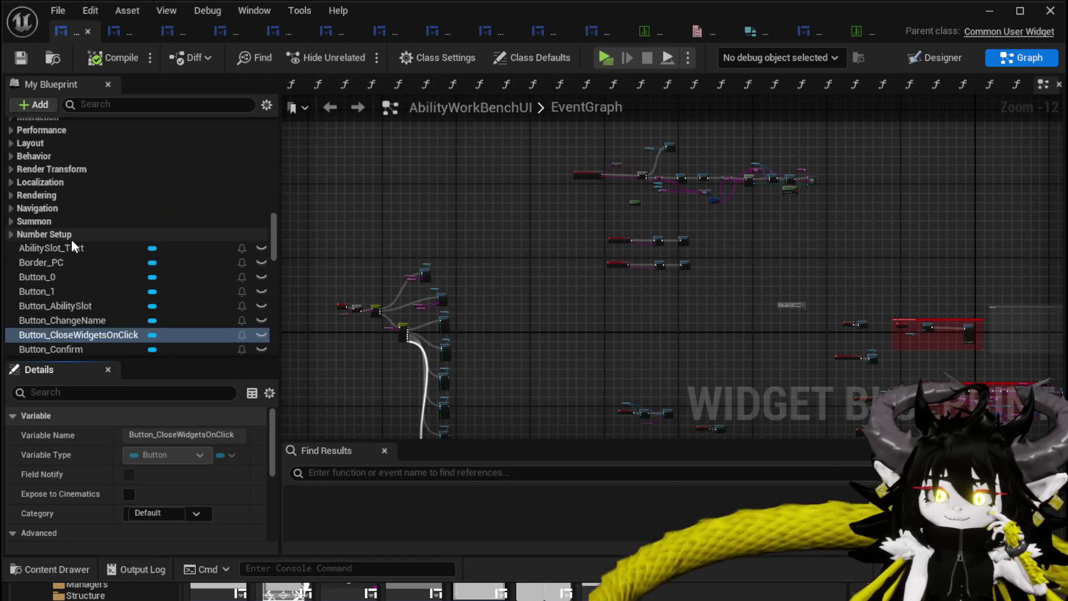
{"action": "scroll", "coordinate": [71, 240], "scroll_direction": "up", "scroll_amount": 5}
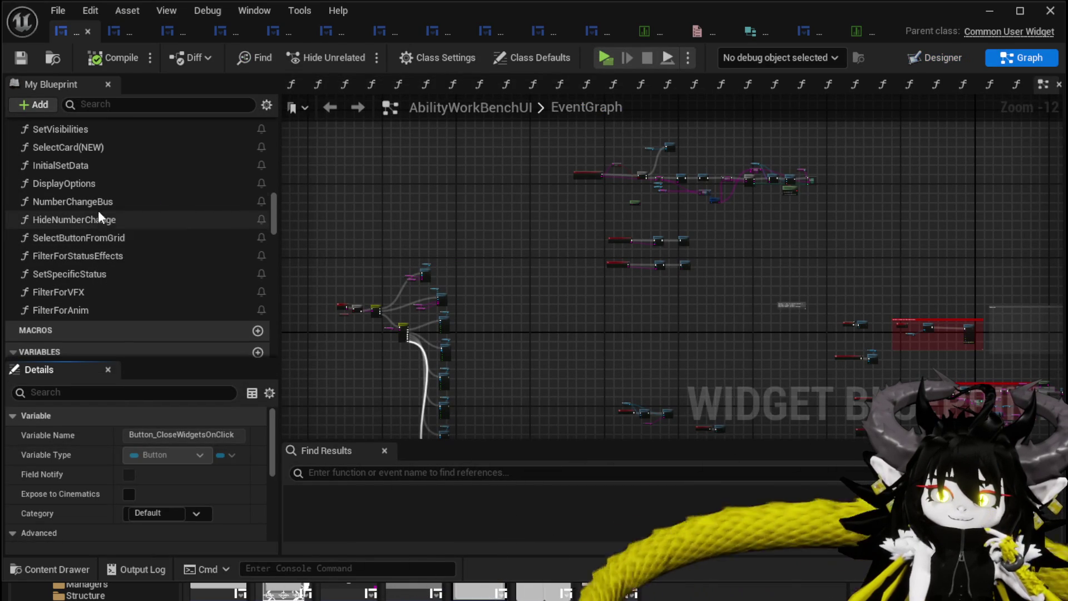
{"action": "double_click", "coordinate": [69, 202]}
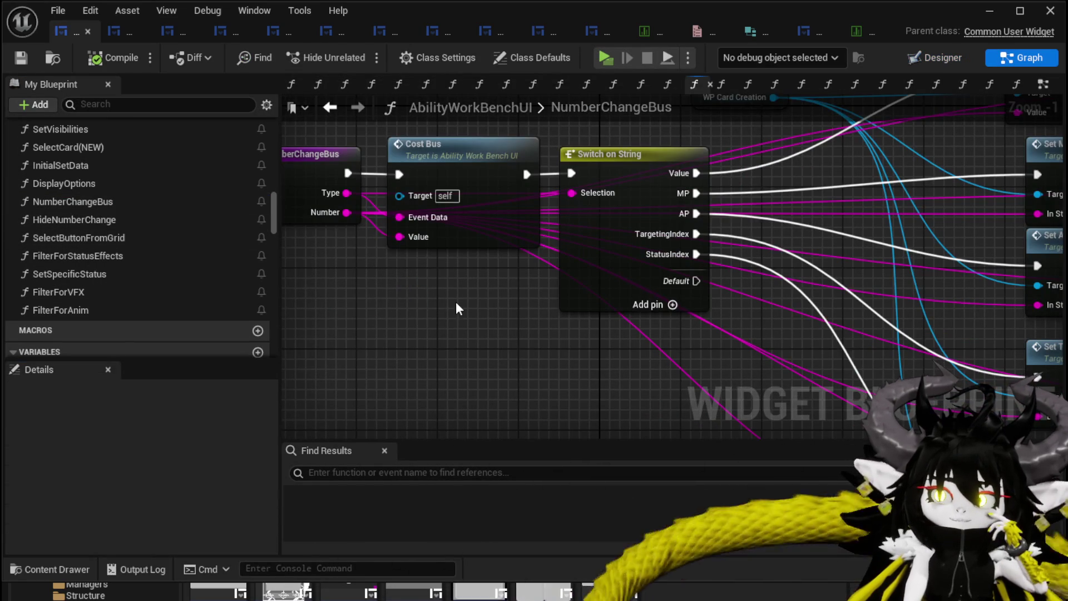
Step: Move the WP Card Creation node and select the Set AP, Targeting and Status nodes
{"action": "left_click_drag", "start_coordinate": [456, 302], "coordinate": [286, 308]}
{"action": "scroll", "coordinate": [286, 307], "scroll_direction": "down", "scroll_amount": 2}
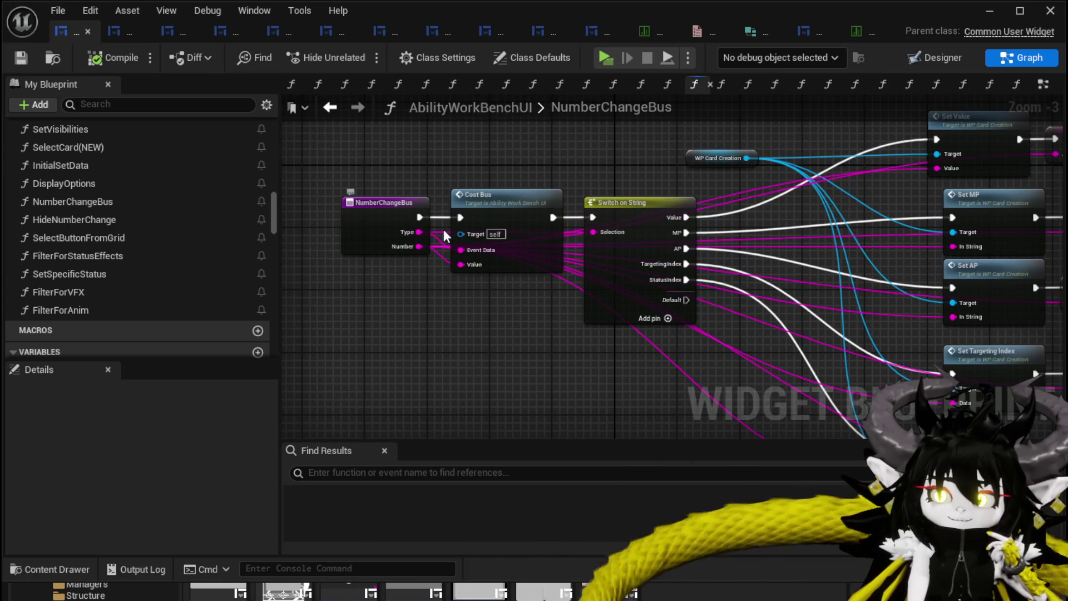
{"action": "left_click_drag", "start_coordinate": [661, 324], "coordinate": [661, 323]}
{"action": "scroll", "coordinate": [661, 323], "scroll_direction": "up", "scroll_amount": 1}
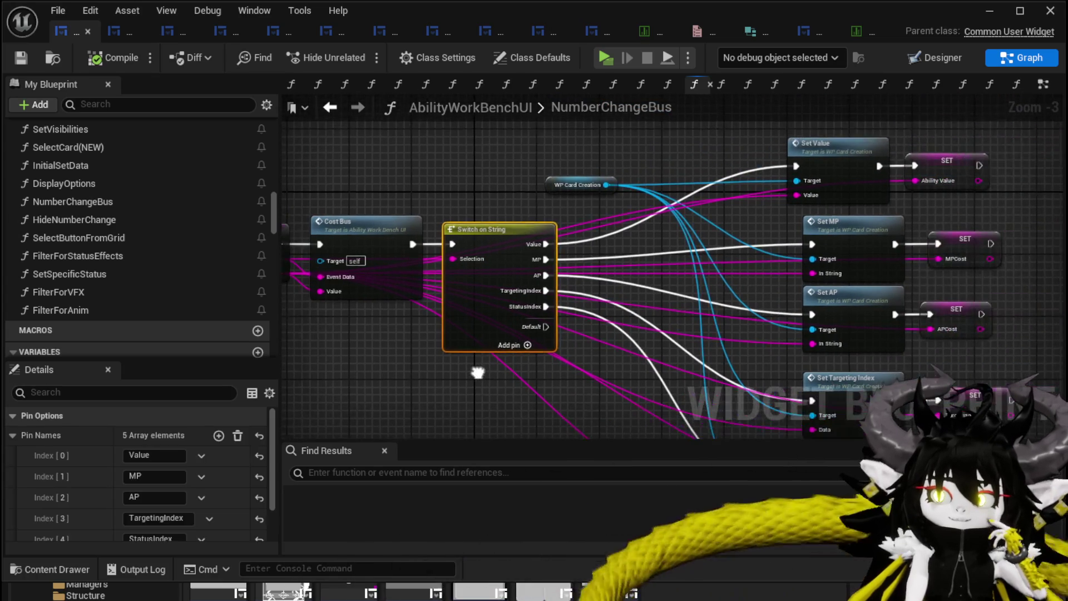
{"action": "left_click_drag", "start_coordinate": [493, 200], "coordinate": [578, 193]}
{"action": "mouse_move", "coordinate": [663, 226]}
{"action": "left_mouse_down"}
{"action": "mouse_move", "coordinate": [659, 436]}
{"action": "mouse_move", "coordinate": [669, 428]}
{"action": "mouse_move", "coordinate": [555, 363]}
{"action": "left_mouse_up"}
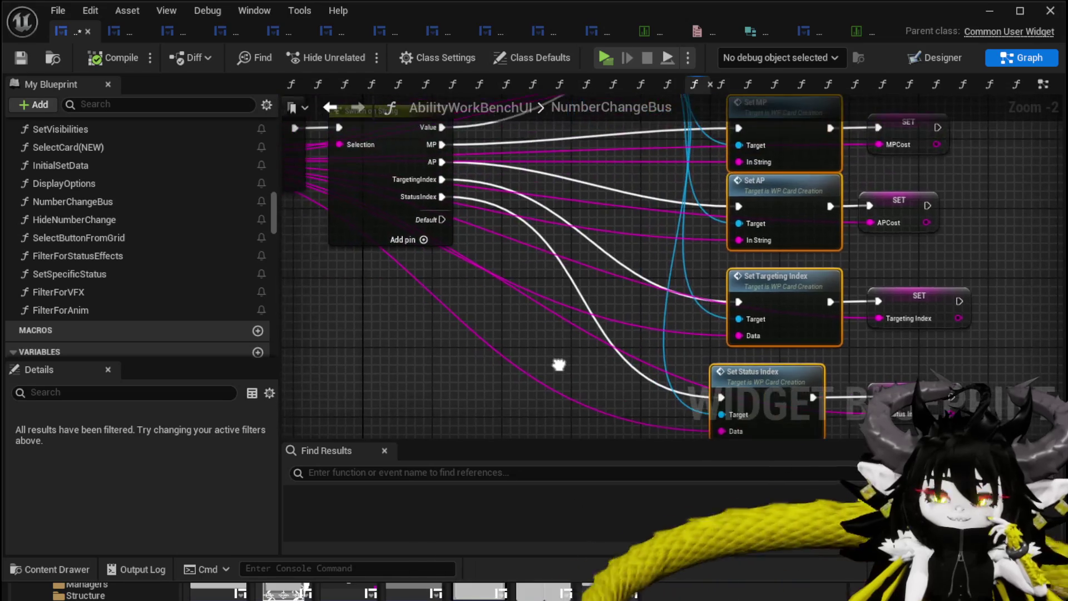
Step: Review the Cost Bus and Set Value nodes, save, and open the DisplayOptions graph
{"action": "left_click_drag", "start_coordinate": [554, 277], "coordinate": [585, 333]}
{"action": "left_click_drag", "start_coordinate": [458, 244], "coordinate": [618, 247]}
{"action": "mouse_move", "coordinate": [323, 205]}
{"action": "left_mouse_down"}
{"action": "mouse_move", "coordinate": [289, 200]}
{"action": "mouse_move", "coordinate": [371, 221]}
{"action": "mouse_move", "coordinate": [401, 153]}
{"action": "mouse_move", "coordinate": [575, 160]}
{"action": "mouse_move", "coordinate": [426, 167]}
{"action": "left_mouse_up"}
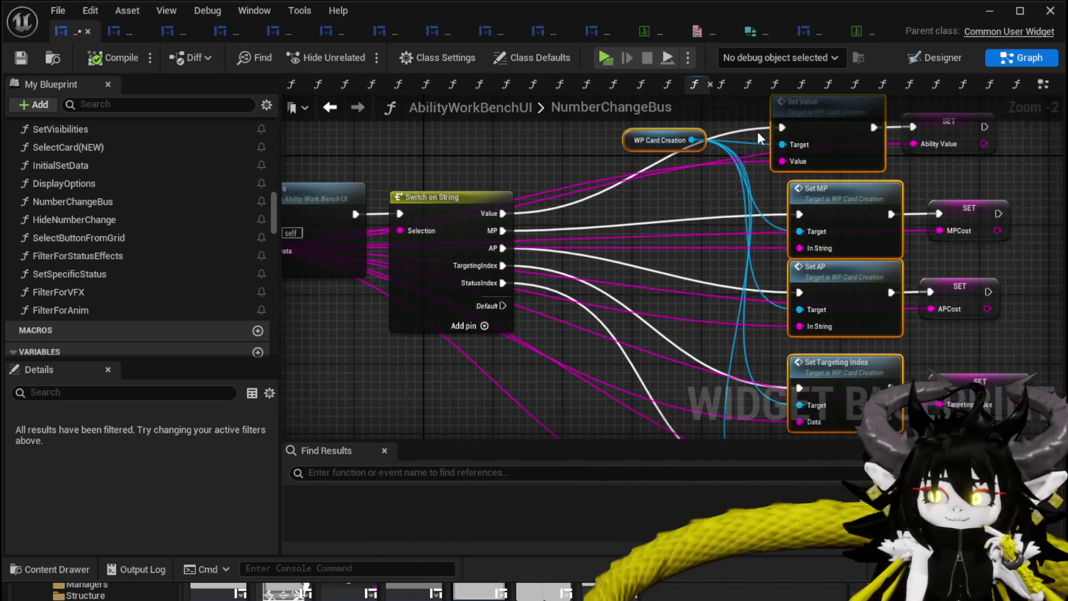
{"action": "left_click_drag", "start_coordinate": [669, 171], "coordinate": [549, 192]}
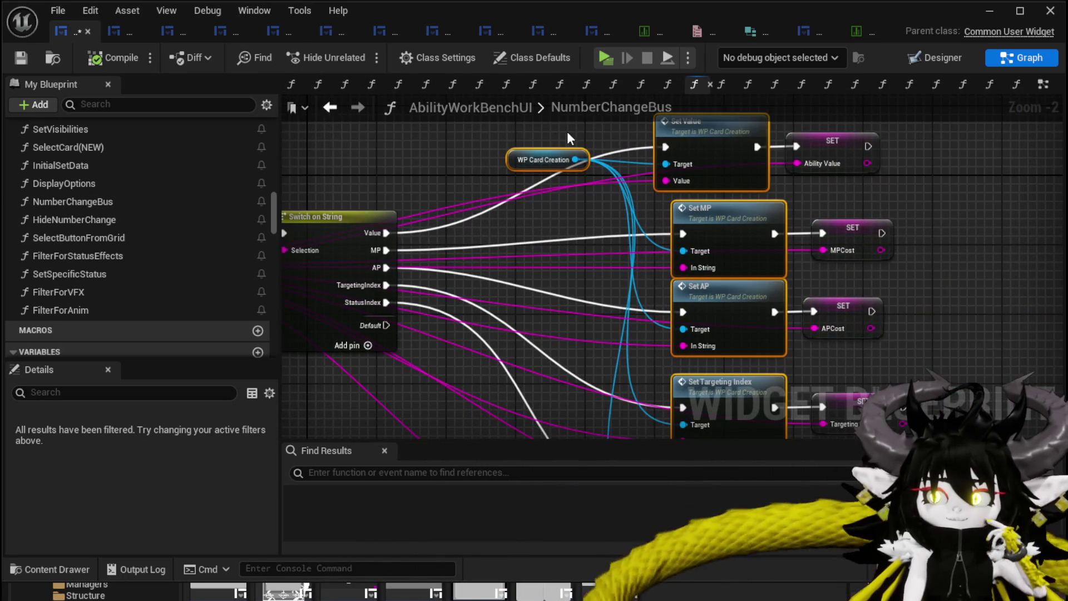
{"action": "mouse_move", "coordinate": [624, 172]}
{"action": "left_mouse_down"}
{"action": "mouse_move", "coordinate": [690, 173]}
{"action": "mouse_move", "coordinate": [740, 111]}
{"action": "mouse_move", "coordinate": [777, 160]}
{"action": "left_mouse_up"}
{"action": "left_click", "coordinate": [28, 59]}
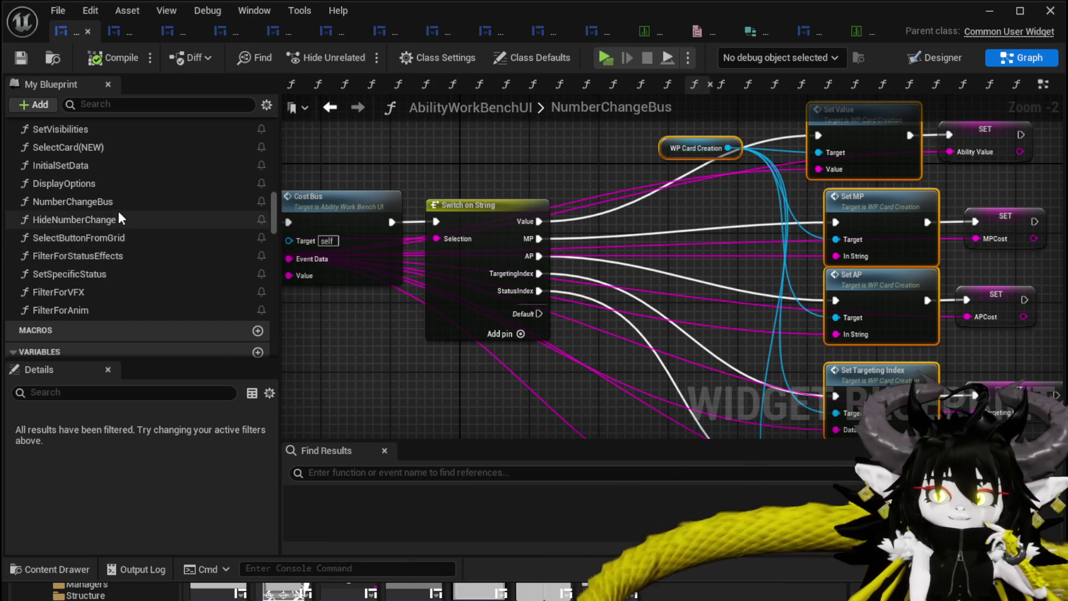
{"action": "double_click", "coordinate": [95, 183]}
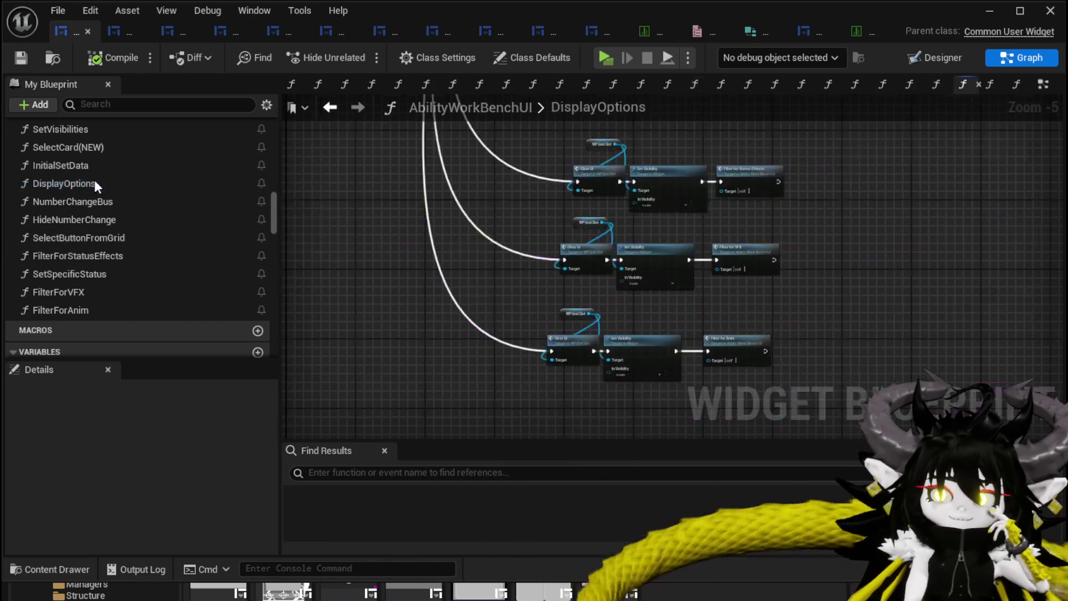
Step: Move three DisplayOptions node groups up-right and save the widget blueprint
{"action": "scroll", "coordinate": [549, 244], "scroll_direction": "up", "scroll_amount": 3}
{"action": "scroll", "coordinate": [507, 191], "scroll_direction": "up", "scroll_amount": 4}
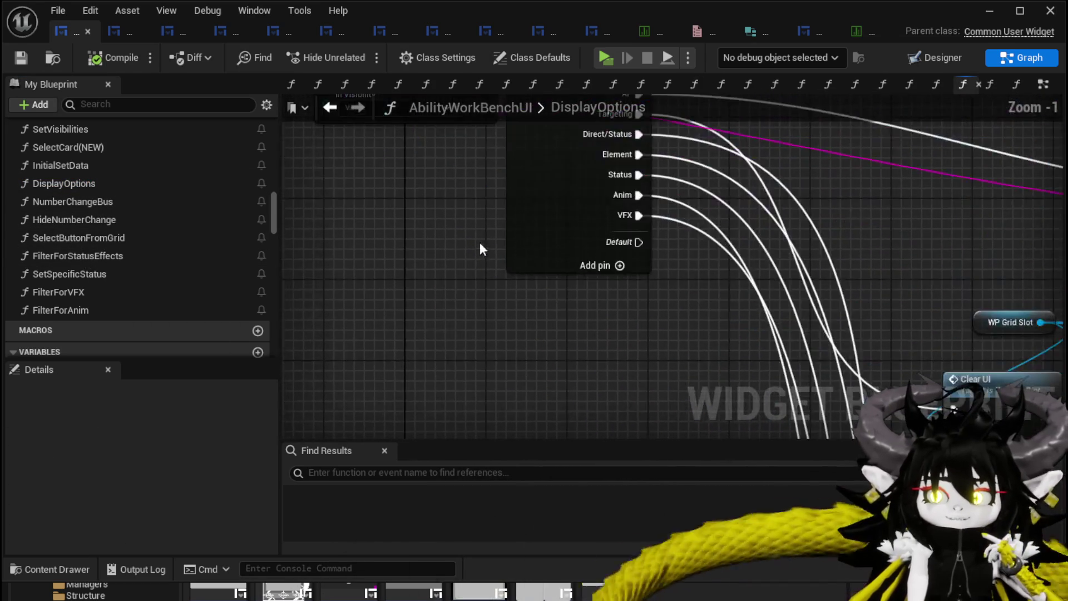
{"action": "scroll", "coordinate": [540, 291], "scroll_direction": "down", "scroll_amount": 5}
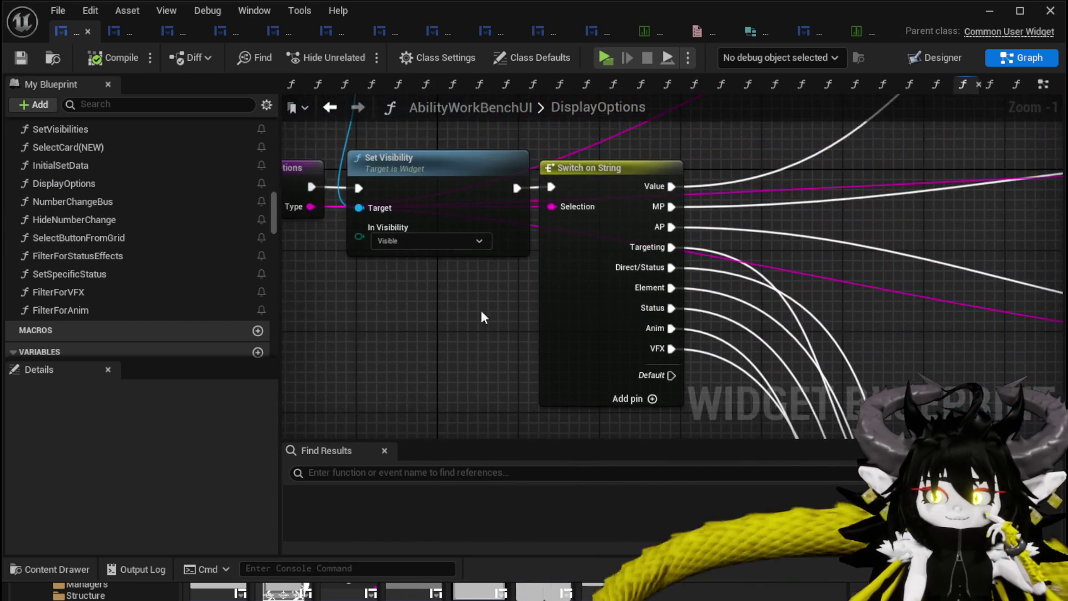
{"action": "mouse_move", "coordinate": [457, 215]}
{"action": "left_mouse_down"}
{"action": "mouse_move", "coordinate": [475, 255]}
{"action": "mouse_move", "coordinate": [529, 212]}
{"action": "mouse_move", "coordinate": [580, 236]}
{"action": "mouse_move", "coordinate": [579, 356]}
{"action": "left_mouse_up"}
{"action": "left_click_drag", "start_coordinate": [479, 390], "coordinate": [724, 211]}
{"action": "mouse_move", "coordinate": [672, 238]}
{"action": "left_mouse_down"}
{"action": "mouse_move", "coordinate": [692, 224]}
{"action": "mouse_move", "coordinate": [496, 282]}
{"action": "mouse_move", "coordinate": [466, 198]}
{"action": "mouse_move", "coordinate": [408, 151]}
{"action": "mouse_move", "coordinate": [492, 284]}
{"action": "left_mouse_up"}
{"action": "scroll", "coordinate": [492, 284], "scroll_direction": "up", "scroll_amount": 4}
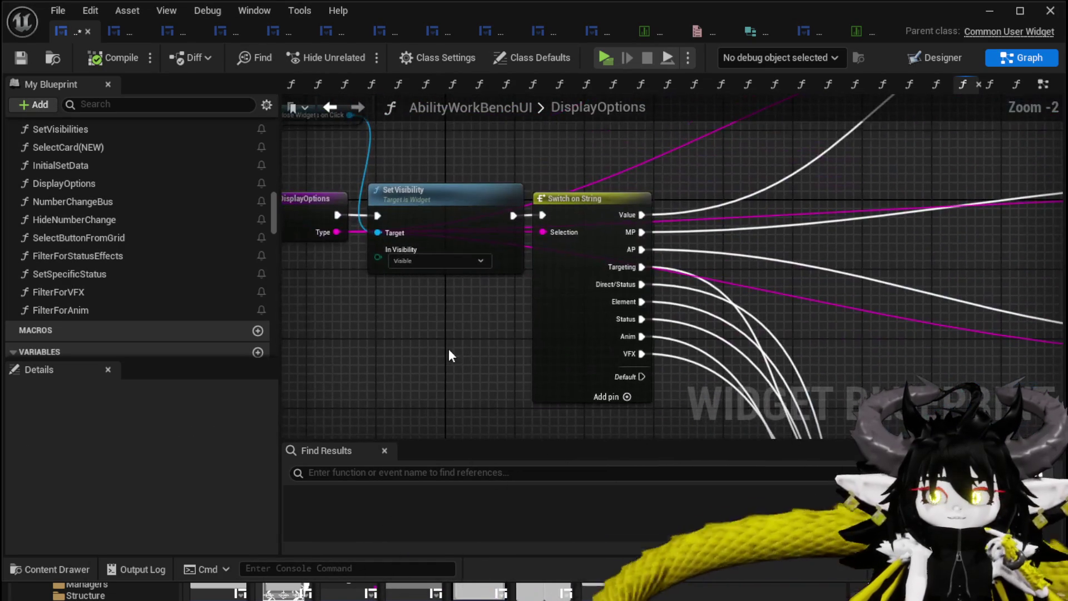
{"action": "left_click", "coordinate": [87, 59]}
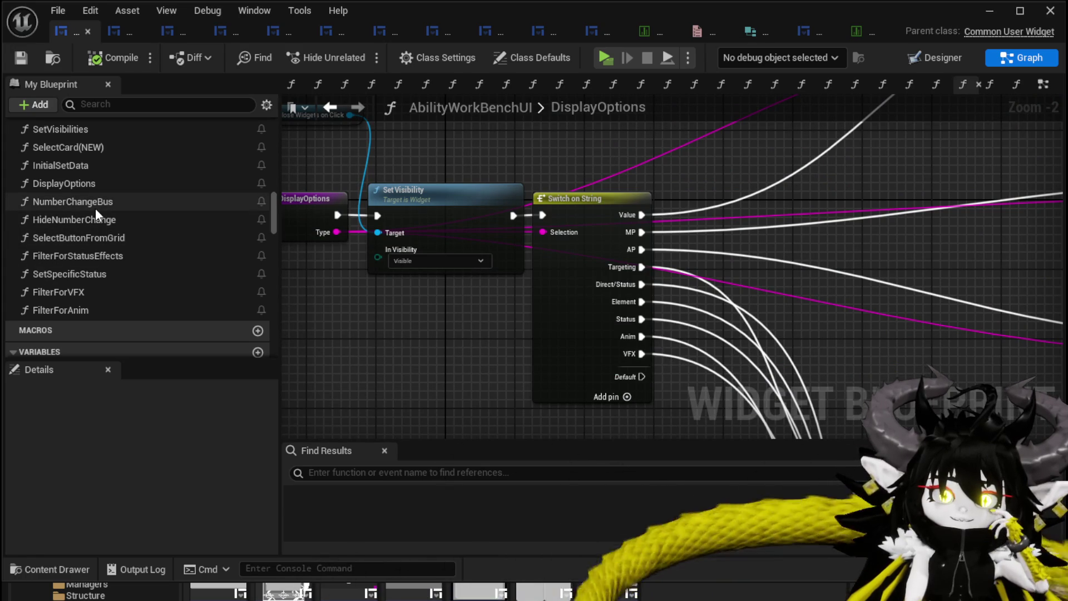
Step: Pan the DisplayOptions graph to inspect the area around its entry node
{"action": "mouse_move", "coordinate": [453, 131]}
{"action": "left_mouse_down"}
{"action": "mouse_move", "coordinate": [503, 187]}
{"action": "mouse_move", "coordinate": [520, 188]}
{"action": "mouse_move", "coordinate": [409, 154]}
{"action": "left_mouse_up"}
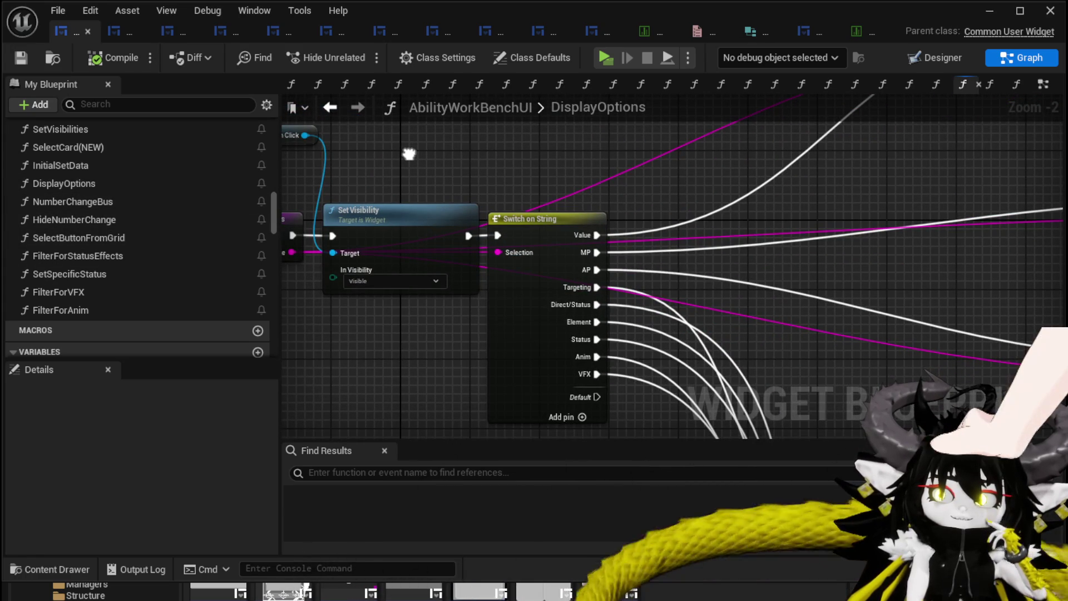
{"action": "left_click_drag", "start_coordinate": [380, 370], "coordinate": [453, 366]}
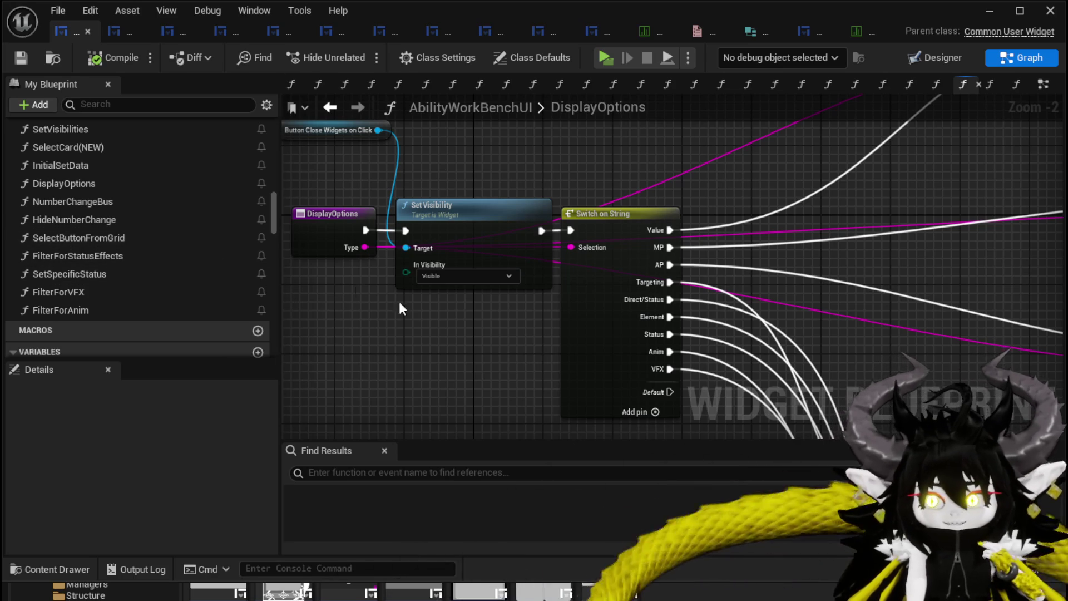
{"action": "left_click_drag", "start_coordinate": [413, 322], "coordinate": [422, 359]}
{"action": "scroll", "coordinate": [619, 159], "scroll_direction": "down", "scroll_amount": 2}
{"action": "mouse_move", "coordinate": [619, 158]}
{"action": "left_mouse_down"}
{"action": "mouse_move", "coordinate": [529, 239]}
{"action": "mouse_move", "coordinate": [356, 205]}
{"action": "mouse_move", "coordinate": [320, 184]}
{"action": "mouse_move", "coordinate": [311, 111]}
{"action": "left_mouse_up"}
Step: Box-select the row of Add Options to Grid nodes in DisplayOptions
{"action": "left_click_drag", "start_coordinate": [390, 334], "coordinate": [334, 250]}
{"action": "scroll", "coordinate": [499, 365], "scroll_direction": "up", "scroll_amount": 3}
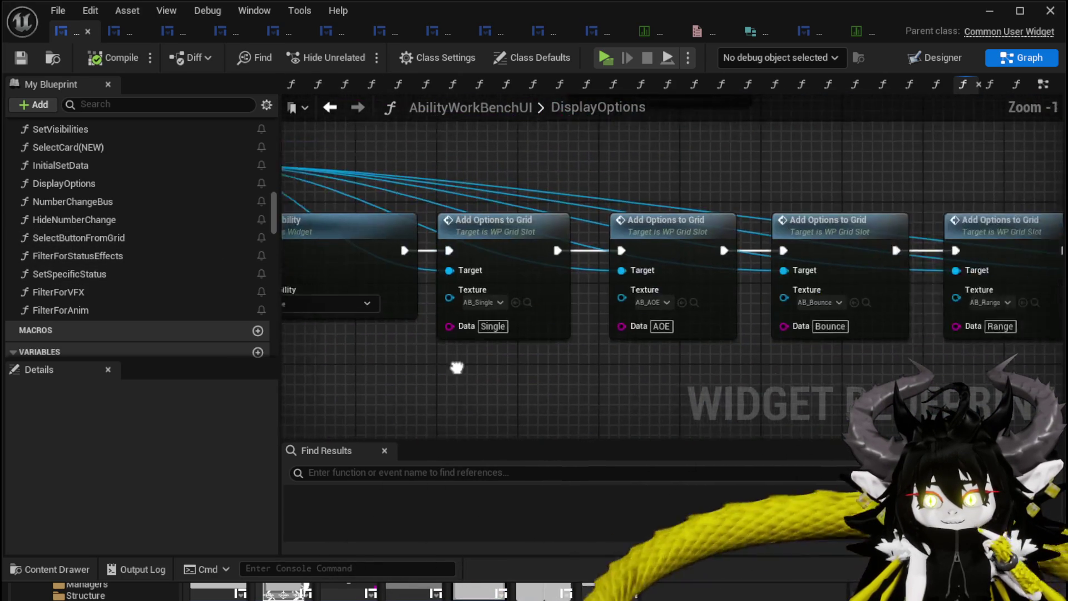
{"action": "scroll", "coordinate": [432, 410], "scroll_direction": "down", "scroll_amount": 2}
{"action": "mouse_move", "coordinate": [432, 410]}
{"action": "left_mouse_down"}
{"action": "mouse_move", "coordinate": [954, 250]}
{"action": "mouse_move", "coordinate": [589, 217]}
{"action": "mouse_move", "coordinate": [868, 224]}
{"action": "left_mouse_up"}
{"action": "left_click_drag", "start_coordinate": [385, 362], "coordinate": [968, 237]}
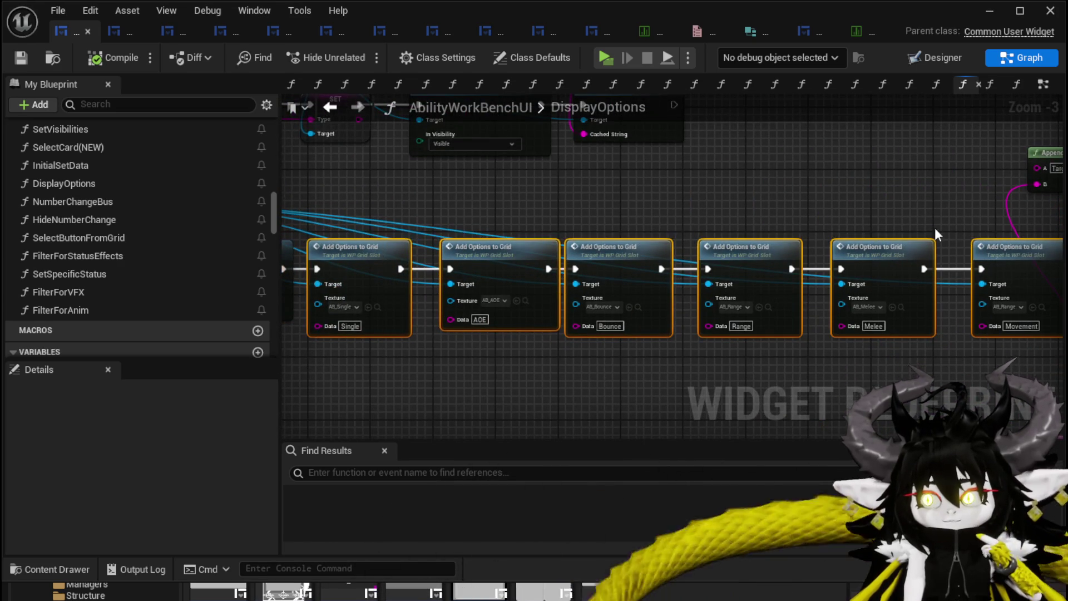
Step: Inspect the Clear UI, Set Visibility, AB_Status texture and Parse Into Array nodes
{"action": "mouse_move", "coordinate": [549, 310]}
{"action": "left_mouse_down"}
{"action": "mouse_move", "coordinate": [610, 396]}
{"action": "mouse_move", "coordinate": [585, 367]}
{"action": "mouse_move", "coordinate": [545, 239]}
{"action": "mouse_move", "coordinate": [571, 195]}
{"action": "left_mouse_up"}
{"action": "scroll", "coordinate": [562, 222], "scroll_direction": "down", "scroll_amount": 2}
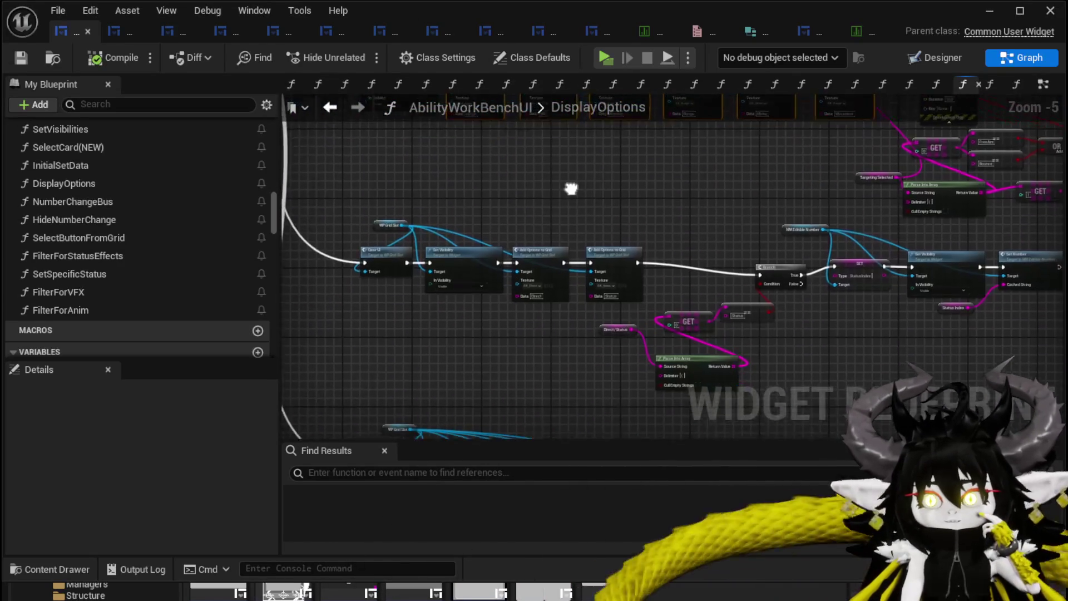
{"action": "scroll", "coordinate": [523, 292], "scroll_direction": "up", "scroll_amount": 5}
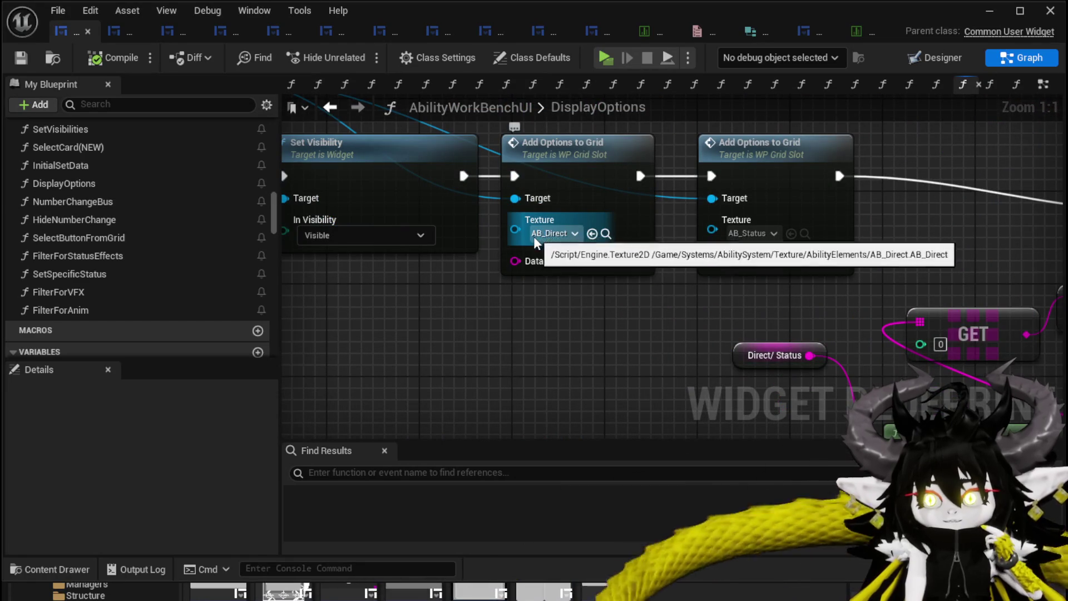
{"action": "left_click_drag", "start_coordinate": [749, 242], "coordinate": [756, 131]}
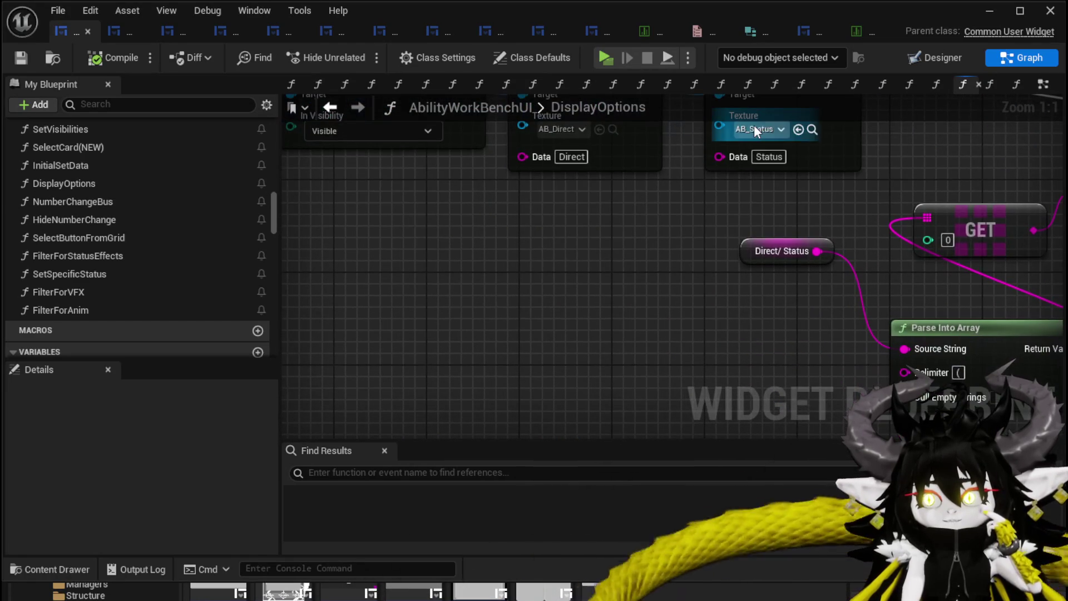
{"action": "left_click_drag", "start_coordinate": [554, 312], "coordinate": [550, 390]}
{"action": "scroll", "coordinate": [549, 390], "scroll_direction": "down", "scroll_amount": 2}
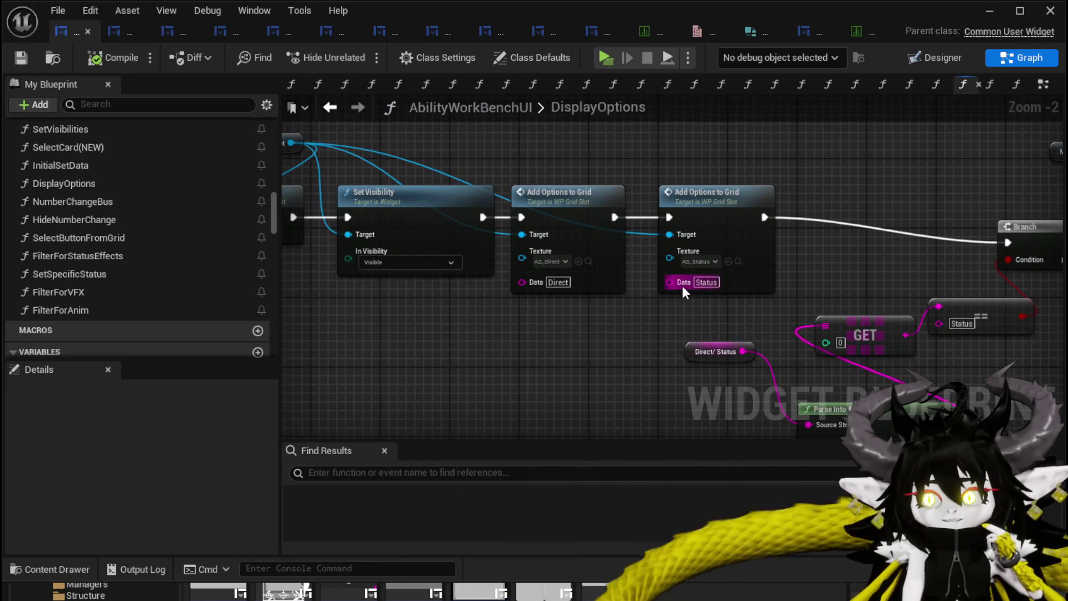
{"action": "mouse_move", "coordinate": [618, 340]}
{"action": "left_mouse_down"}
{"action": "mouse_move", "coordinate": [617, 204]}
{"action": "mouse_move", "coordinate": [659, 211]}
{"action": "mouse_move", "coordinate": [654, 155]}
{"action": "mouse_move", "coordinate": [483, 181]}
{"action": "mouse_move", "coordinate": [412, 176]}
{"action": "mouse_move", "coordinate": [906, 347]}
{"action": "mouse_move", "coordinate": [608, 353]}
{"action": "left_mouse_up"}
Step: Review the Set Visibility, filter and Set Number node rows
{"action": "scroll", "coordinate": [483, 180], "scroll_direction": "down", "scroll_amount": 1}
{"action": "left_click_drag", "start_coordinate": [675, 351], "coordinate": [432, 289]}
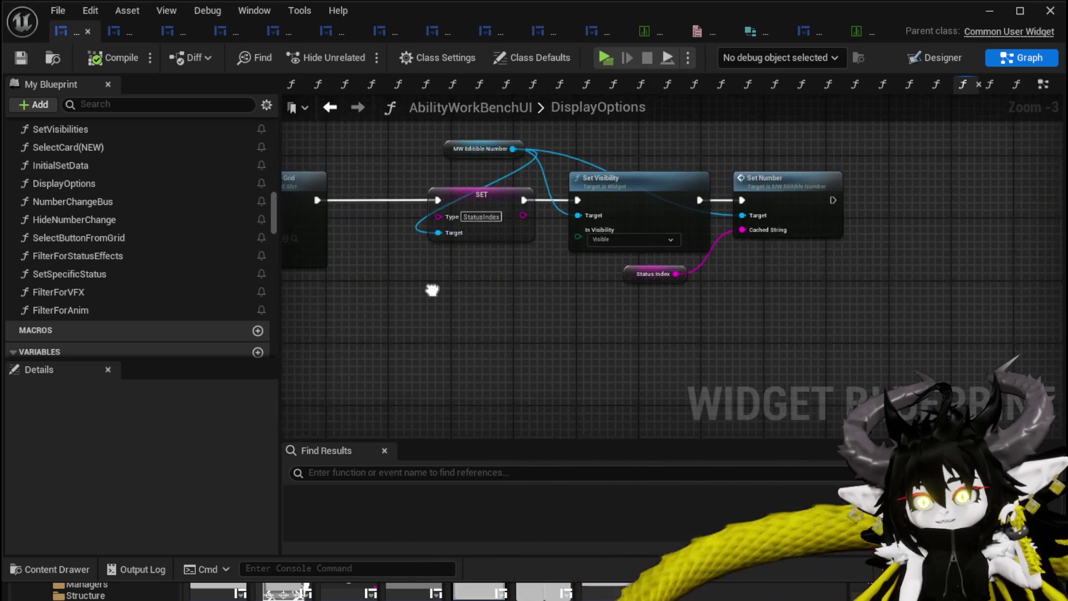
{"action": "scroll", "coordinate": [806, 317], "scroll_direction": "down", "scroll_amount": 2}
{"action": "left_click_drag", "start_coordinate": [806, 317], "coordinate": [729, 287]}
{"action": "scroll", "coordinate": [683, 364], "scroll_direction": "down", "scroll_amount": 2}
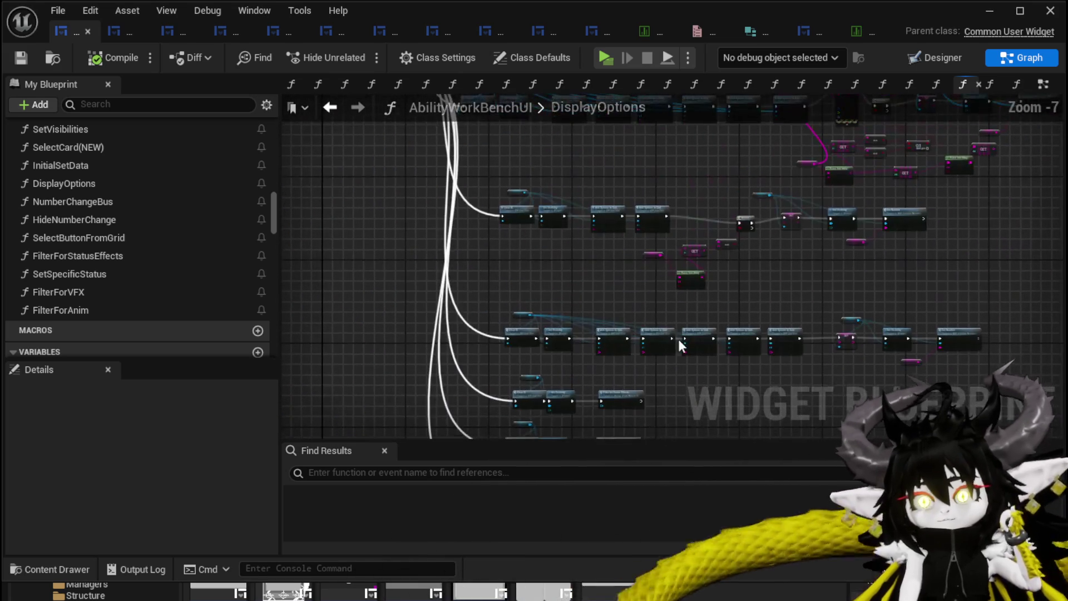
{"action": "left_click_drag", "start_coordinate": [815, 308], "coordinate": [811, 309]}
{"action": "scroll", "coordinate": [790, 378], "scroll_direction": "up", "scroll_amount": 1}
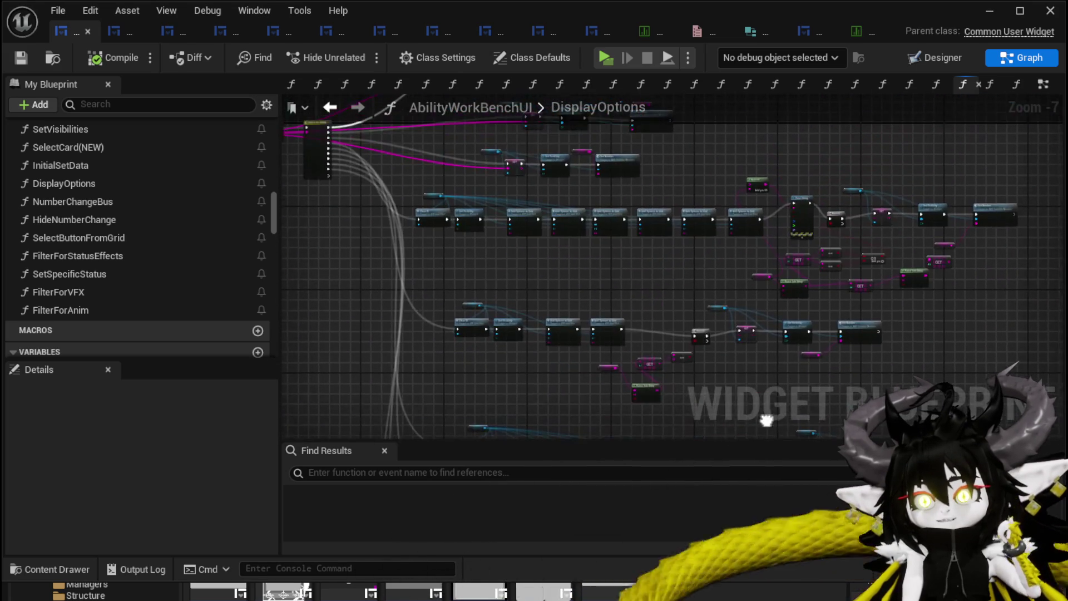
{"action": "scroll", "coordinate": [613, 332], "scroll_direction": "up", "scroll_amount": 1}
{"action": "left_click_drag", "start_coordinate": [570, 326], "coordinate": [763, 266]}
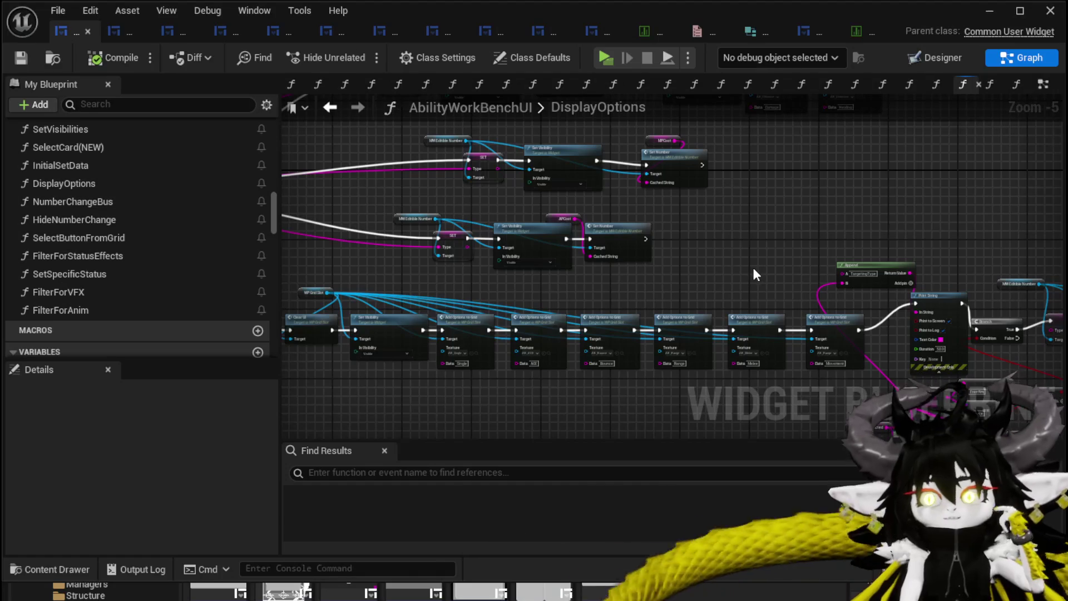
Step: Save the widget blueprint with Ctrl+S and start a test play of the level
{"action": "key", "text": "ctrl+s"}
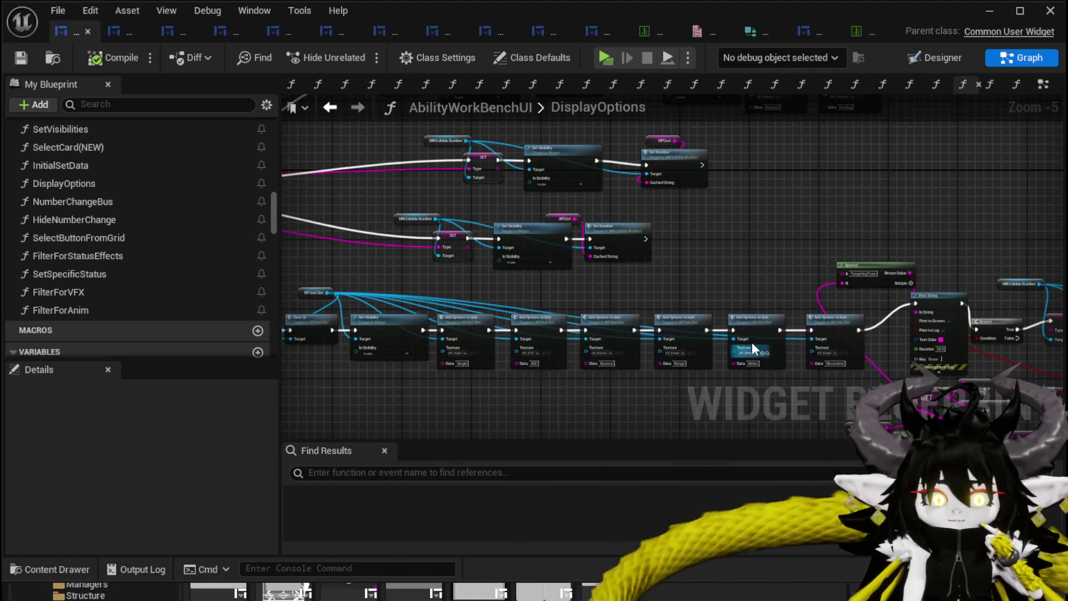
{"action": "left_click_drag", "start_coordinate": [637, 285], "coordinate": [802, 299]}
{"action": "left_click", "coordinate": [984, 21]}
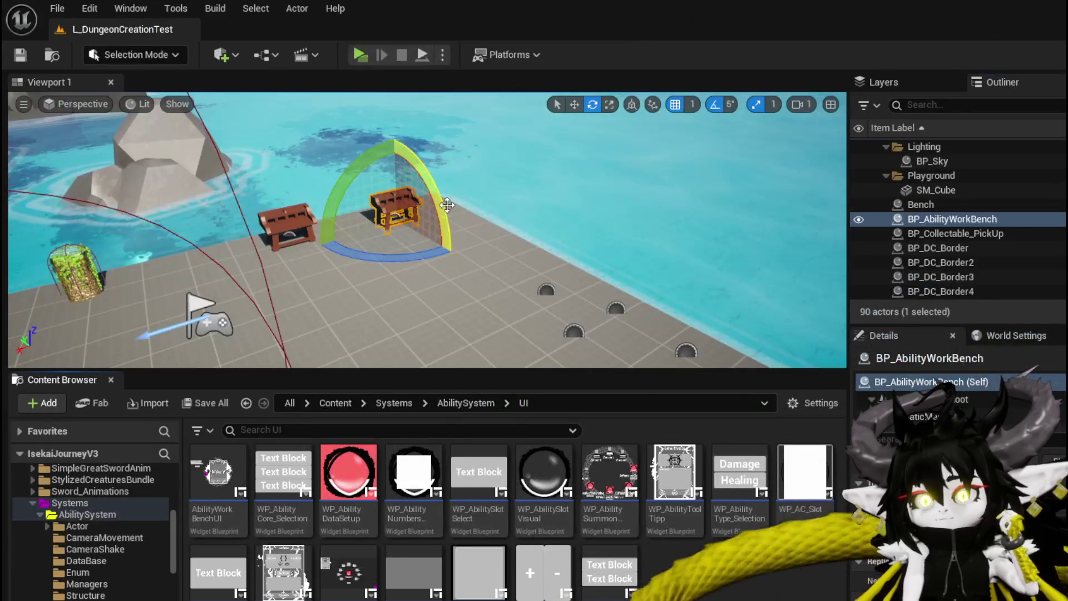
Step: Launch the game preview, walk to the workbench and open the cyan Water card
{"action": "left_click", "coordinate": [349, 52]}
{"action": "key", "text": "w"}
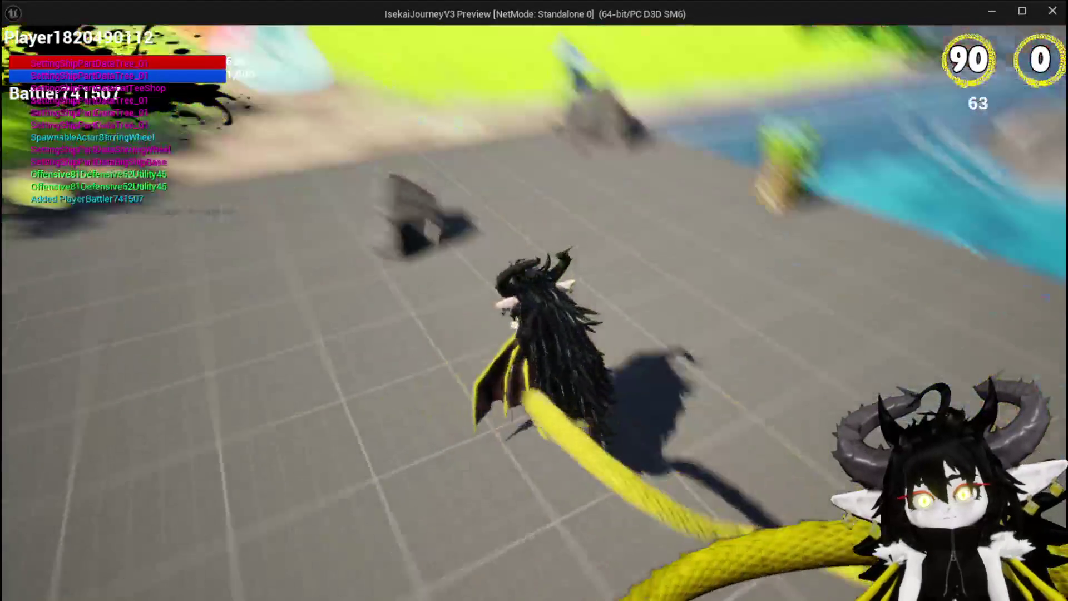
{"action": "key", "text": "e"}
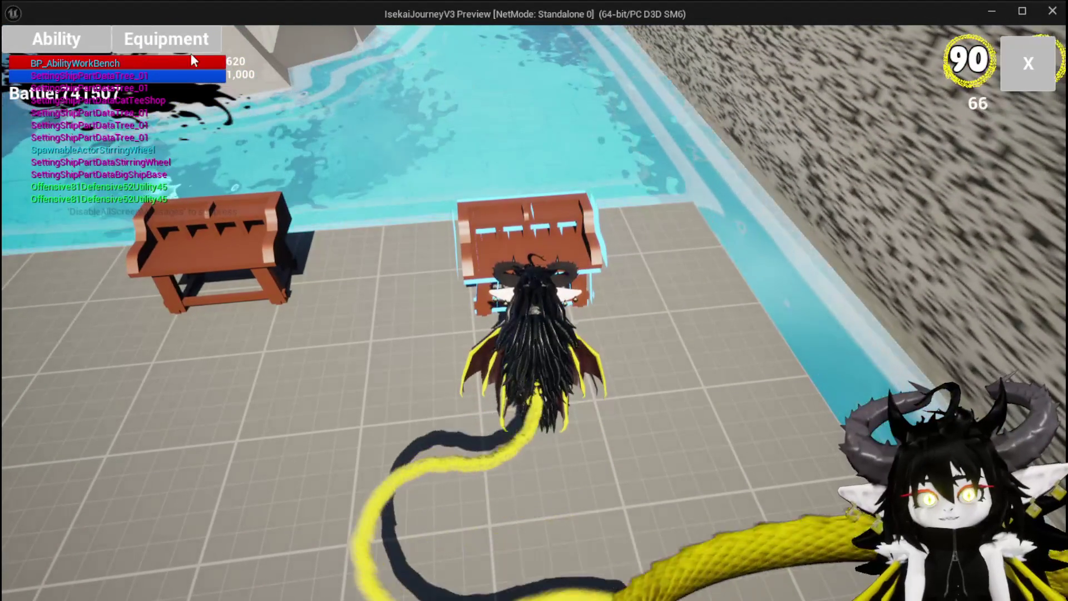
{"action": "left_click", "coordinate": [209, 49]}
{"action": "left_click", "coordinate": [162, 135]}
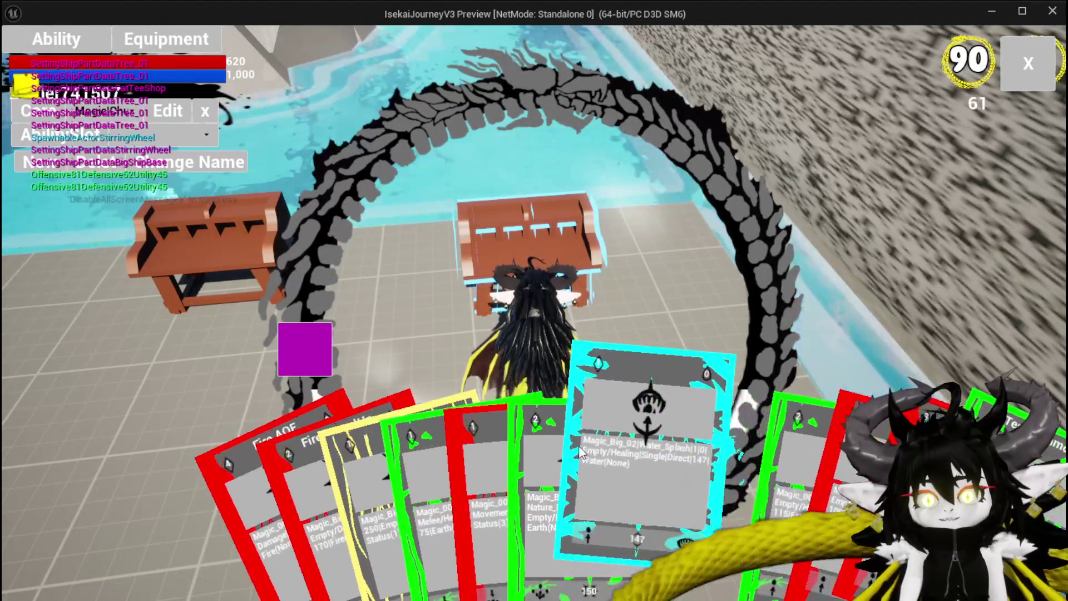
{"action": "left_click", "coordinate": [587, 442]}
Step: Change the card's element to fire, then lightning, and assign the eye icon
{"action": "left_click", "coordinate": [506, 327]}
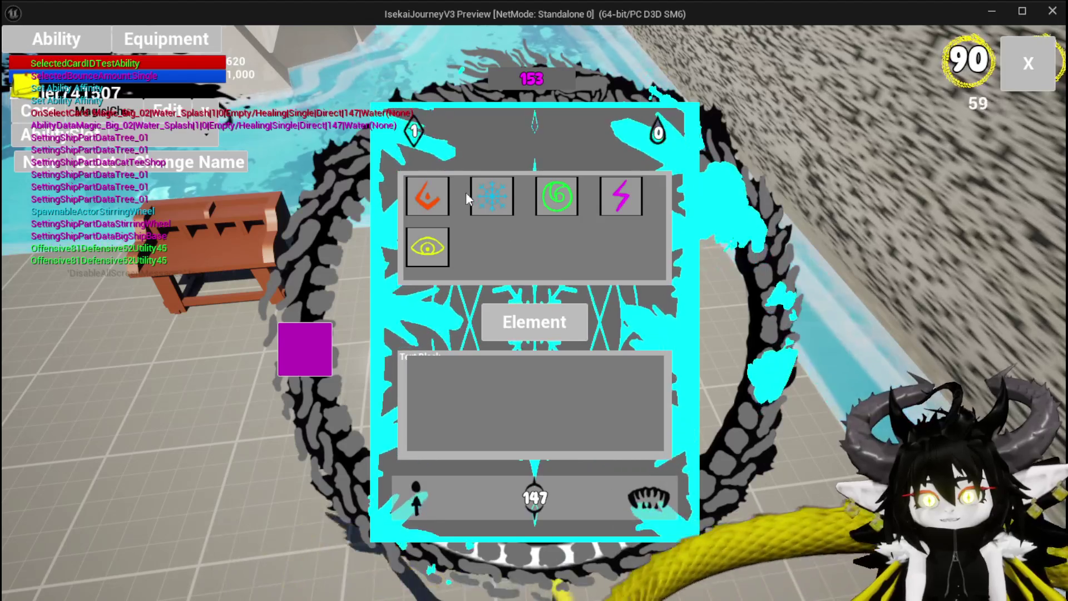
{"action": "left_click", "coordinate": [442, 192]}
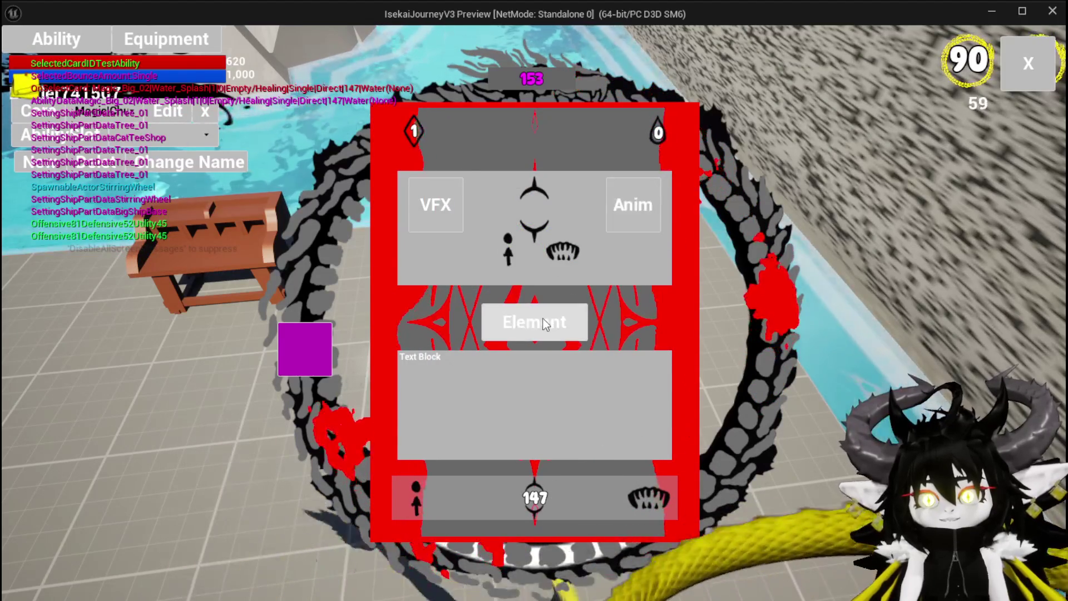
{"action": "left_click", "coordinate": [534, 322]}
{"action": "left_click", "coordinate": [636, 202]}
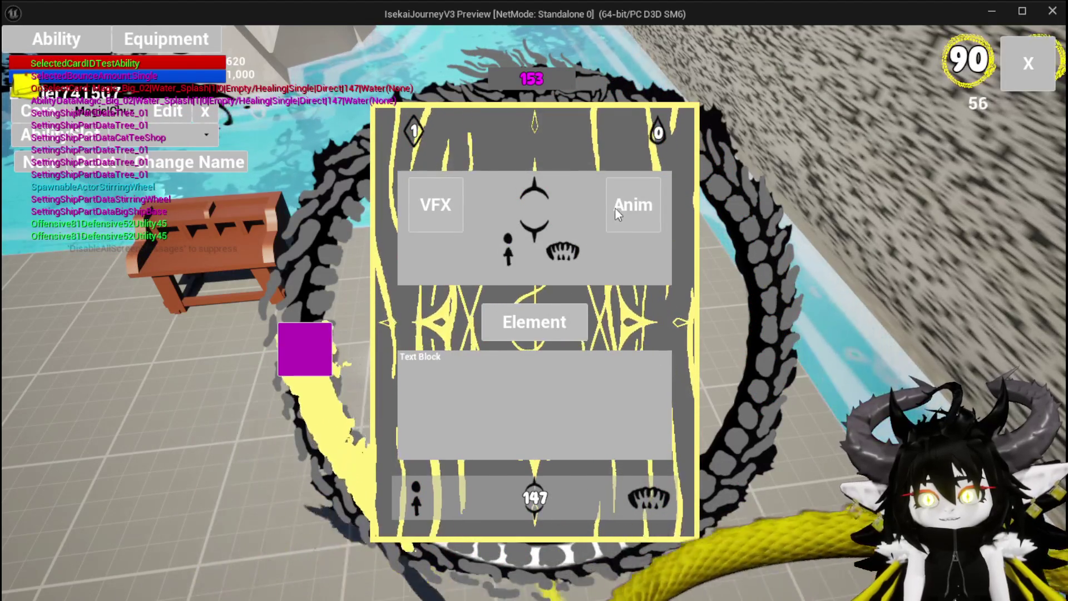
{"action": "left_click", "coordinate": [564, 252]}
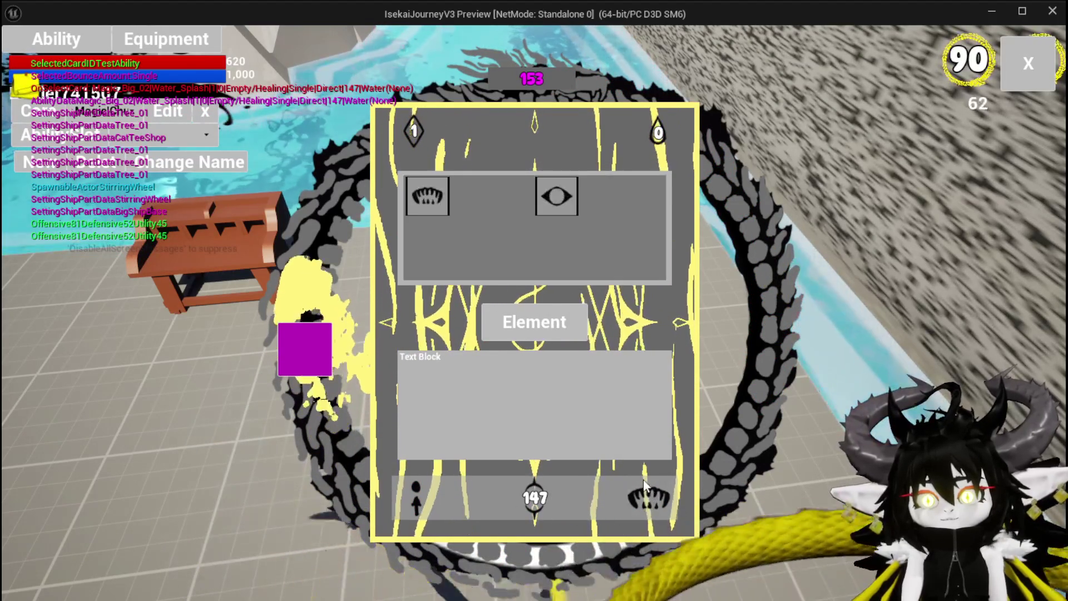
{"action": "left_click", "coordinate": [554, 183]}
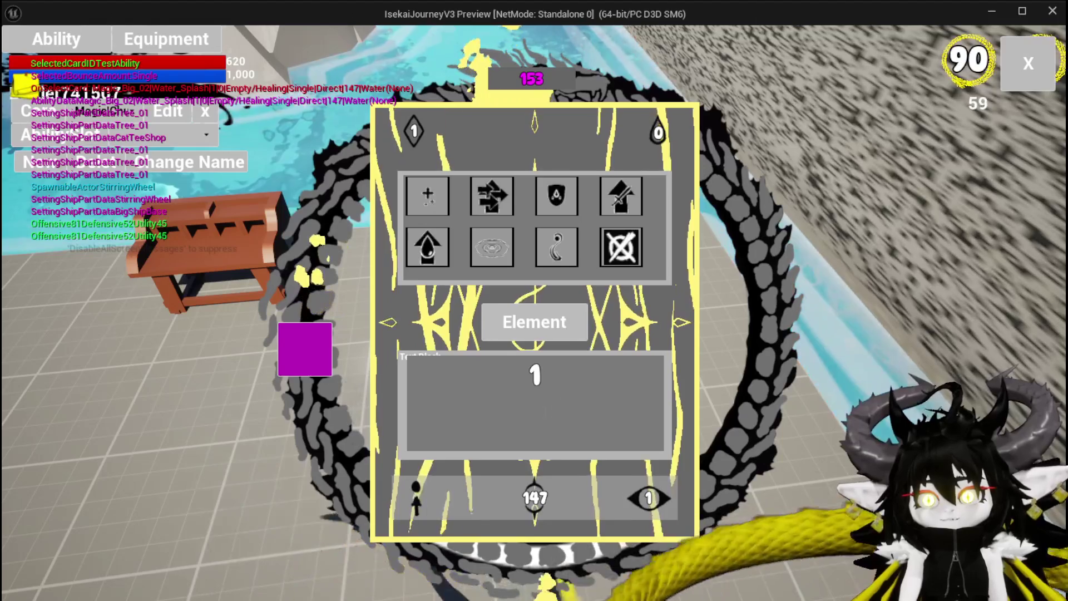
Step: Set the card's count to 2 with the struck-through arrow icon
{"action": "key", "text": "BackSpace"}
{"action": "type", "text": "2"}
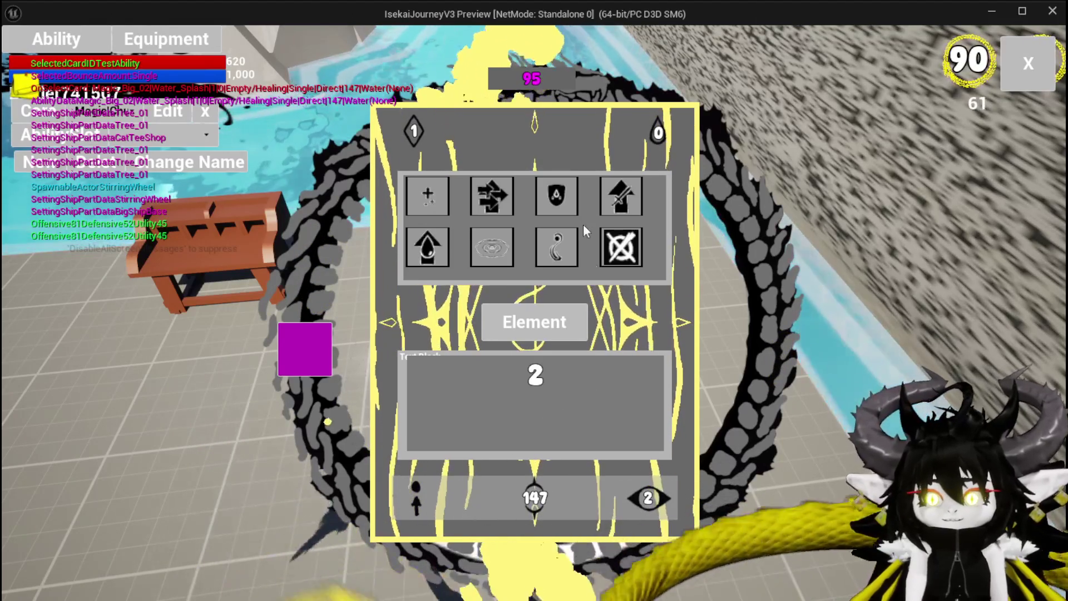
{"action": "left_click", "coordinate": [617, 196]}
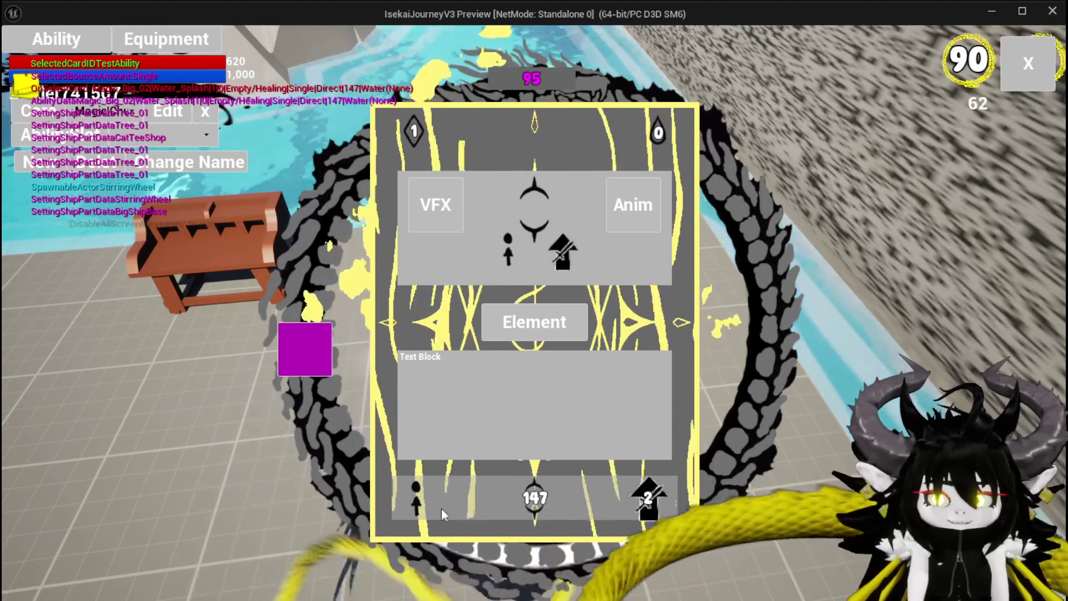
Step: Give the card ring-shaped area targeting with a value of 5
{"action": "left_click", "coordinate": [508, 254]}
{"action": "left_click", "coordinate": [508, 256]}
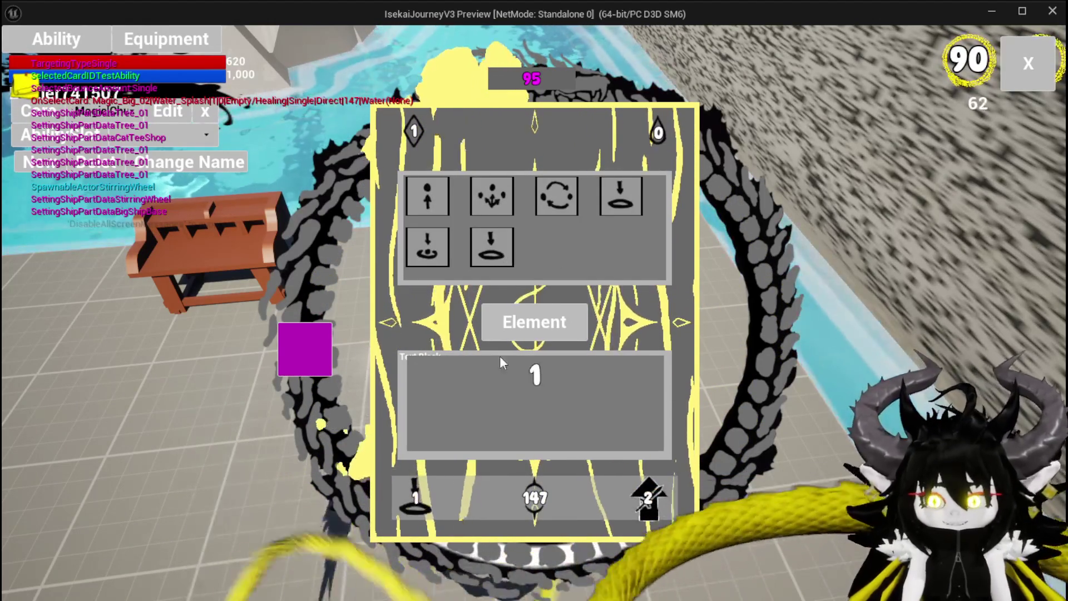
{"action": "type", "text": "5"}
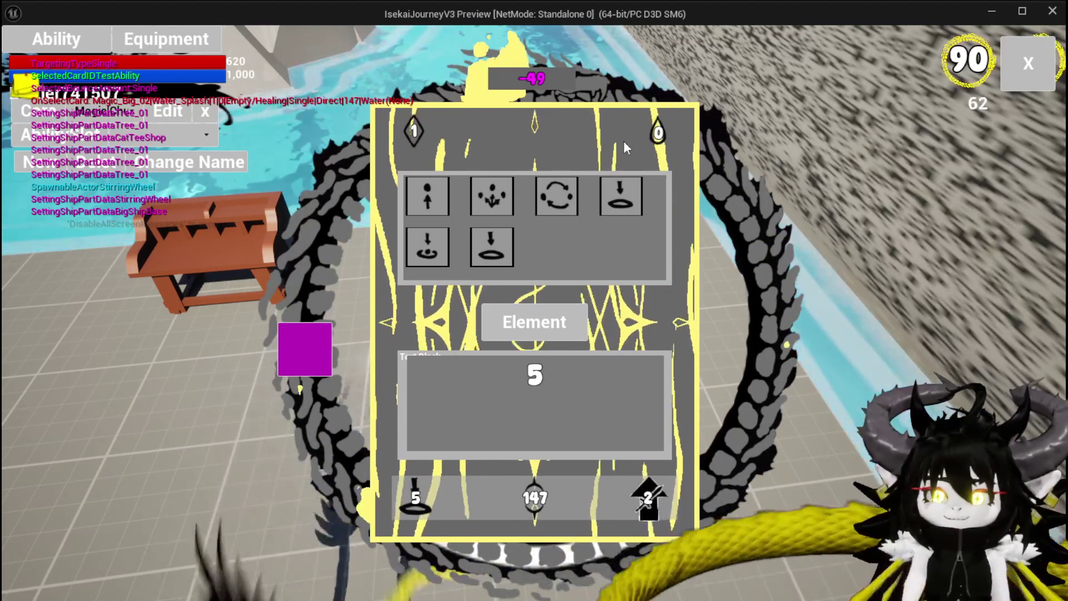
{"action": "left_click", "coordinate": [614, 250]}
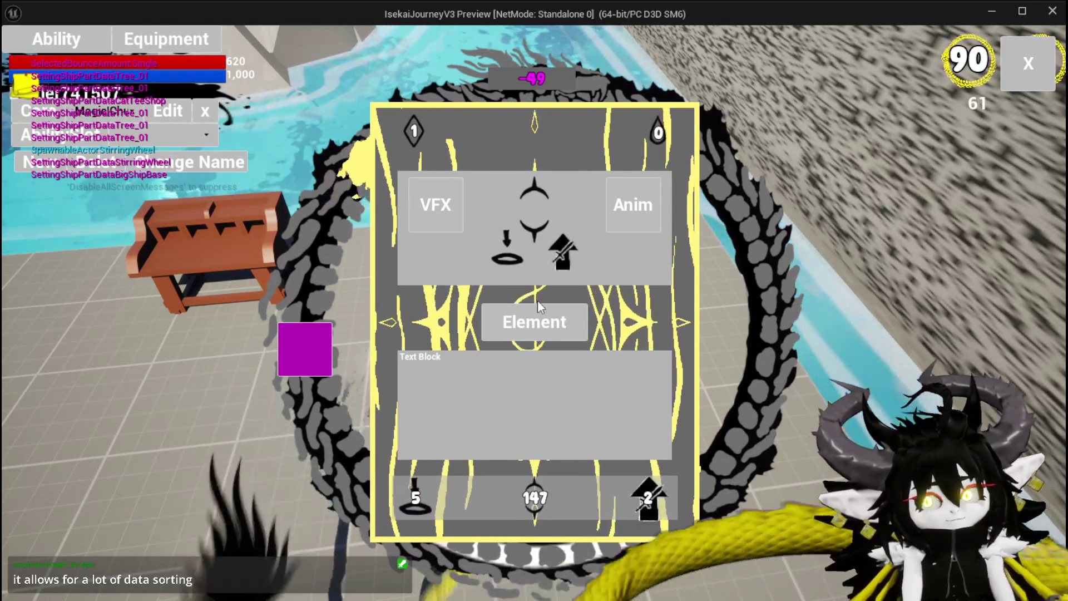
Step: Preview the ability card with the fire element, another element, then ice
{"action": "left_click", "coordinate": [503, 321]}
{"action": "left_click", "coordinate": [426, 205]}
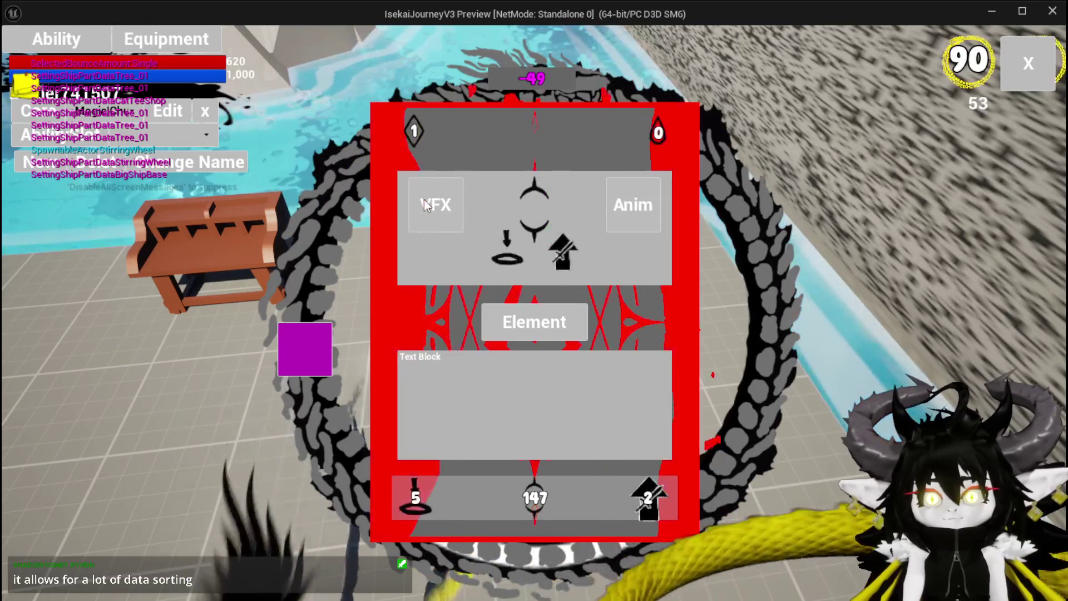
{"action": "left_click", "coordinate": [534, 322]}
{"action": "left_click", "coordinate": [411, 236]}
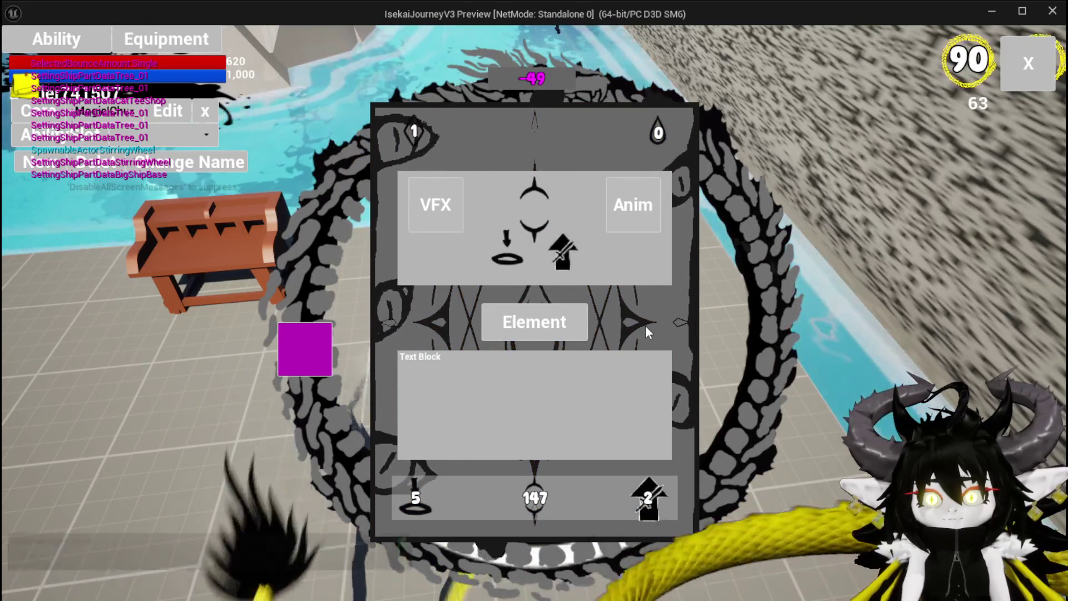
{"action": "left_click", "coordinate": [510, 312]}
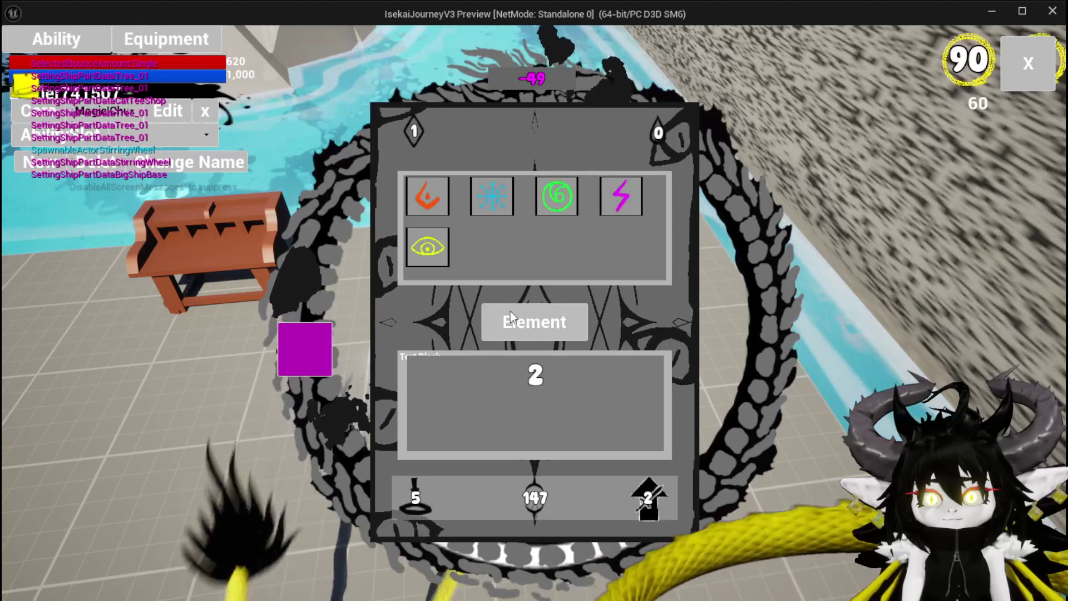
{"action": "left_click", "coordinate": [505, 209]}
Step: Try the wind element, then clear the card back to grey and close the workbench
{"action": "left_click", "coordinate": [519, 317]}
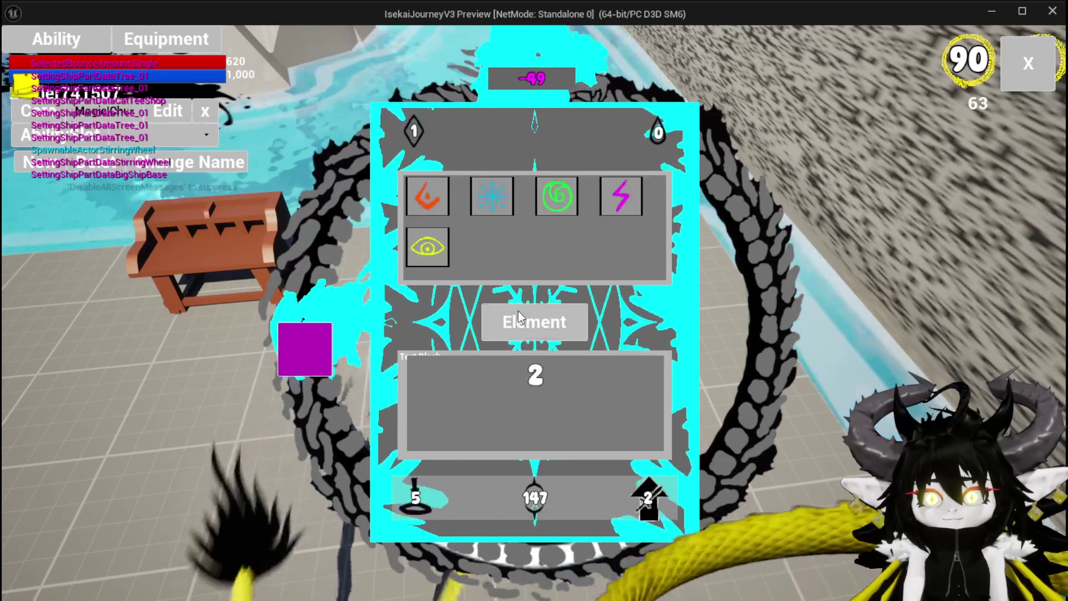
{"action": "left_click", "coordinate": [557, 196]}
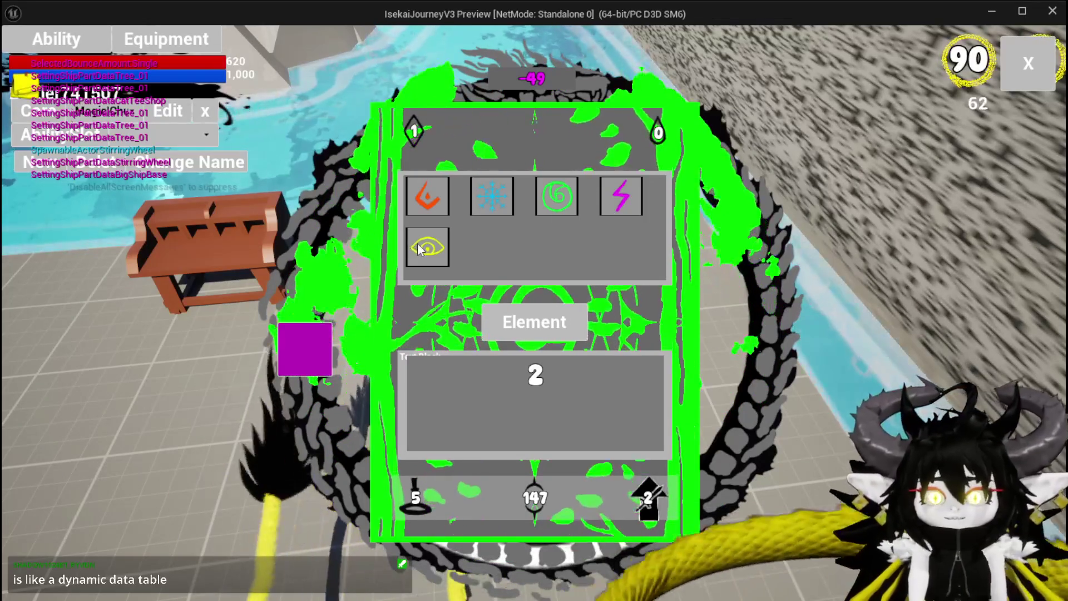
{"action": "left_click", "coordinate": [596, 272]}
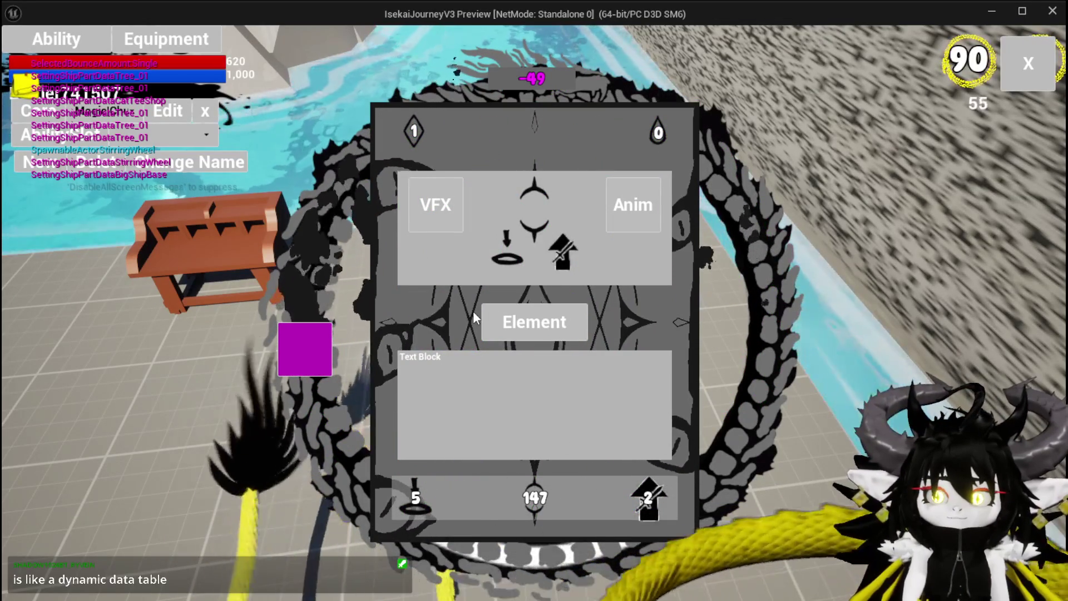
{"action": "left_click", "coordinate": [1014, 56]}
Step: Stop the play session, save the level, then open and save the AbilityWorkBenchUI blueprint
{"action": "key", "text": "Escape"}
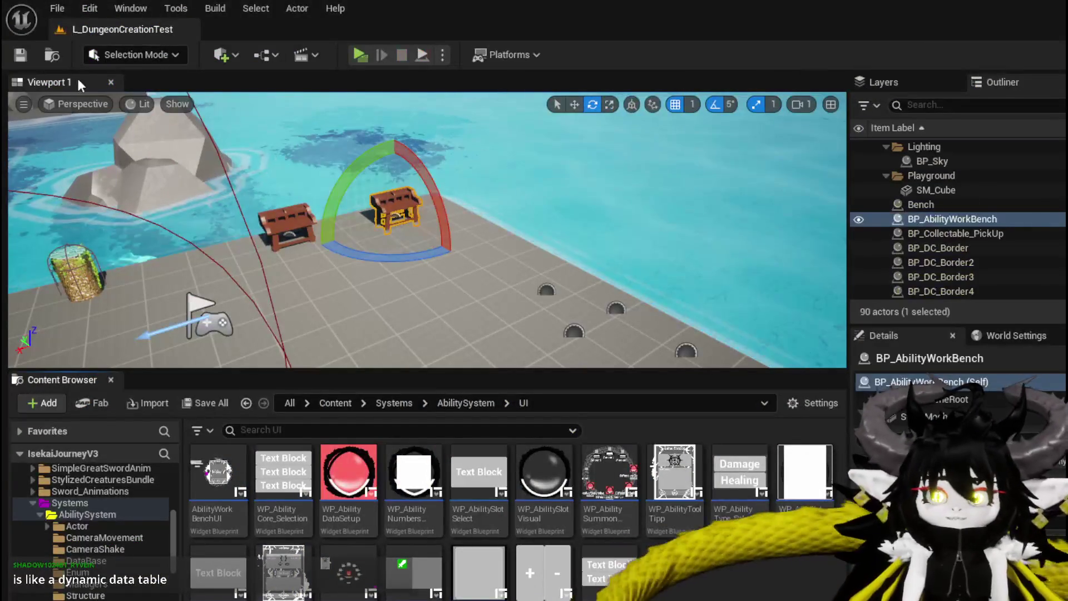
{"action": "left_click", "coordinate": [25, 55]}
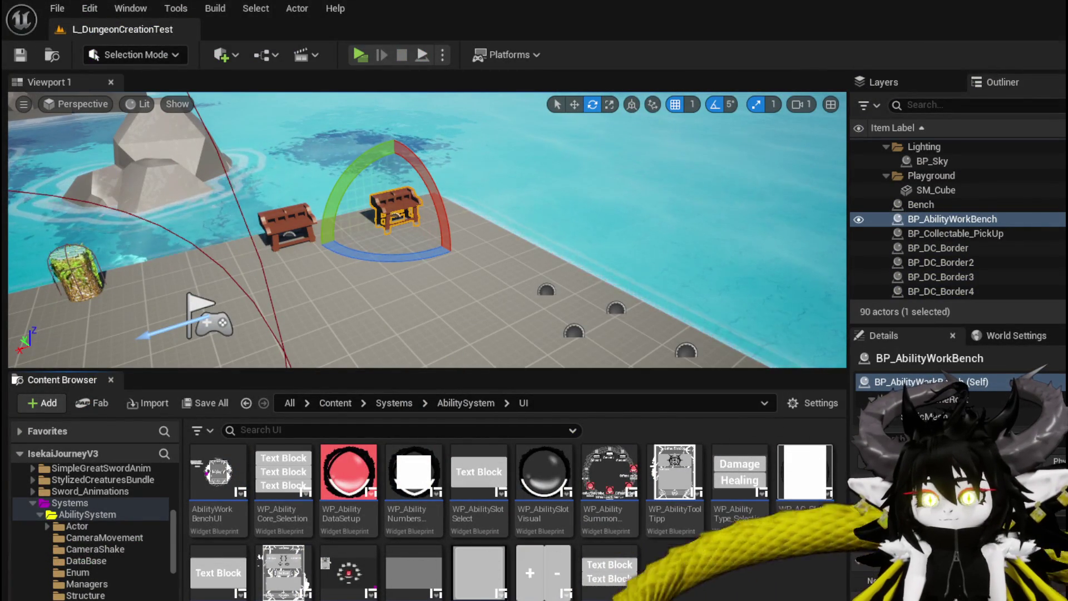
{"action": "double_click", "coordinate": [218, 473]}
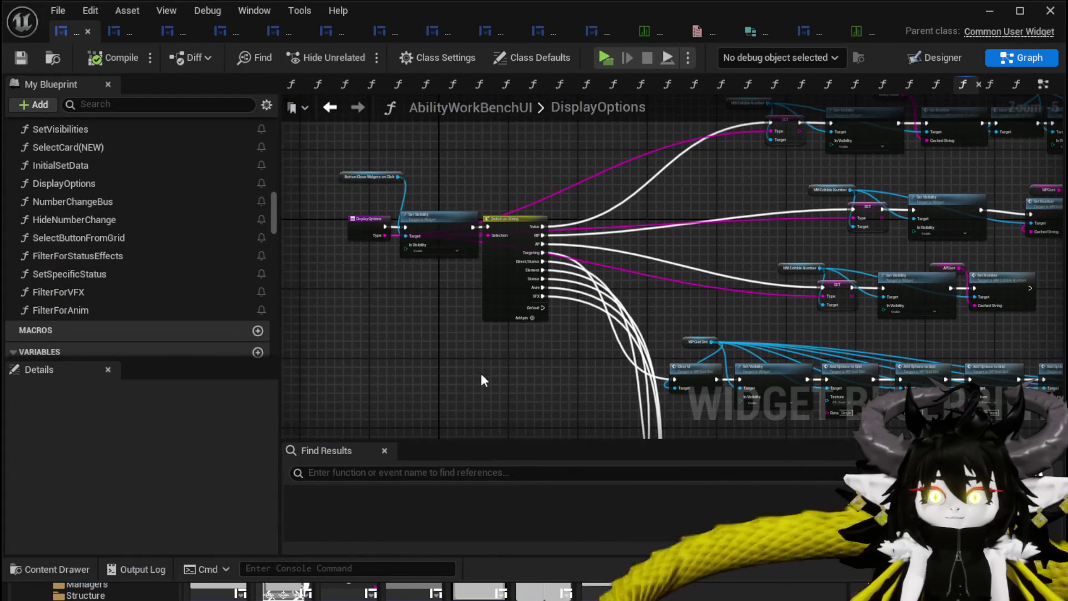
{"action": "left_click", "coordinate": [93, 61]}
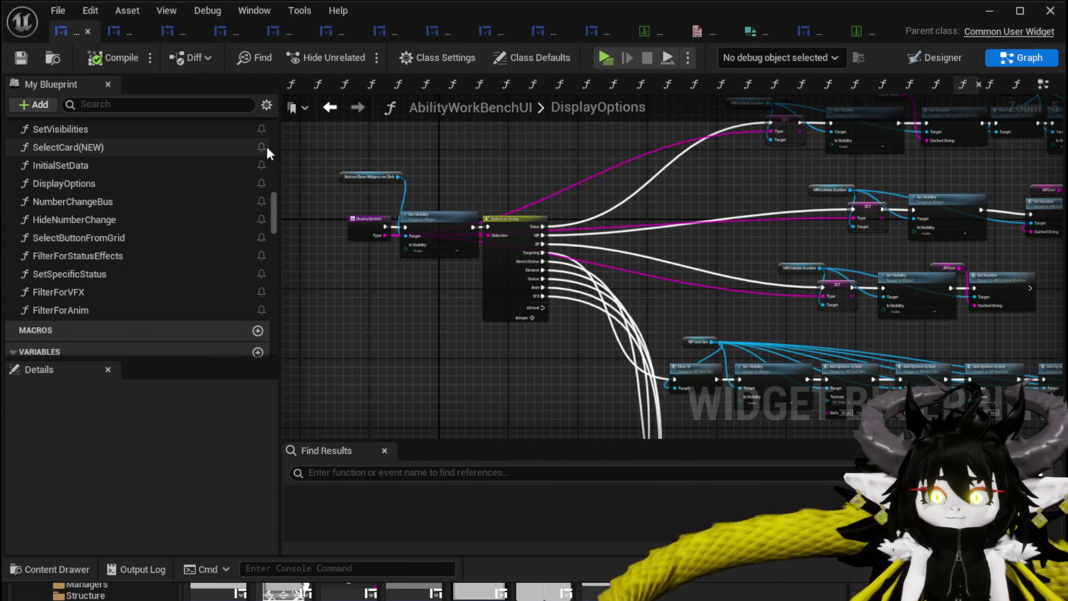
{"action": "left_click", "coordinate": [1004, 11]}
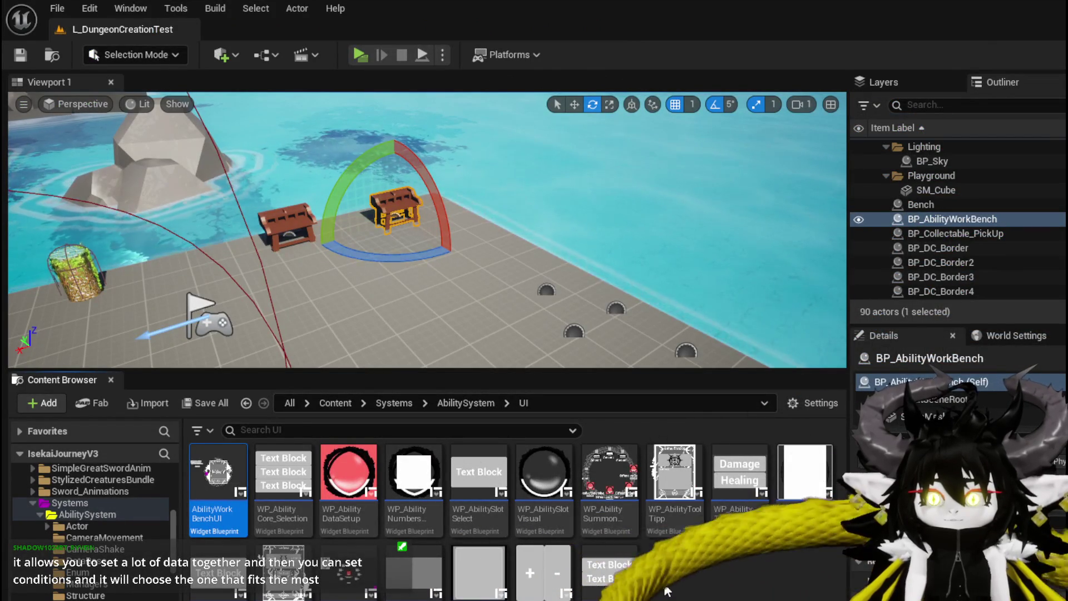
Step: Create a Widget Blueprint with UserWidget as its parent class in the AbilitySystem UI folder
{"action": "right_click", "coordinate": [664, 568]}
{"action": "scroll", "coordinate": [749, 565], "scroll_direction": "down", "scroll_amount": 2}
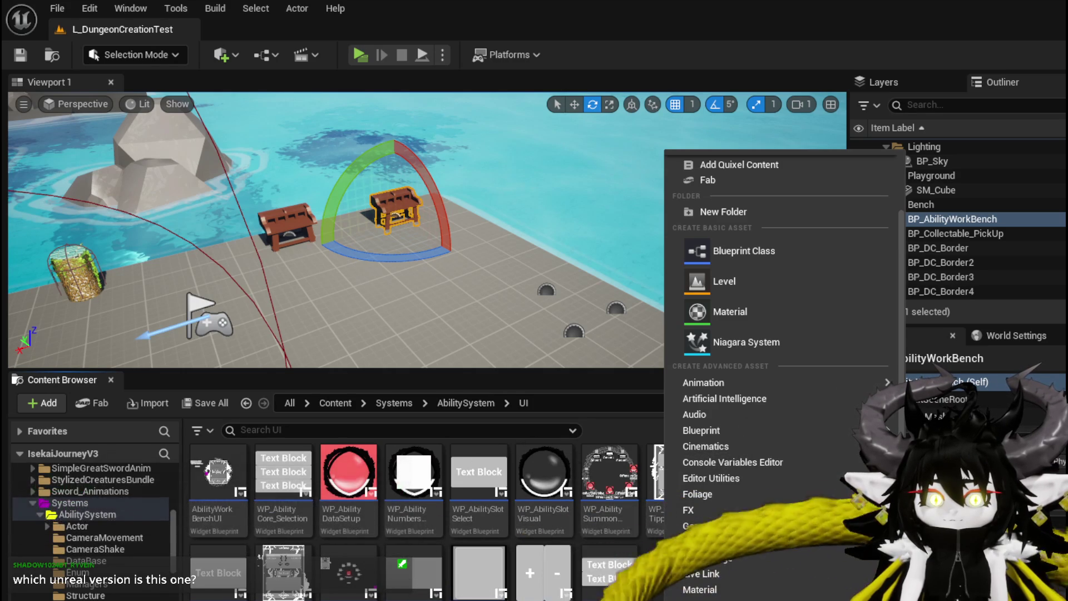
{"action": "key", "text": "Escape"}
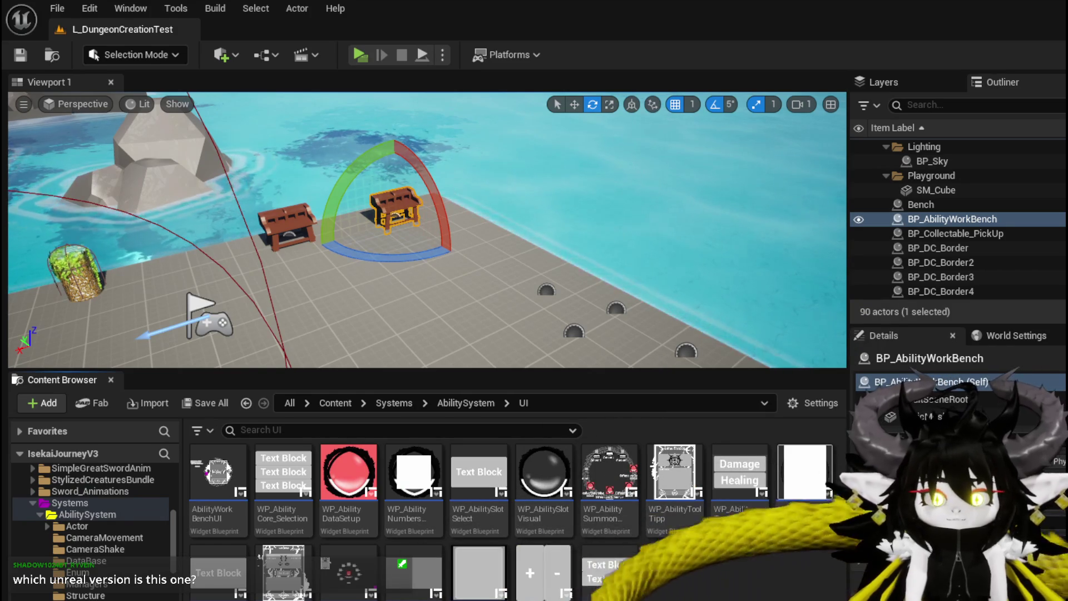
{"action": "right_click", "coordinate": [660, 573]}
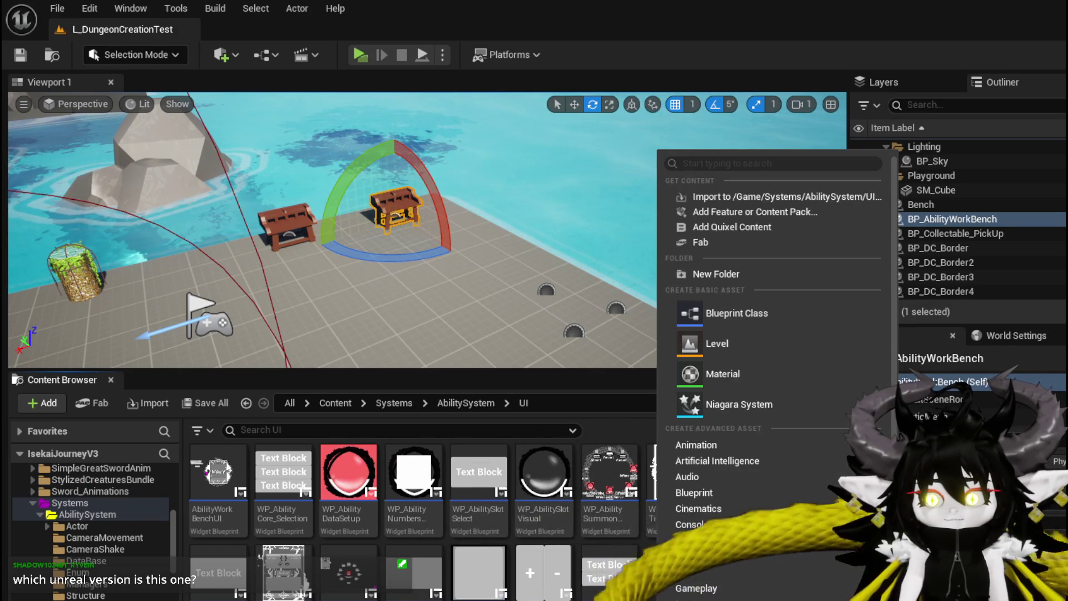
{"action": "scroll", "coordinate": [773, 382], "scroll_direction": "down", "scroll_amount": 2}
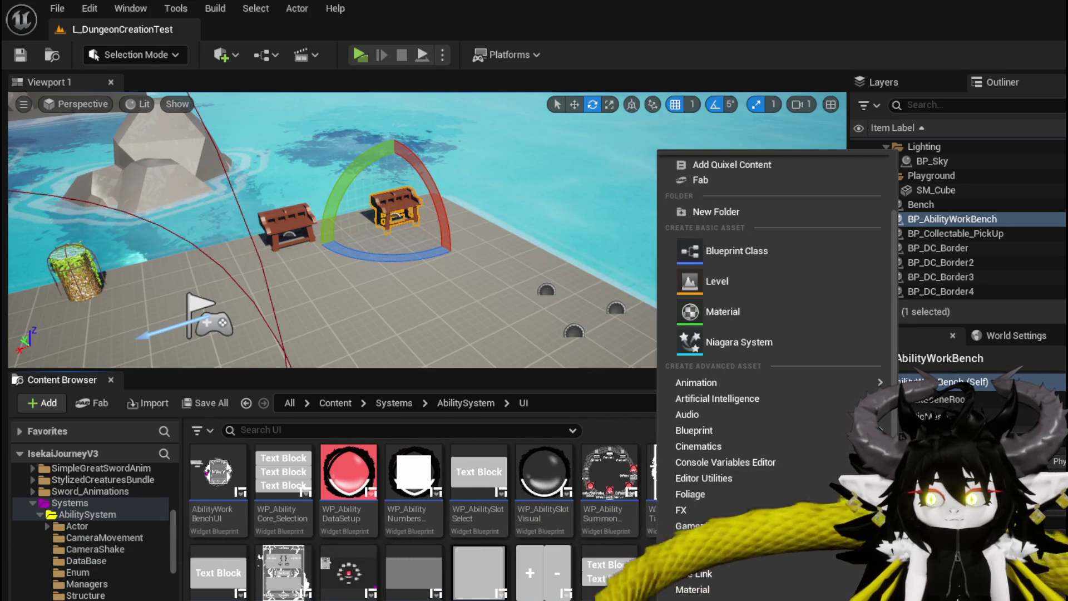
{"action": "left_click", "coordinate": [924, 578]}
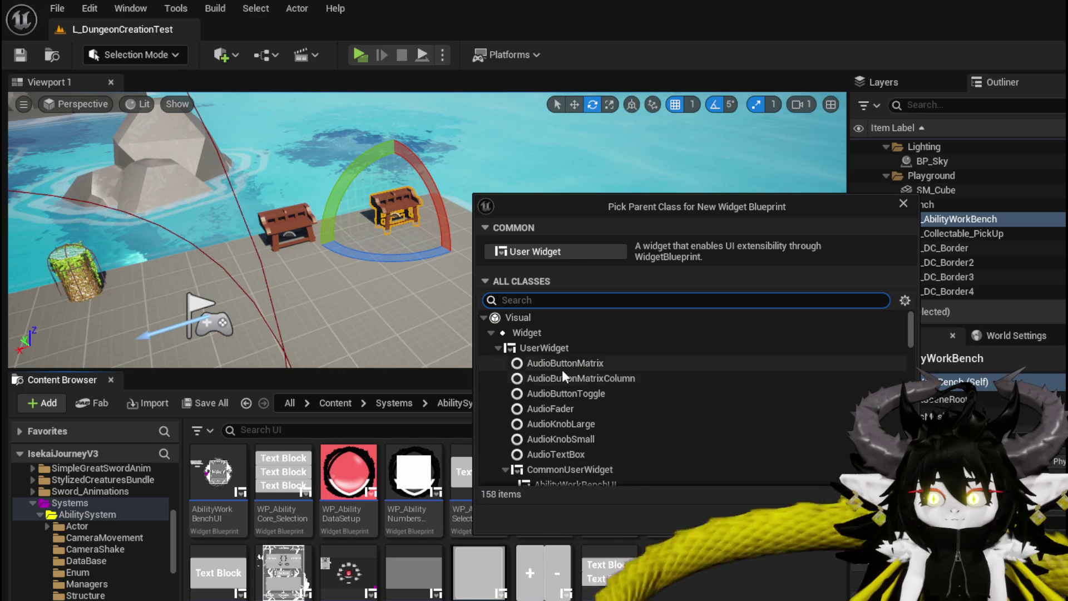
{"action": "left_click", "coordinate": [551, 351]}
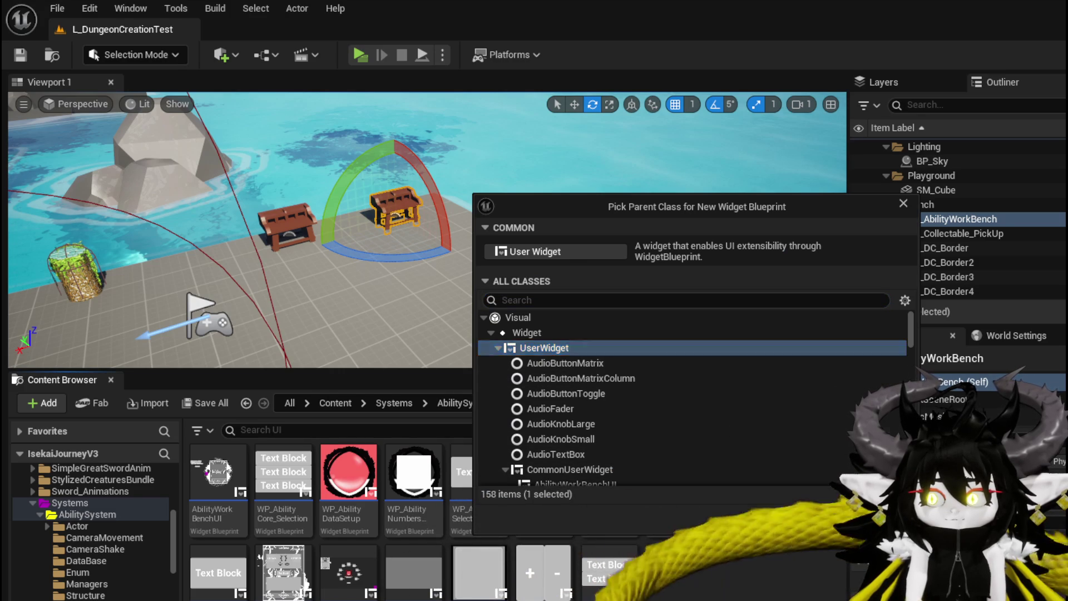
{"action": "left_click", "coordinate": [868, 520]}
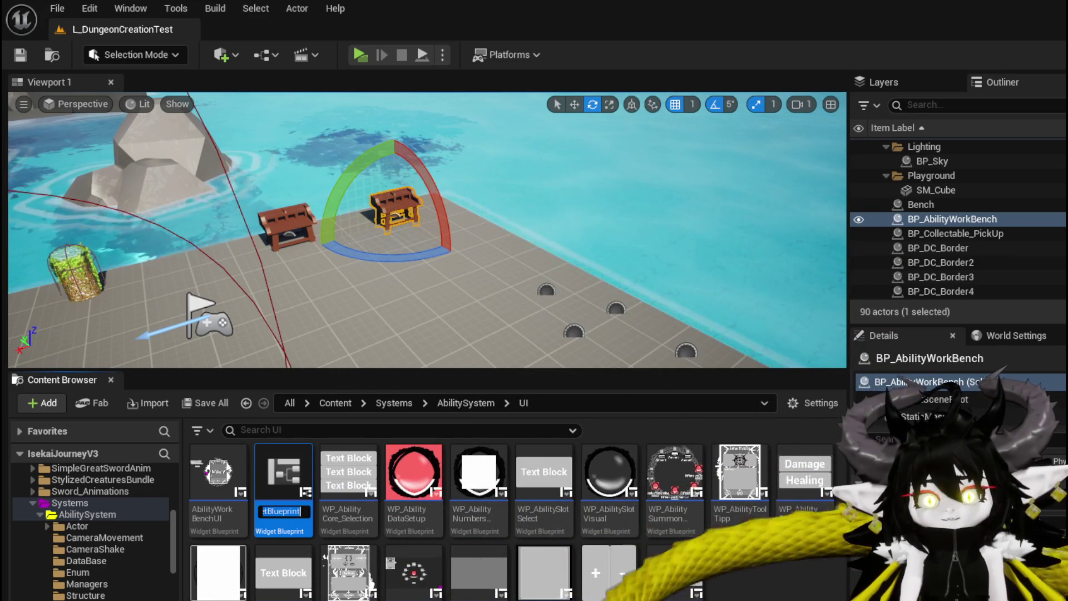
Step: Name the new widget WP_AbilityWorkBench_ToolTipp and save it with Save Selected
{"action": "type", "text": "WP_Abi"}
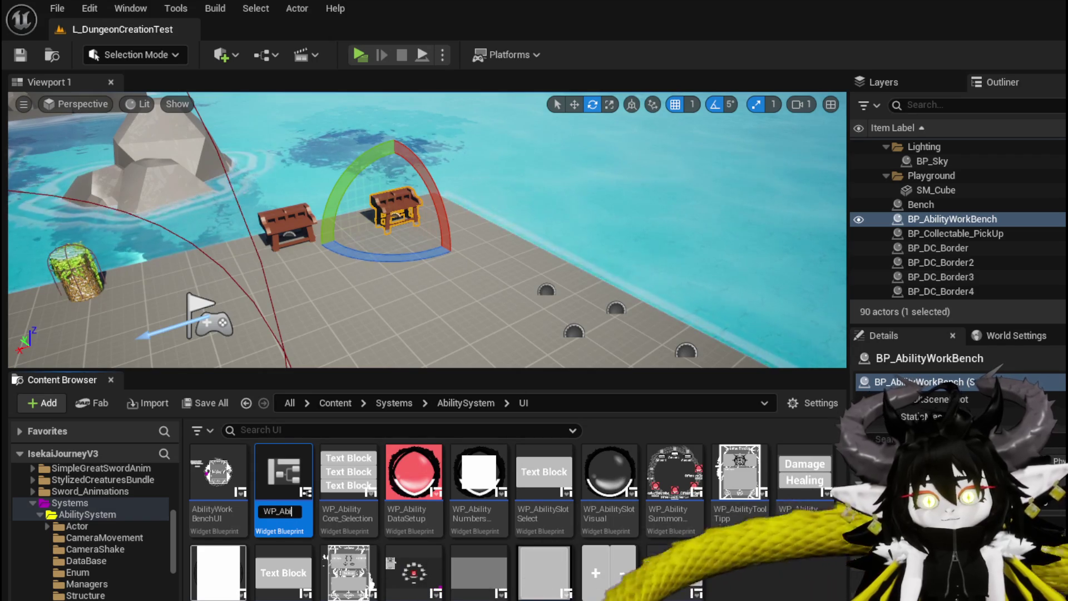
{"action": "type", "text": "lity"}
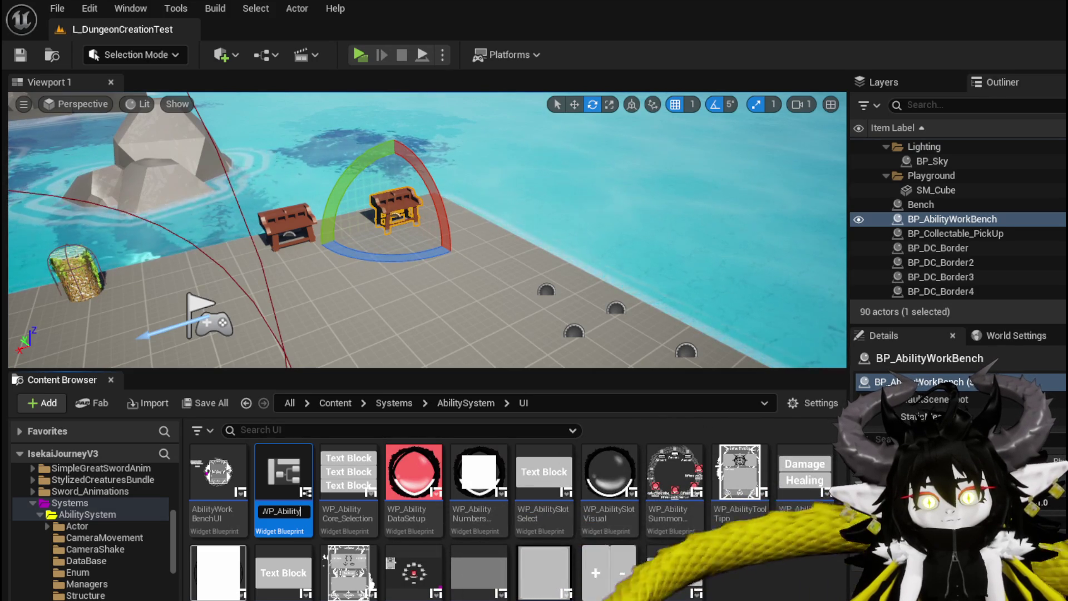
{"action": "type", "text": "Work"}
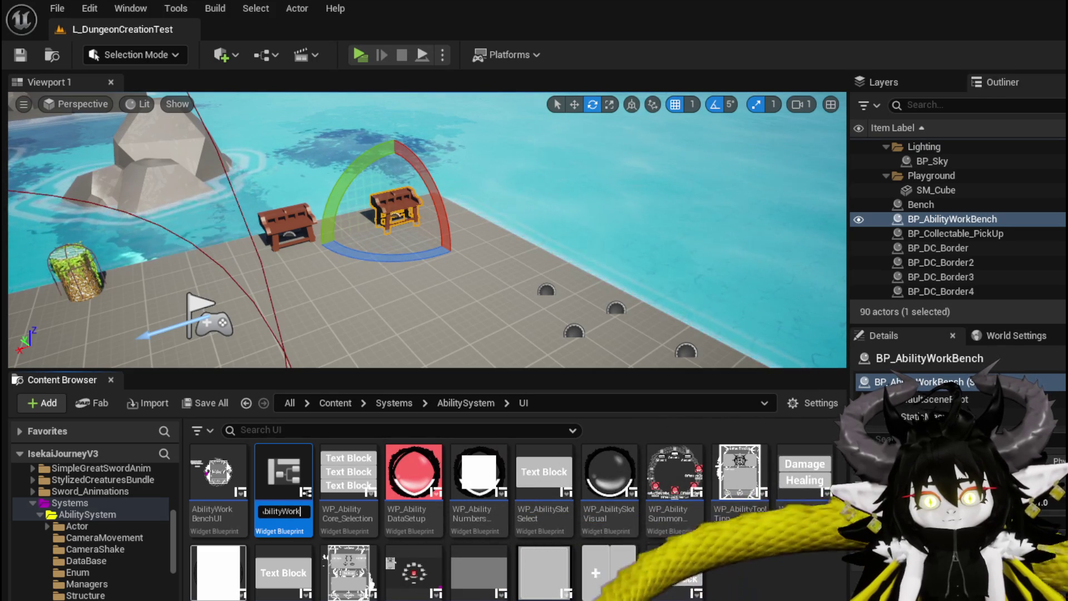
{"action": "type", "text": "Bench"}
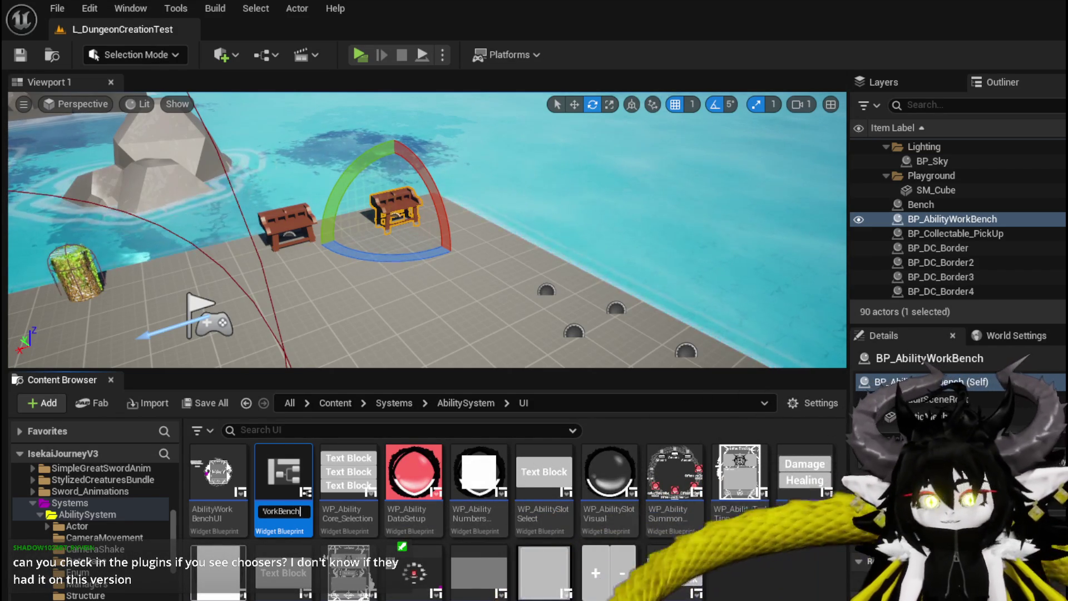
{"action": "type", "text": "_ToolTipp"}
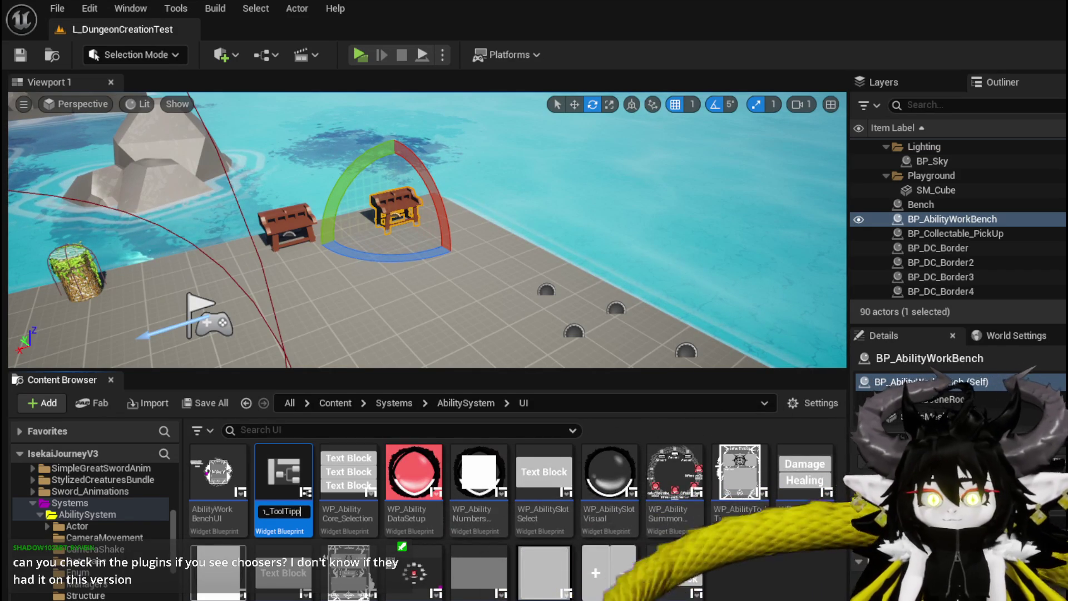
{"action": "key", "text": "Return"}
{"action": "left_click", "coordinate": [22, 55]}
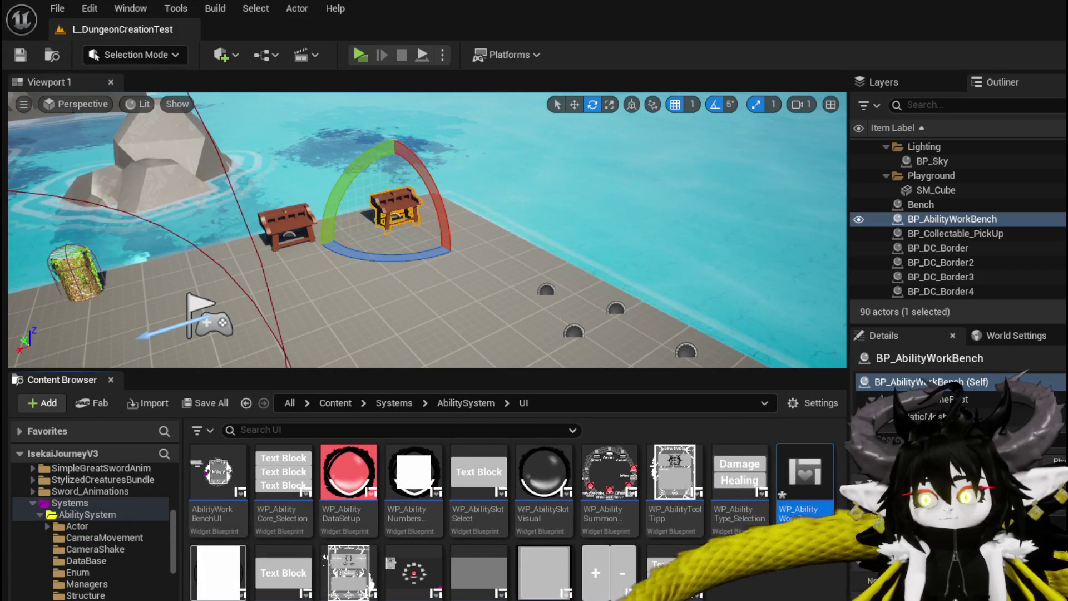
{"action": "key", "text": "ctrl+shift+s"}
{"action": "left_click", "coordinate": [812, 547]}
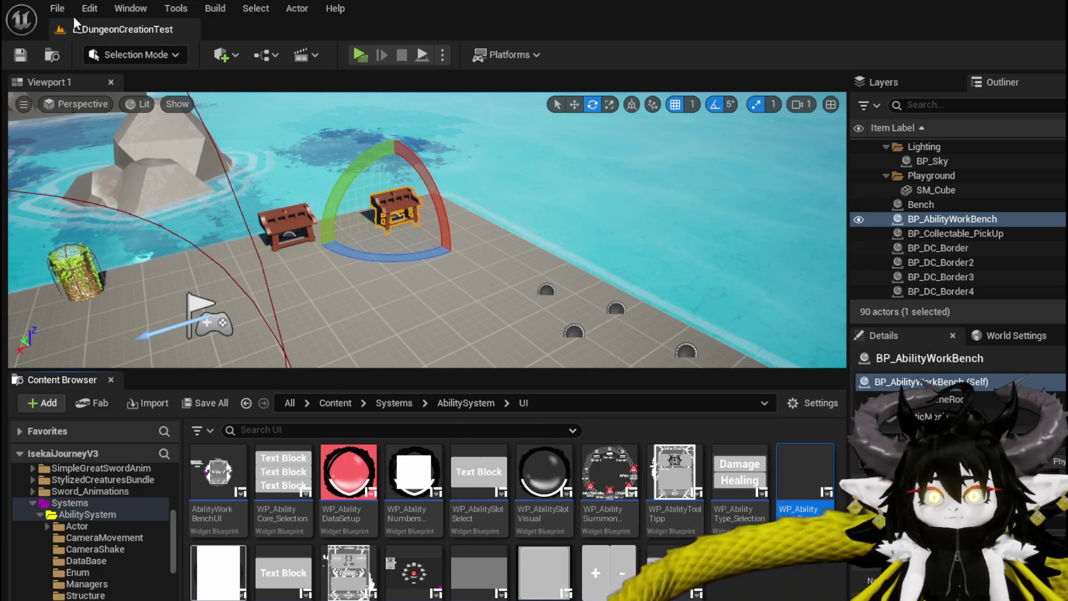
{"action": "left_click", "coordinate": [89, 9]}
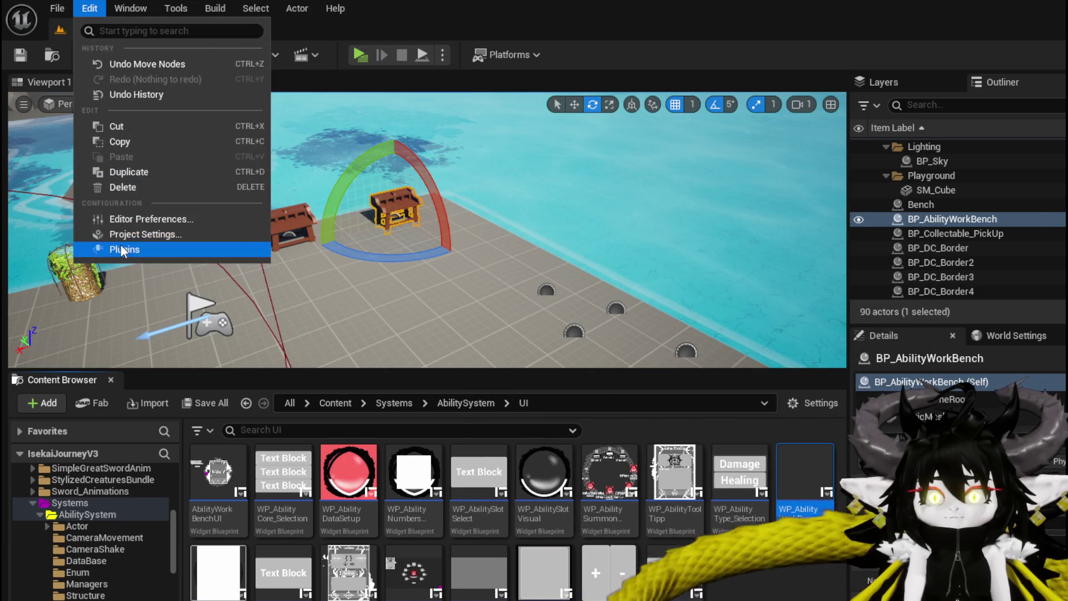
{"action": "left_click", "coordinate": [189, 248]}
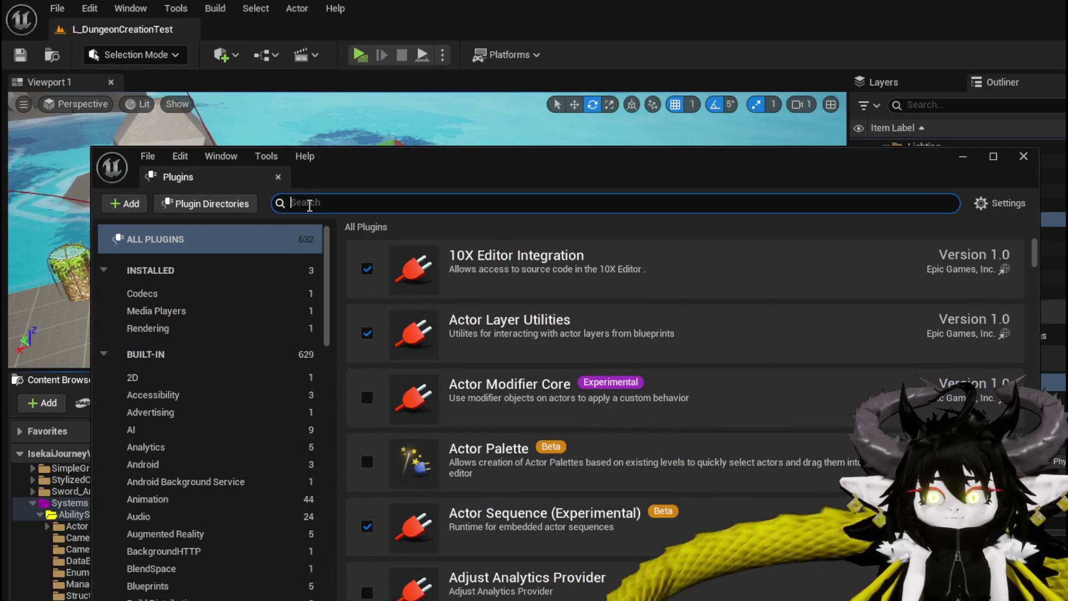
{"action": "type", "text": "choo"}
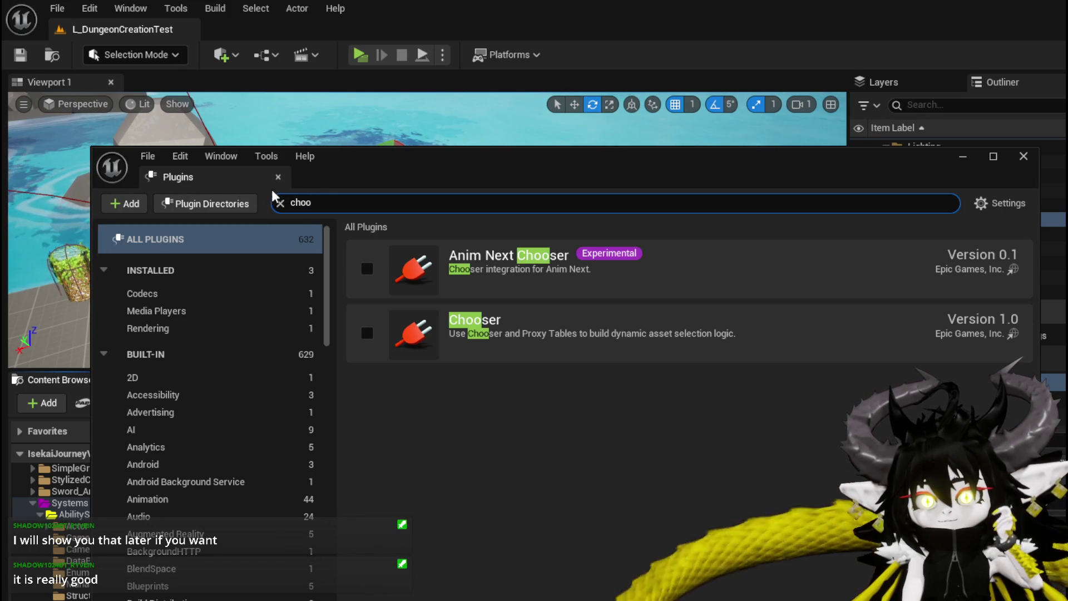
{"action": "left_click", "coordinate": [278, 203]}
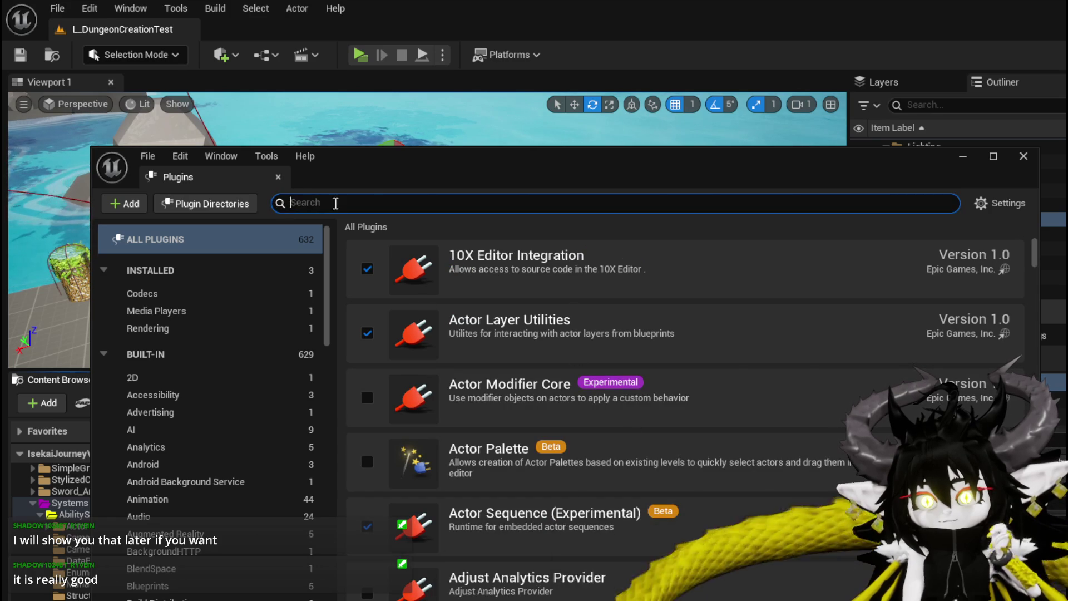
{"action": "left_click", "coordinate": [1023, 157]}
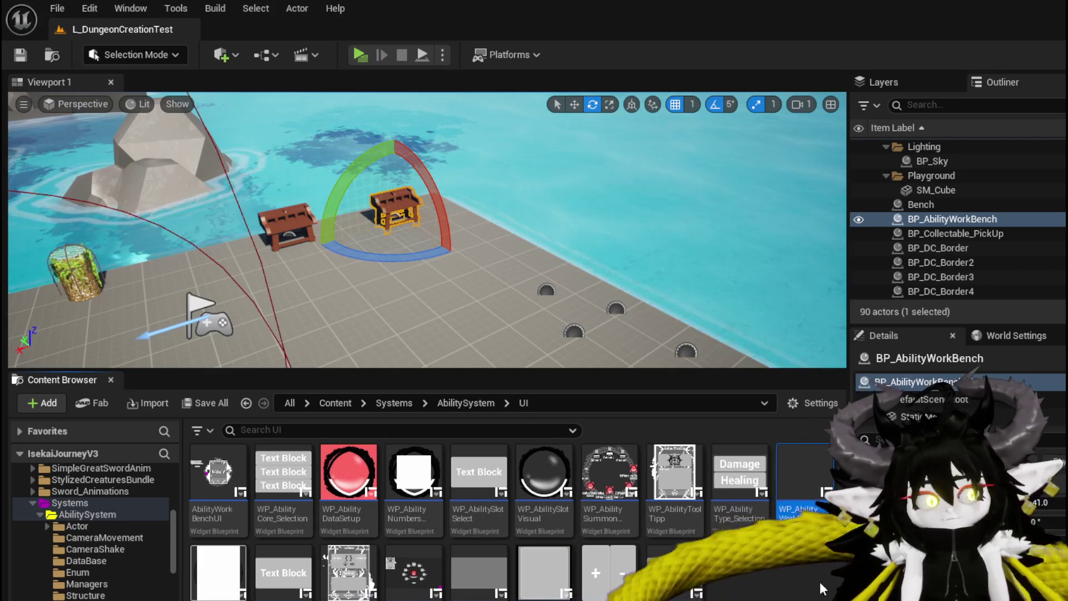
Step: Open the WP_AbilityWorkBench_ToolTipp widget blueprint from the Content Browser
{"action": "key", "text": "Return"}
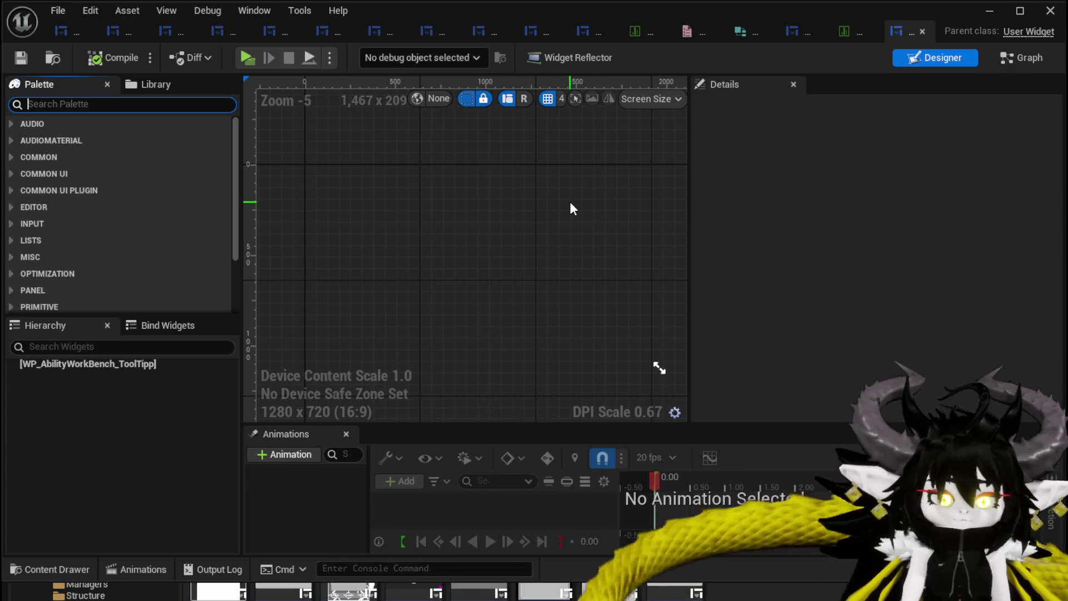
Step: Add a Border to the tooltip canvas, set its brush colour to grey, and save
{"action": "type", "text": "Border"}
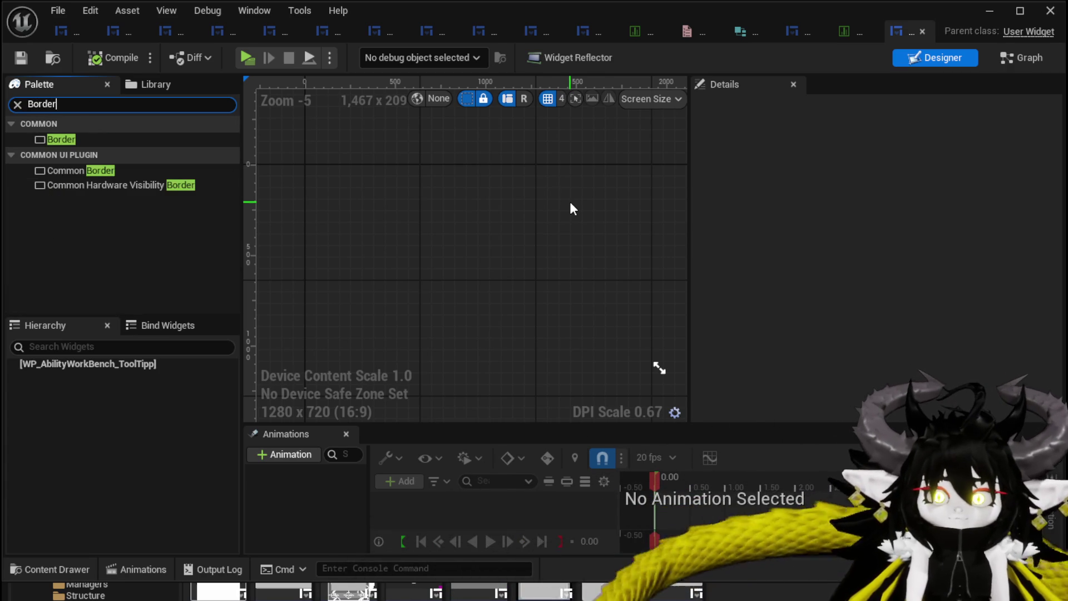
{"action": "mouse_move", "coordinate": [58, 139]}
{"action": "left_mouse_down"}
{"action": "mouse_move", "coordinate": [260, 168]}
{"action": "mouse_move", "coordinate": [432, 301]}
{"action": "left_mouse_up"}
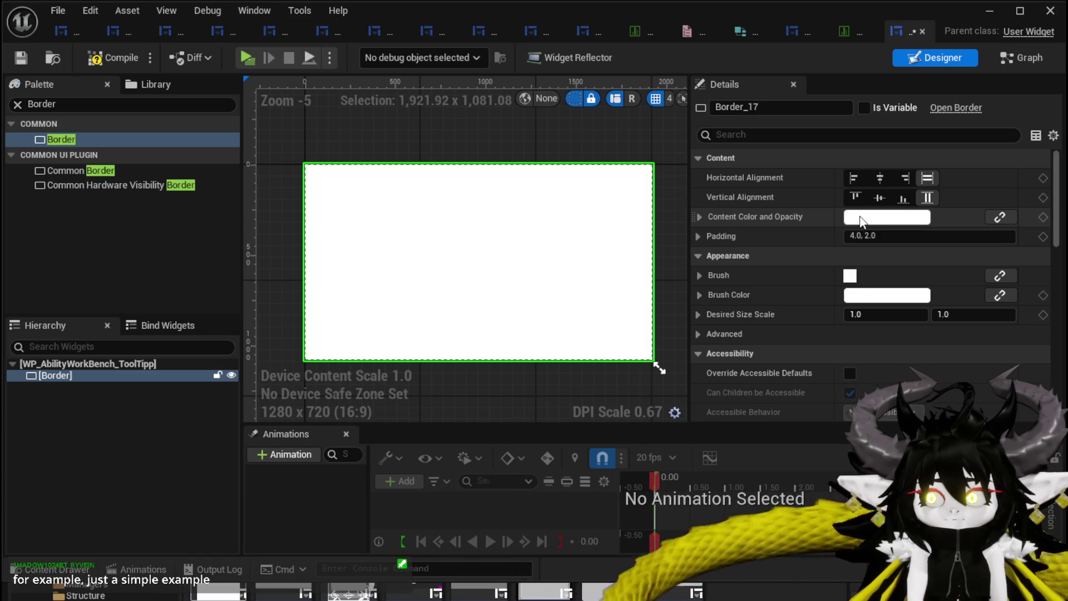
{"action": "scroll", "coordinate": [861, 220], "scroll_direction": "down", "scroll_amount": 1}
{"action": "left_click", "coordinate": [862, 273]}
{"action": "left_click_drag", "start_coordinate": [1060, 334], "coordinate": [1060, 400]}
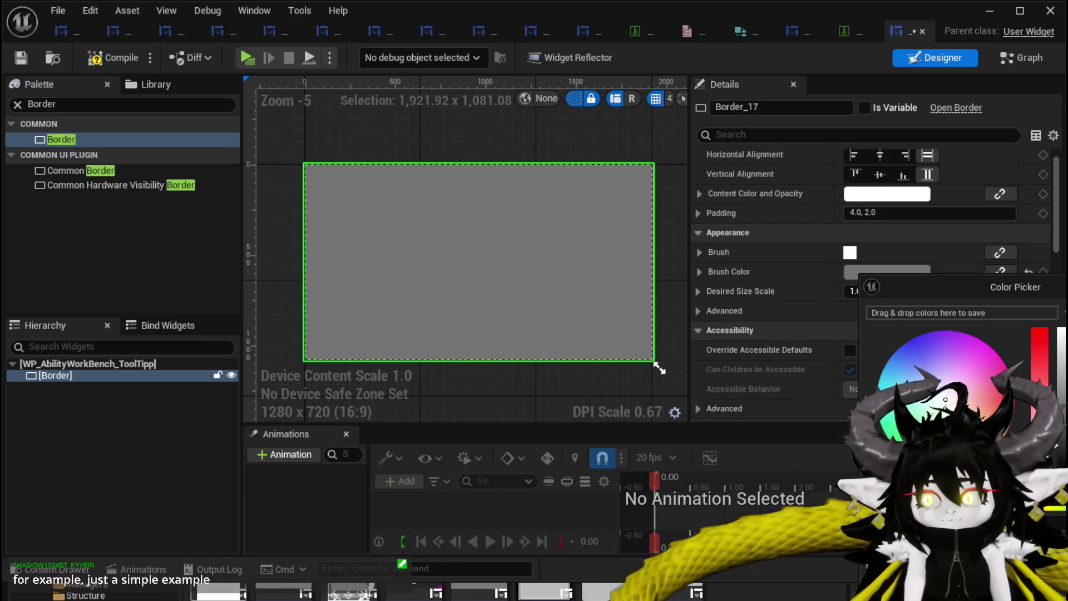
{"action": "left_click", "coordinate": [71, 59]}
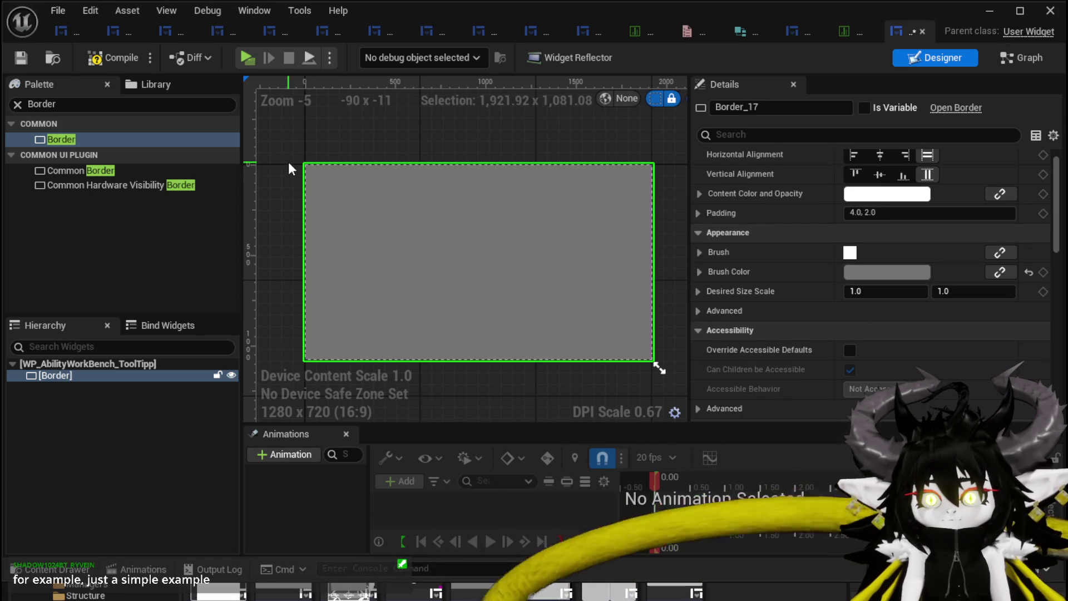
{"action": "left_click", "coordinate": [23, 59]}
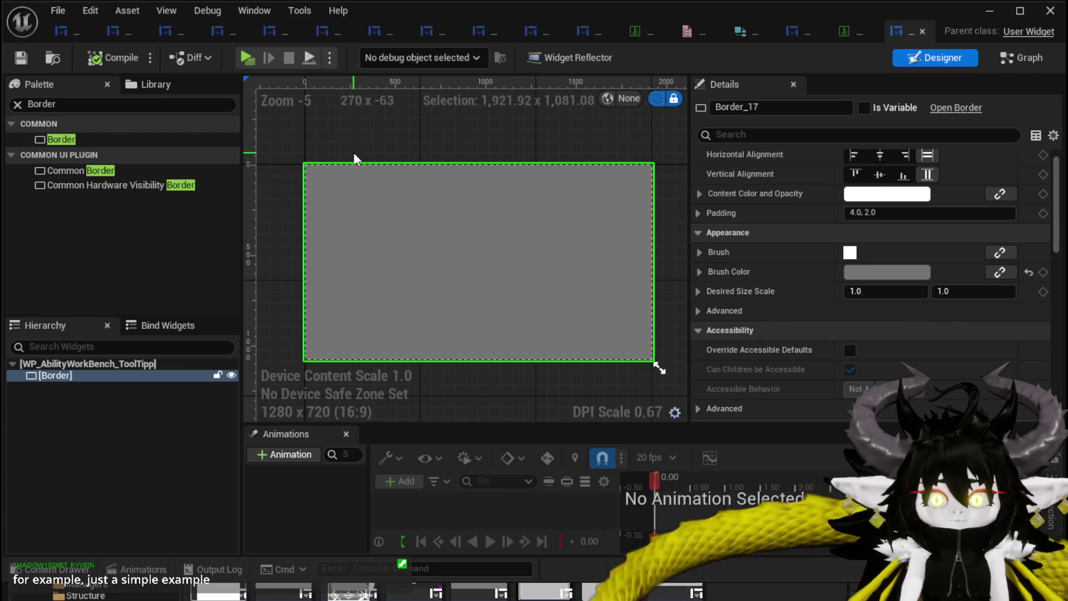
Step: Place an MW Text inside the Border, compile, and bring up the Ability_VFX_DataTable
{"action": "left_click", "coordinate": [63, 105]}
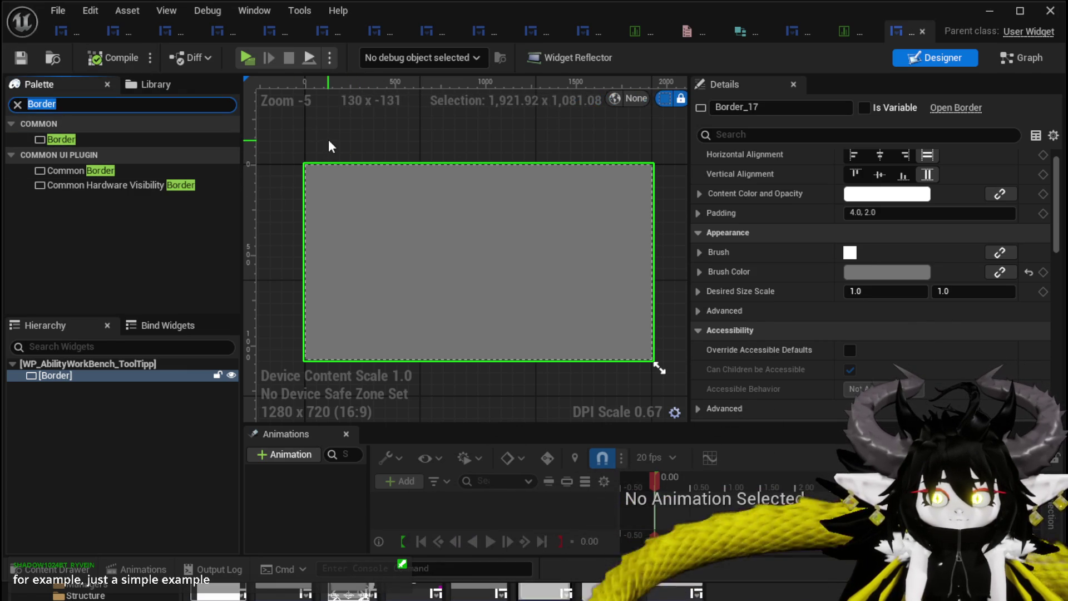
{"action": "type", "text": "MW"}
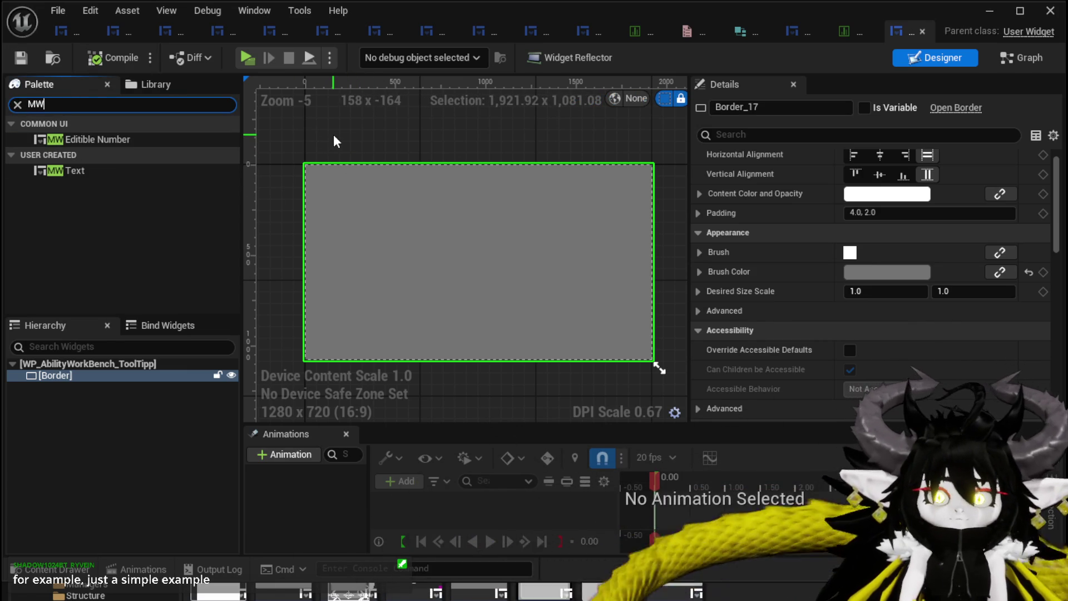
{"action": "mouse_move", "coordinate": [75, 171]}
{"action": "left_mouse_down"}
{"action": "mouse_move", "coordinate": [378, 184]}
{"action": "mouse_move", "coordinate": [330, 183]}
{"action": "mouse_move", "coordinate": [346, 206]}
{"action": "left_mouse_up"}
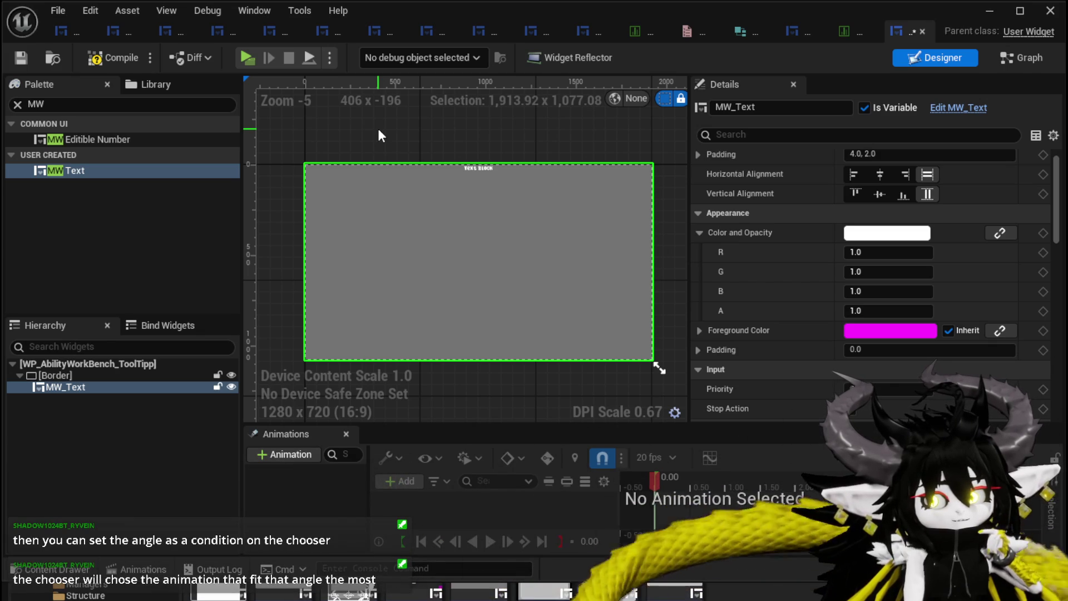
{"action": "left_click", "coordinate": [103, 59]}
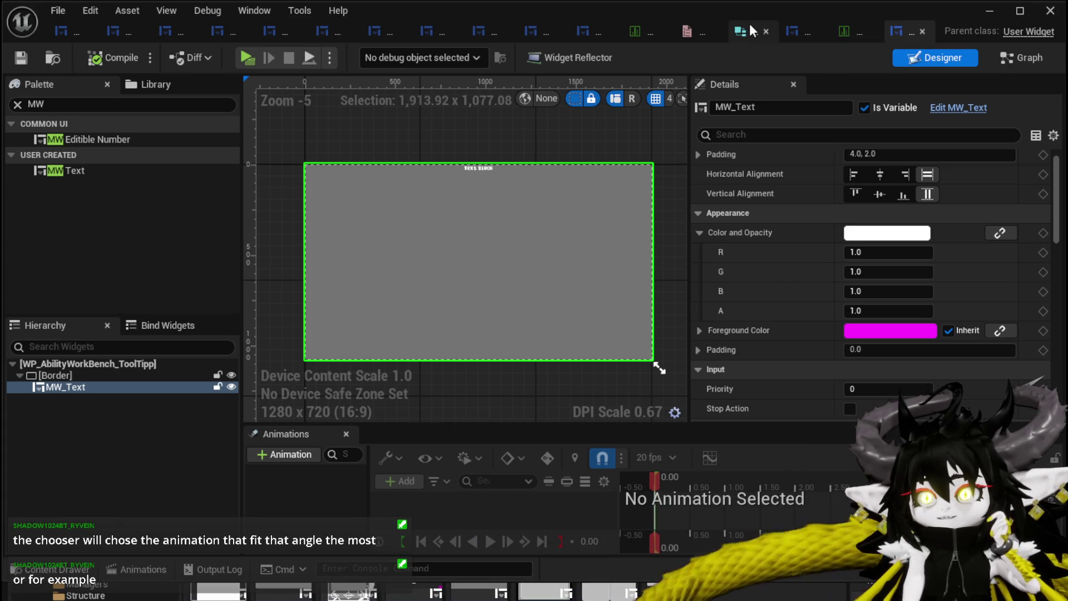
{"action": "left_click", "coordinate": [844, 32]}
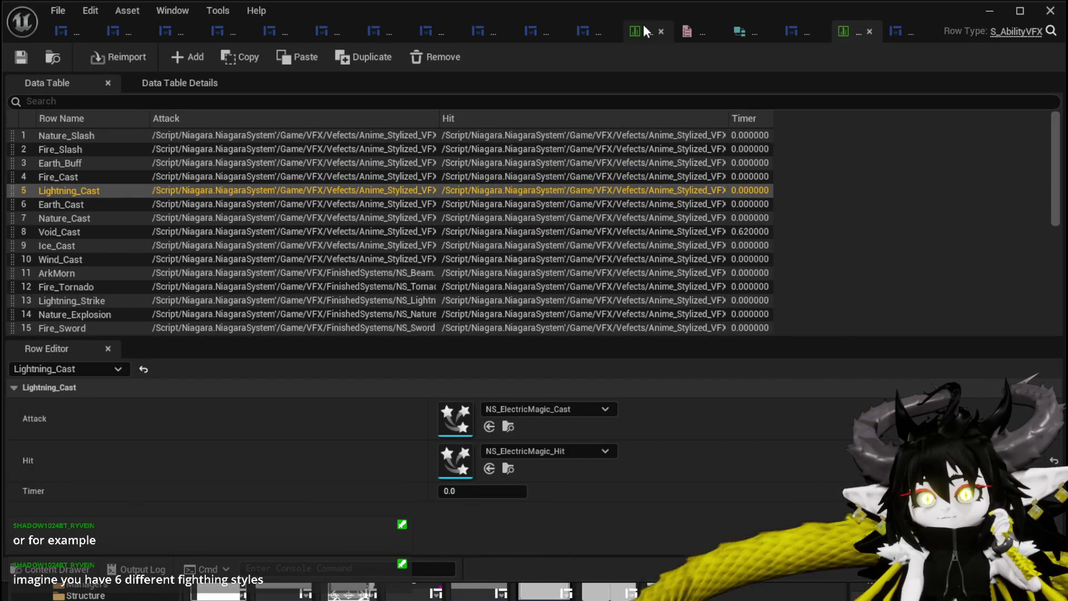
Step: Review the montage data table rows GS_001, Magic_001, Magic_002 and Wasp_Sting, then return to AbilityWorkBenchUI
{"action": "left_click", "coordinate": [988, 12]}
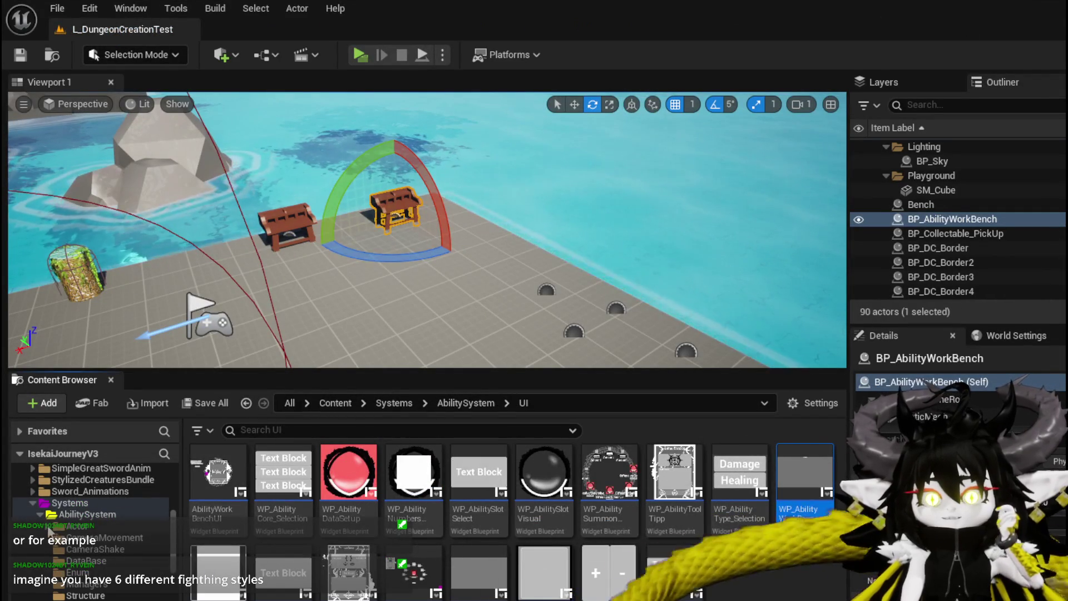
{"action": "left_click", "coordinate": [86, 560]}
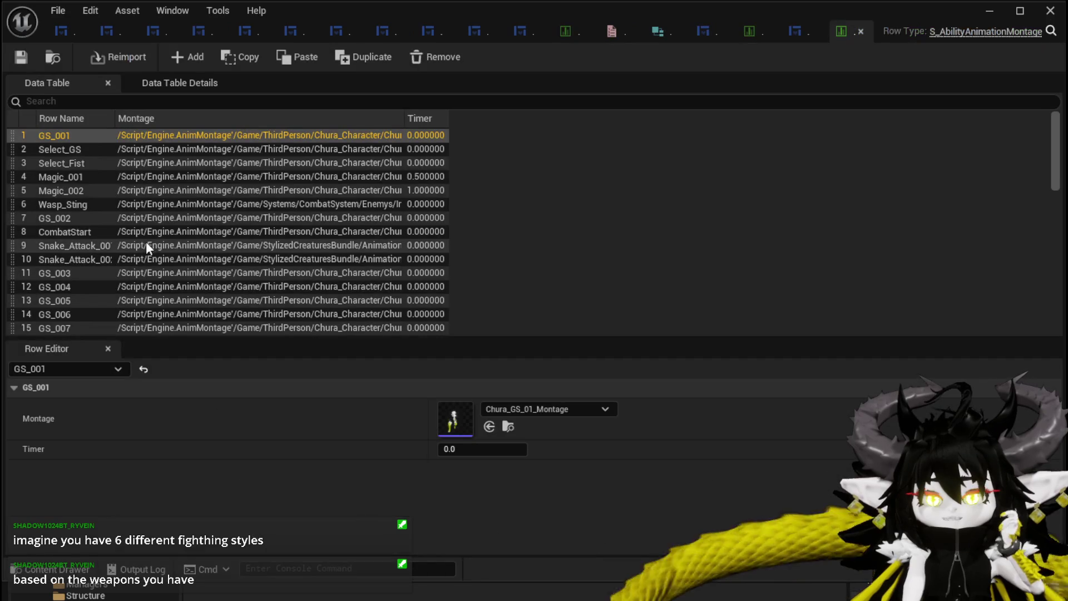
{"action": "left_click", "coordinate": [41, 134]}
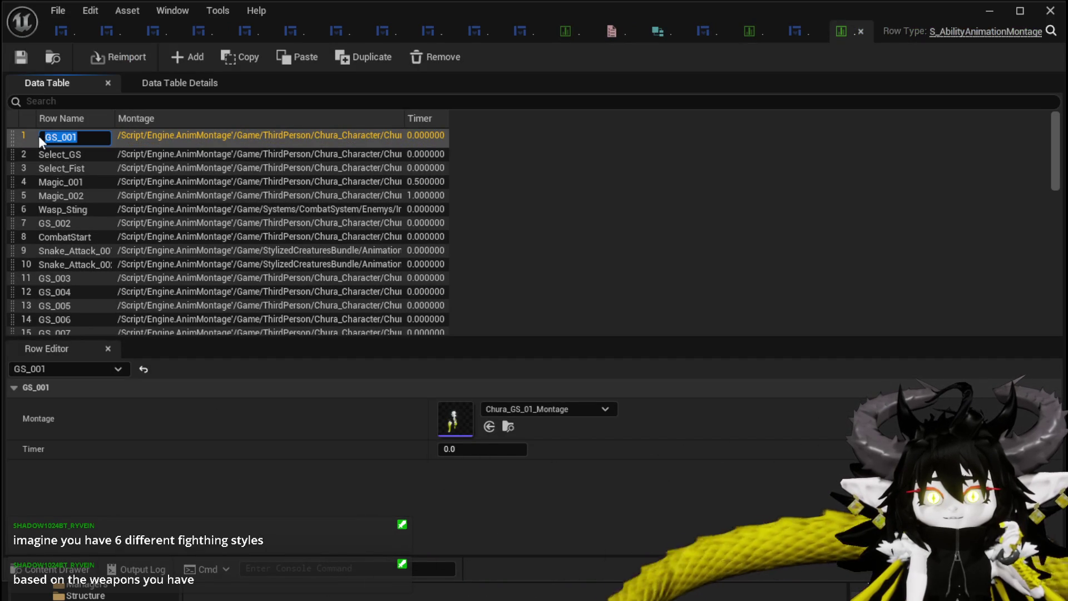
{"action": "mouse_move", "coordinate": [55, 135]}
{"action": "left_mouse_down"}
{"action": "mouse_move", "coordinate": [20, 132]}
{"action": "mouse_move", "coordinate": [43, 137]}
{"action": "left_mouse_up"}
{"action": "left_click", "coordinate": [62, 179]}
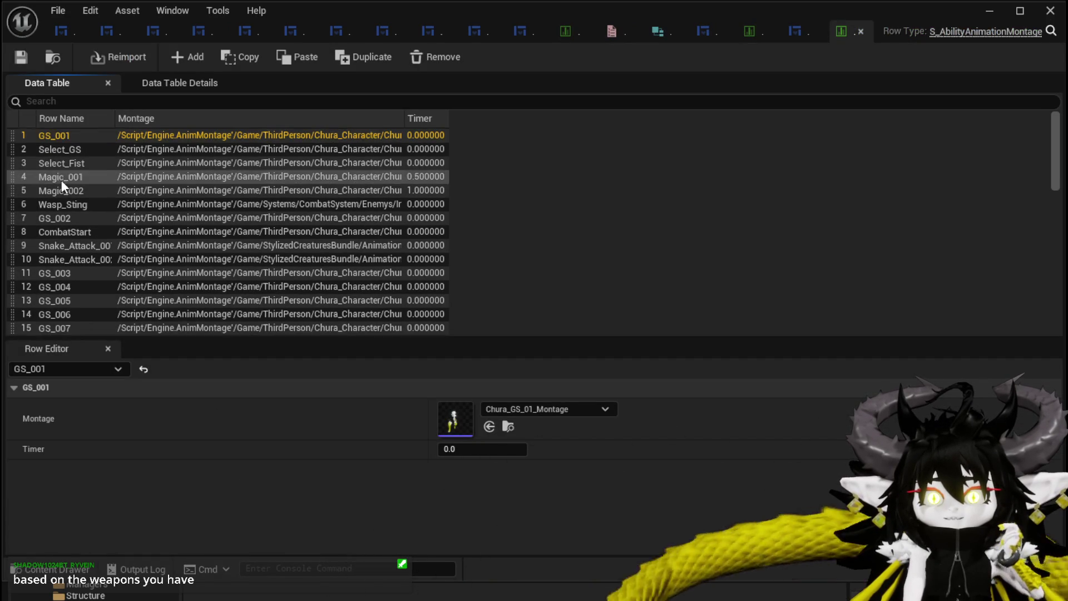
{"action": "left_click", "coordinate": [67, 178]}
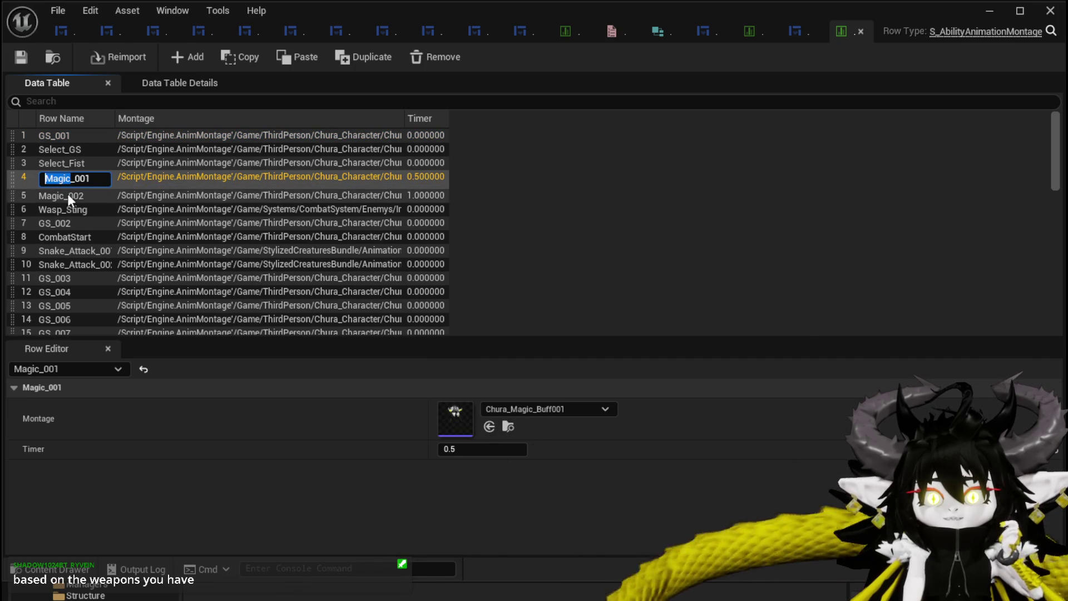
{"action": "double_click", "coordinate": [68, 193]}
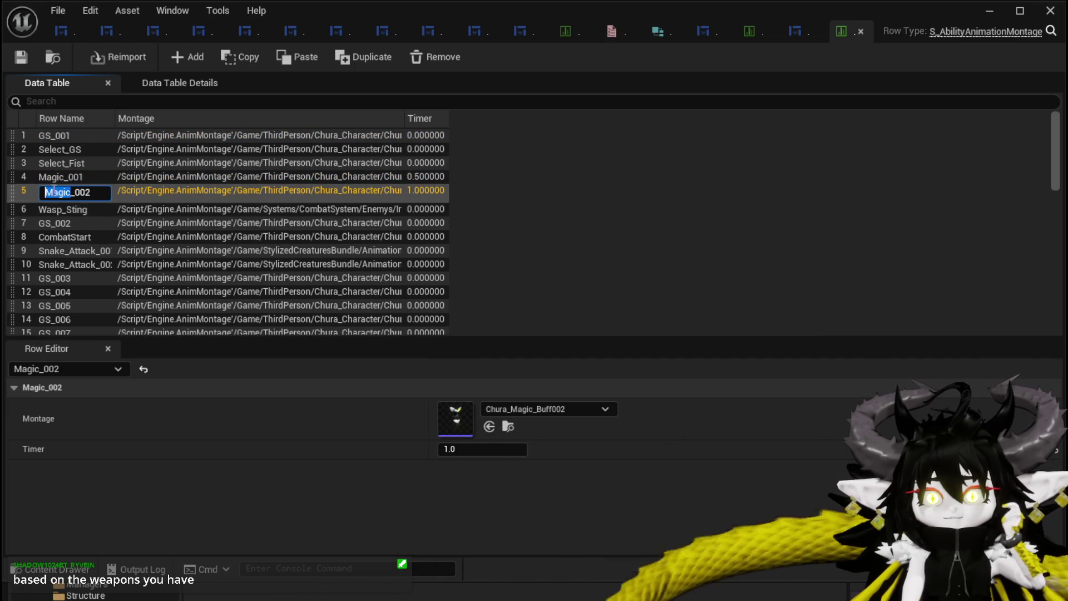
{"action": "left_click", "coordinate": [62, 214]}
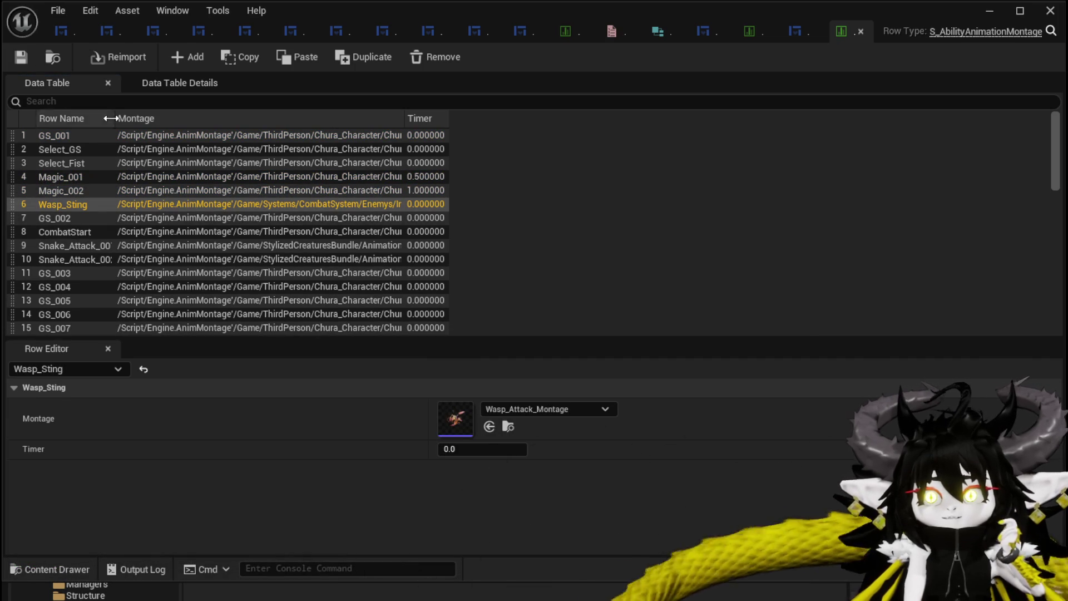
{"action": "left_click", "coordinate": [62, 30]}
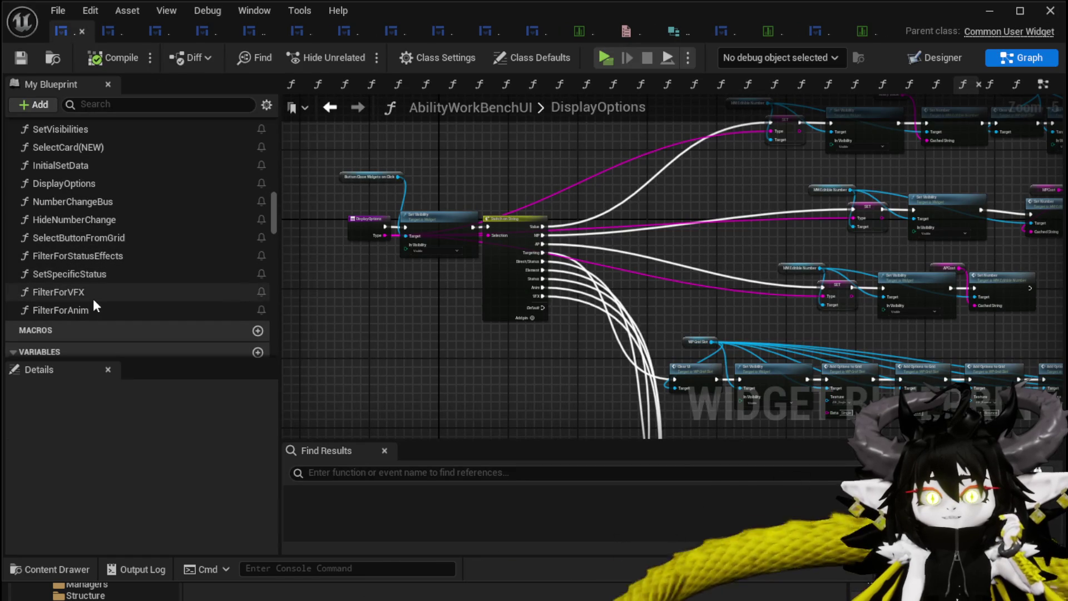
Step: In the FilterForAnim graph, move the WP Grid Slot and Add Options nodes up-right
{"action": "double_click", "coordinate": [60, 310]}
{"action": "scroll", "coordinate": [519, 312], "scroll_direction": "up", "scroll_amount": 4}
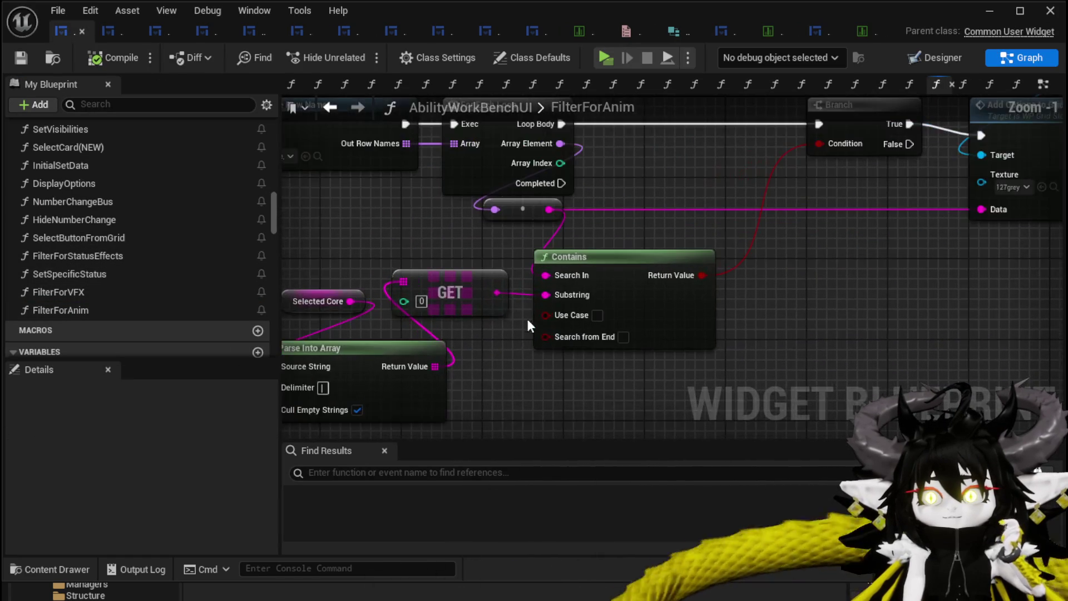
{"action": "left_click_drag", "start_coordinate": [360, 248], "coordinate": [569, 376]}
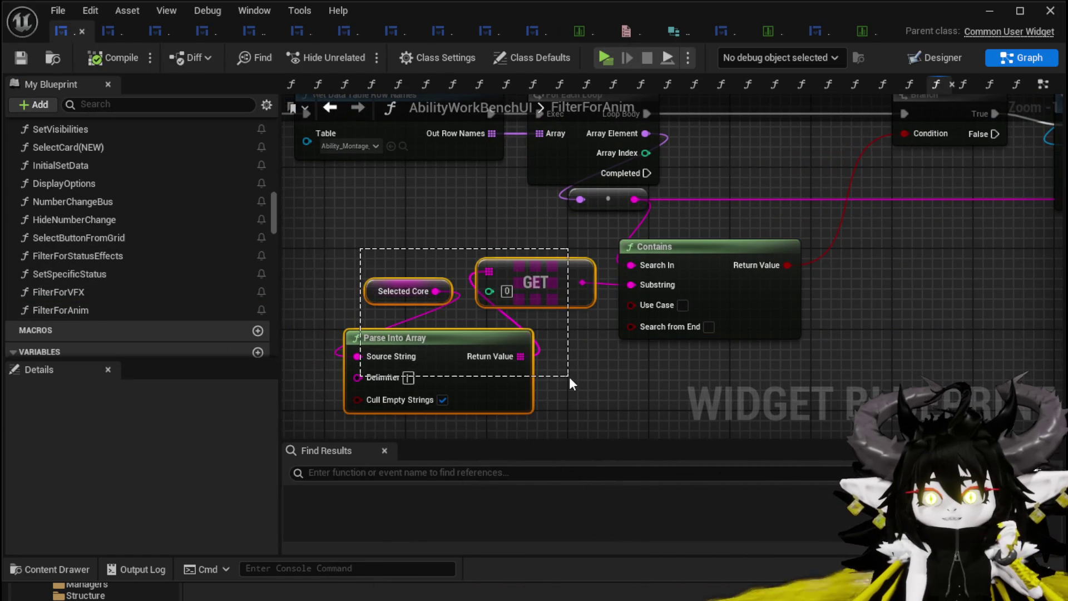
{"action": "left_click", "coordinate": [378, 266]}
{"action": "mouse_move", "coordinate": [413, 241]}
{"action": "left_mouse_down"}
{"action": "mouse_move", "coordinate": [649, 266]}
{"action": "mouse_move", "coordinate": [492, 302]}
{"action": "left_mouse_up"}
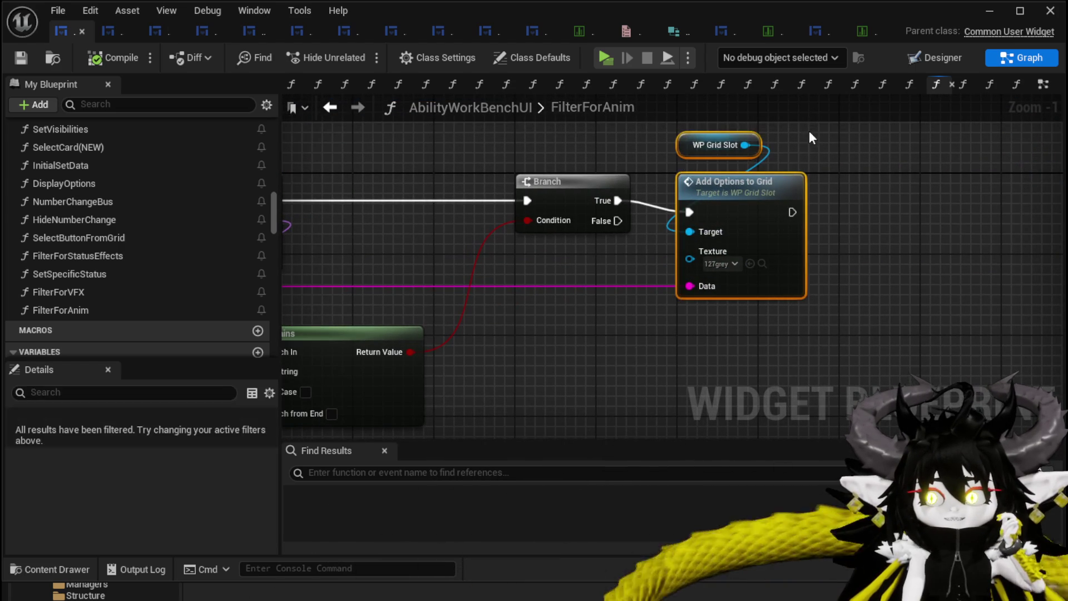
{"action": "left_click_drag", "start_coordinate": [795, 174], "coordinate": [840, 168]}
{"action": "left_click_drag", "start_coordinate": [436, 235], "coordinate": [506, 231]}
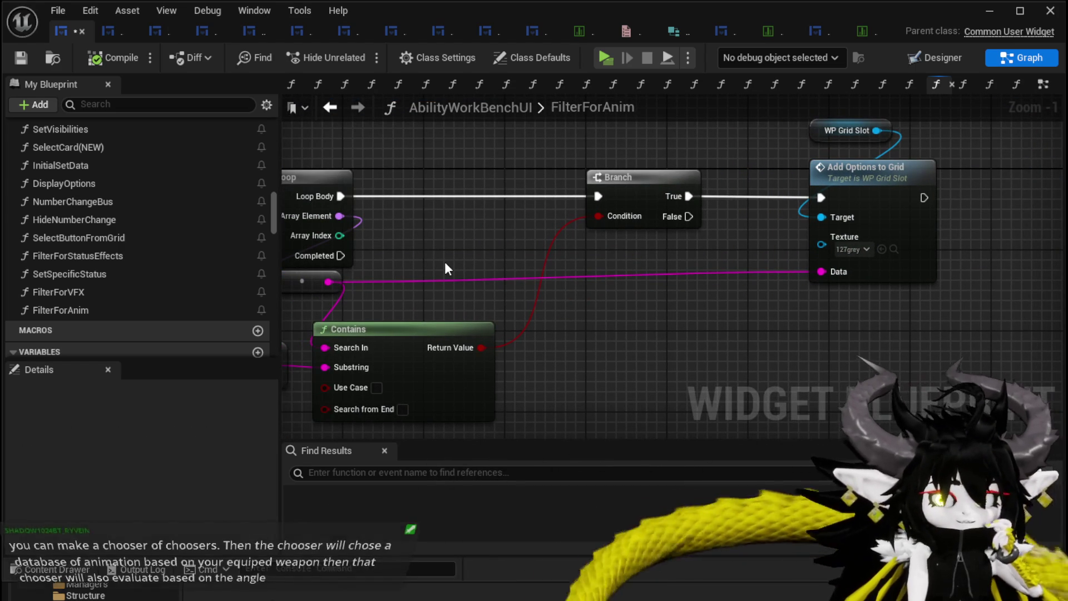
{"action": "scroll", "coordinate": [443, 267], "scroll_direction": "down", "scroll_amount": 2}
{"action": "mouse_move", "coordinate": [443, 267]}
{"action": "left_mouse_down"}
{"action": "mouse_move", "coordinate": [543, 248]}
{"action": "mouse_move", "coordinate": [654, 252]}
{"action": "left_mouse_up"}
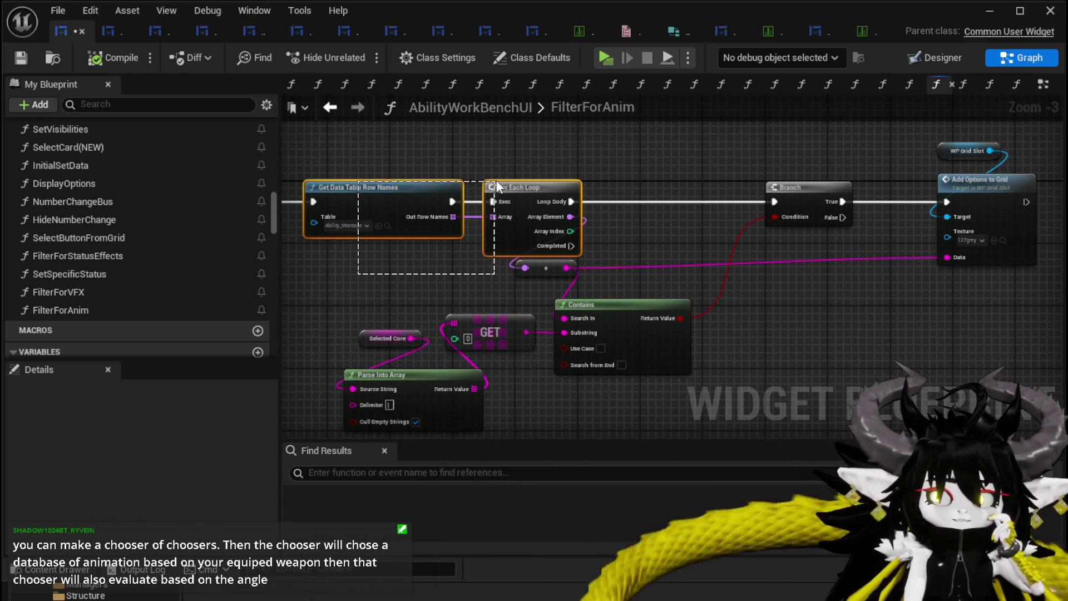
Step: Shift the reroute/Contains and Selected Core/GET/Parse Into Array nodes right, then save the blueprint
{"action": "left_click_drag", "start_coordinate": [513, 165], "coordinate": [513, 162]}
{"action": "left_click", "coordinate": [513, 161]}
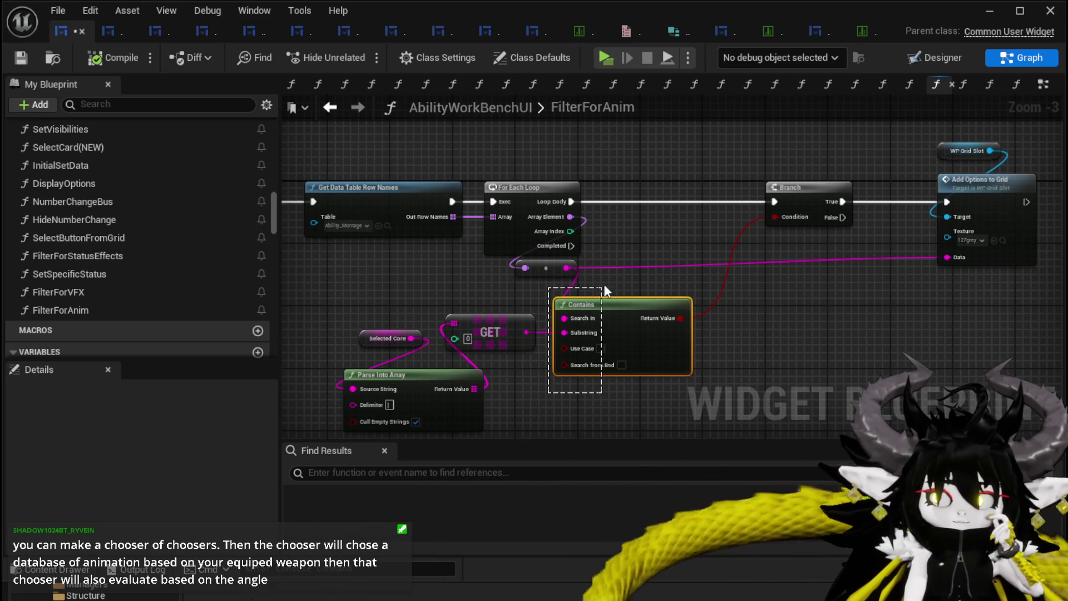
{"action": "mouse_move", "coordinate": [629, 305]}
{"action": "left_mouse_down"}
{"action": "mouse_move", "coordinate": [739, 313]}
{"action": "mouse_move", "coordinate": [712, 313]}
{"action": "left_mouse_up"}
{"action": "left_click", "coordinate": [568, 305]}
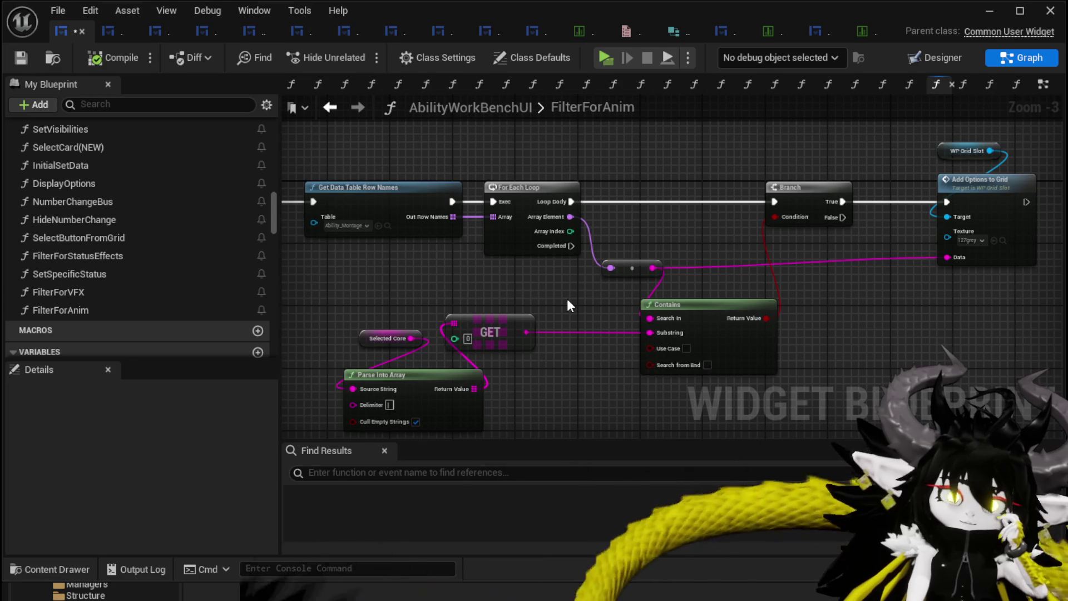
{"action": "left_click_drag", "start_coordinate": [345, 272], "coordinate": [520, 362]}
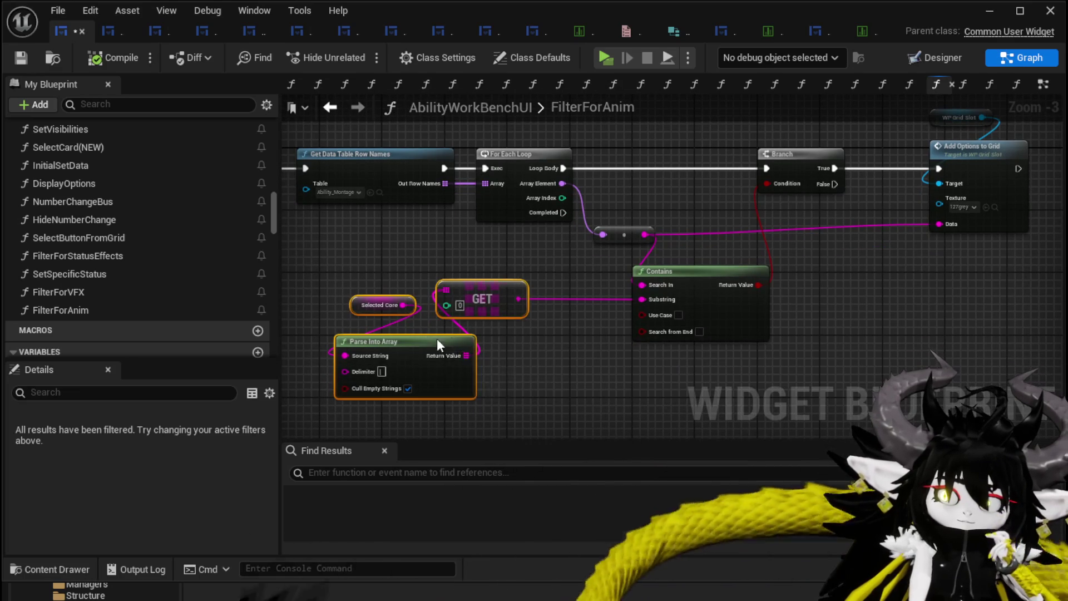
{"action": "left_click_drag", "start_coordinate": [429, 344], "coordinate": [505, 343]}
{"action": "left_click", "coordinate": [465, 251]}
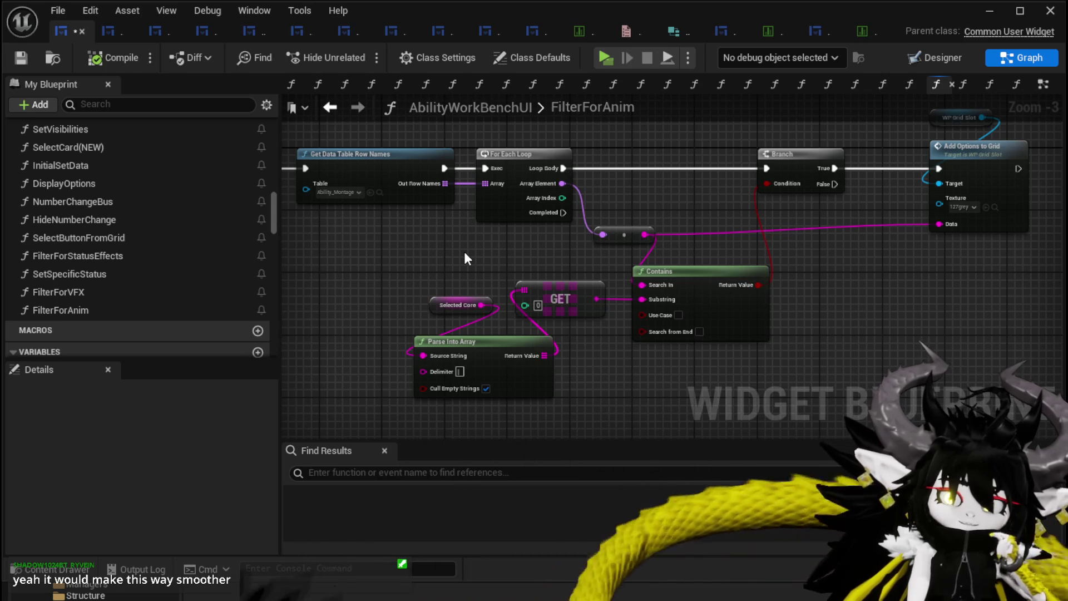
{"action": "left_click", "coordinate": [21, 58]}
{"action": "scroll", "coordinate": [566, 264], "scroll_direction": "down", "scroll_amount": 1}
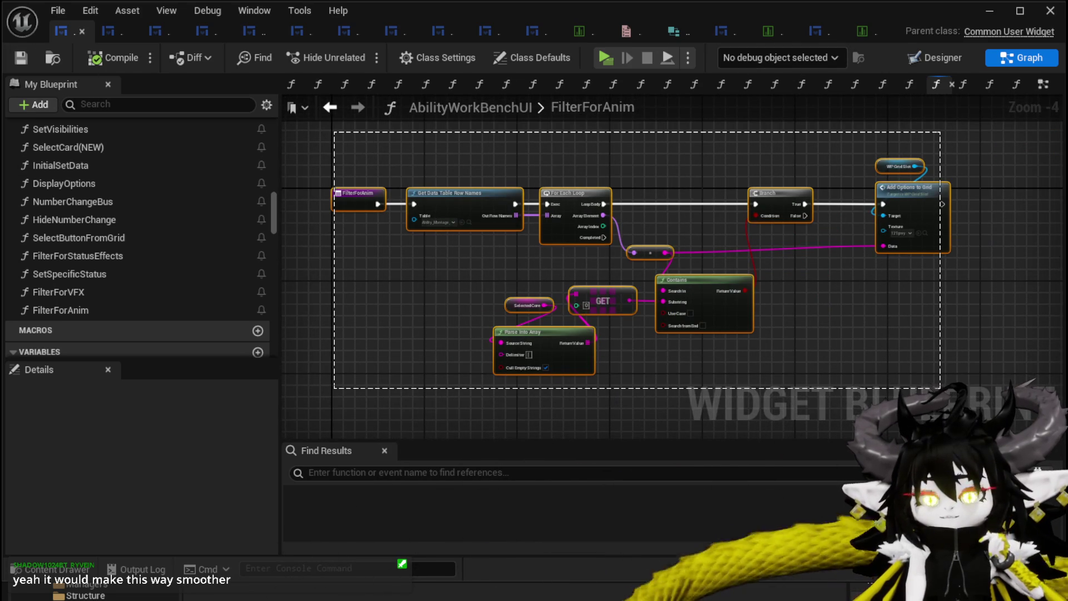
{"action": "key", "text": "Escape"}
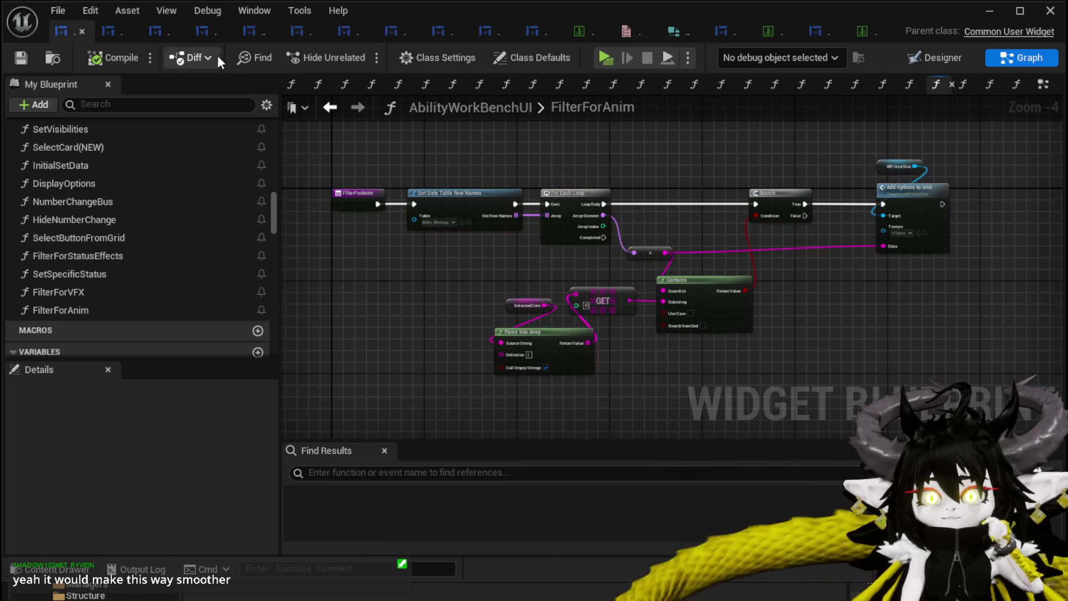
Step: Start a play-in-editor session and play the Fire AOE card
{"action": "left_click", "coordinate": [990, 11]}
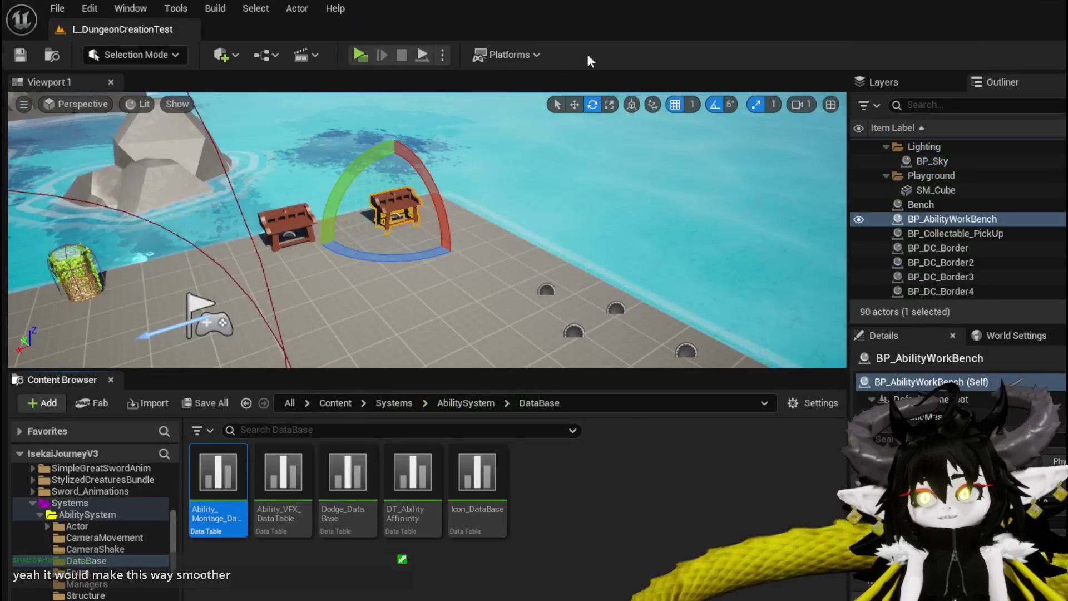
{"action": "key", "text": "alt+p"}
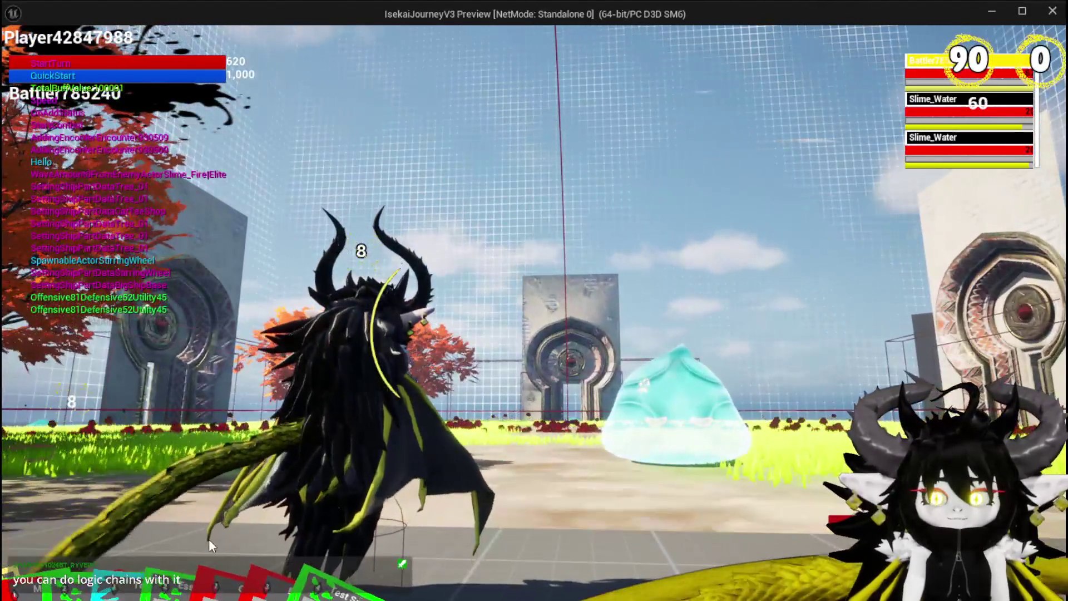
{"action": "mouse_move", "coordinate": [136, 515]}
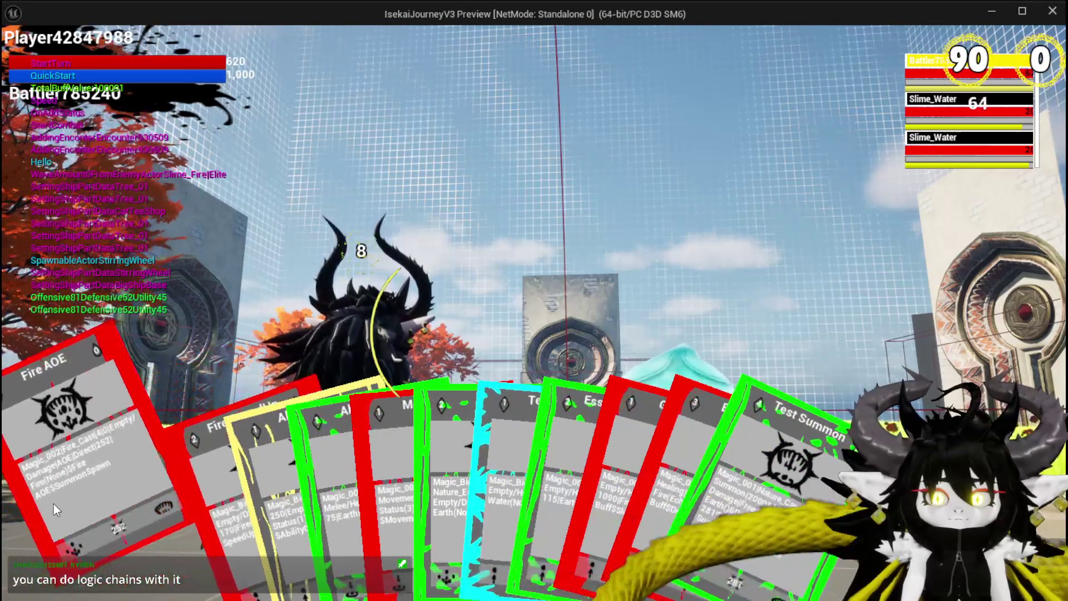
{"action": "left_click", "coordinate": [53, 503]}
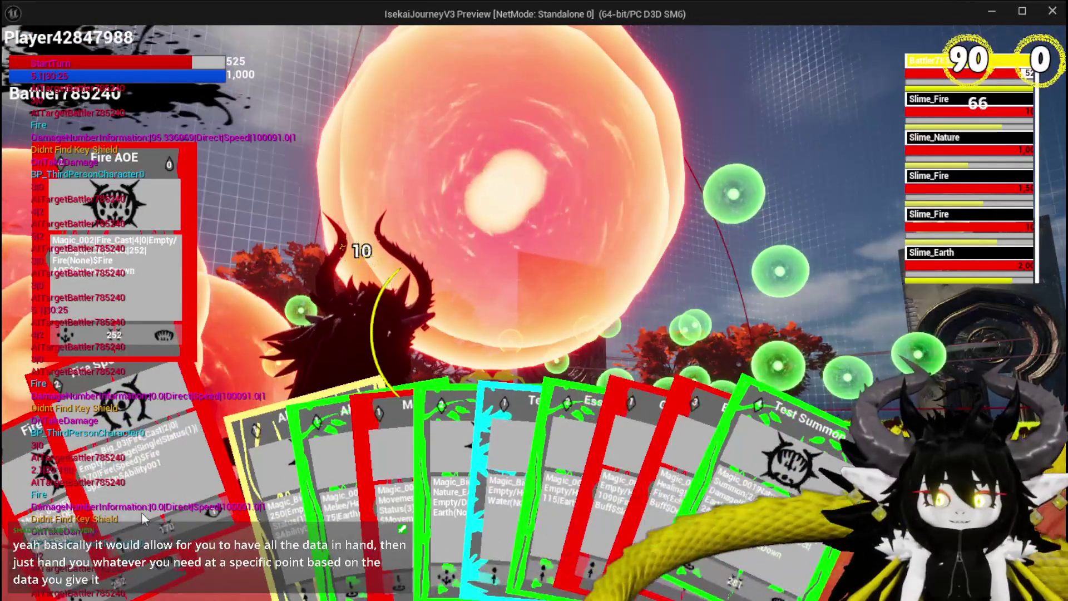
Step: Play the Fire SpeedUp and Ability003 cards, then stop the session and save
{"action": "left_click", "coordinate": [143, 516]}
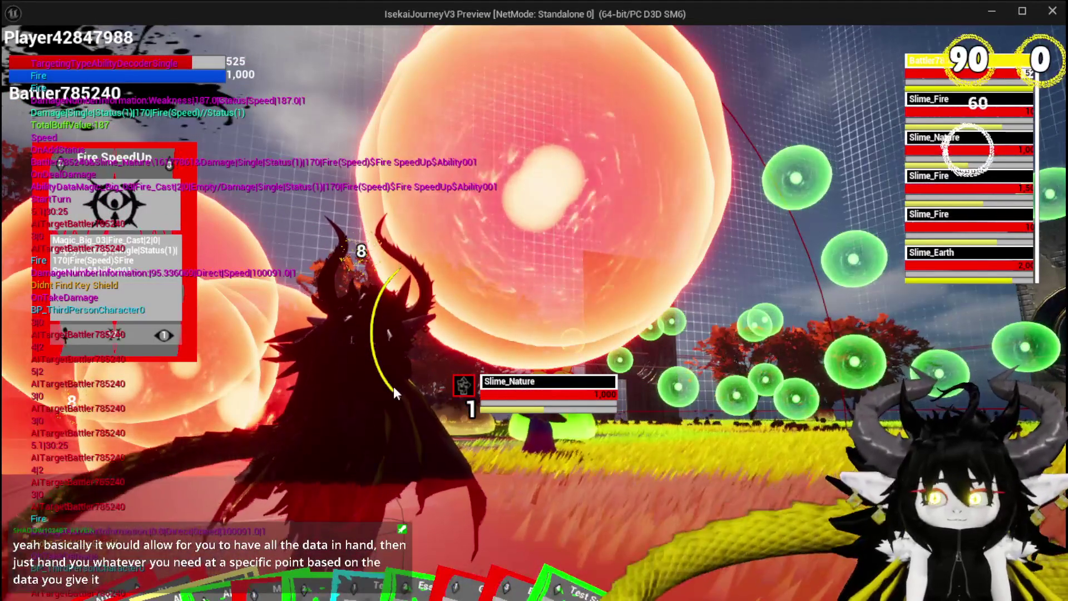
{"action": "mouse_move", "coordinate": [134, 596]}
{"action": "mouse_move", "coordinate": [184, 562]}
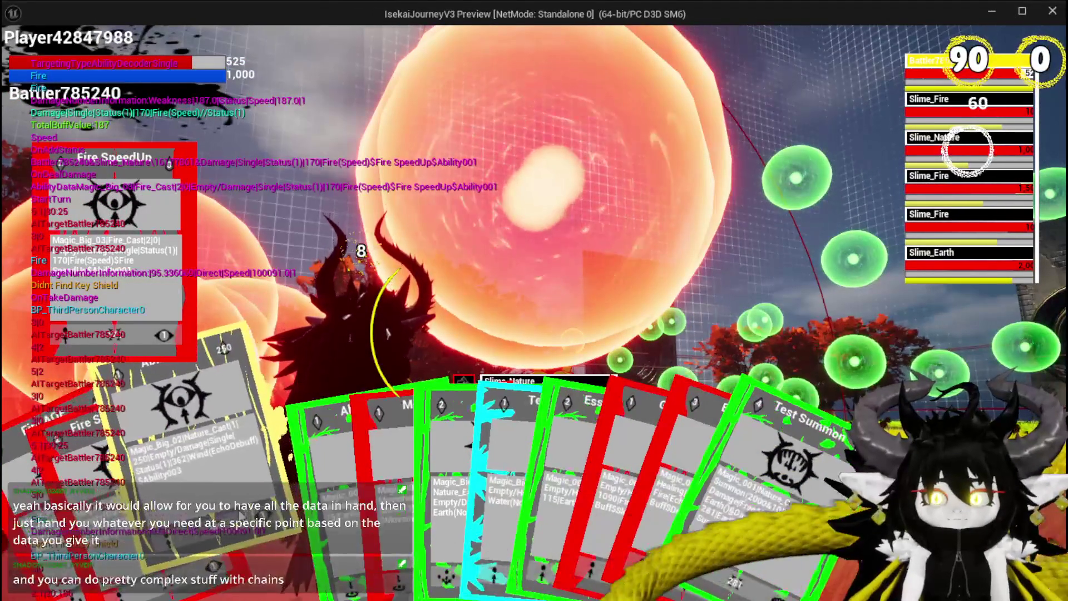
{"action": "left_click", "coordinate": [184, 562]}
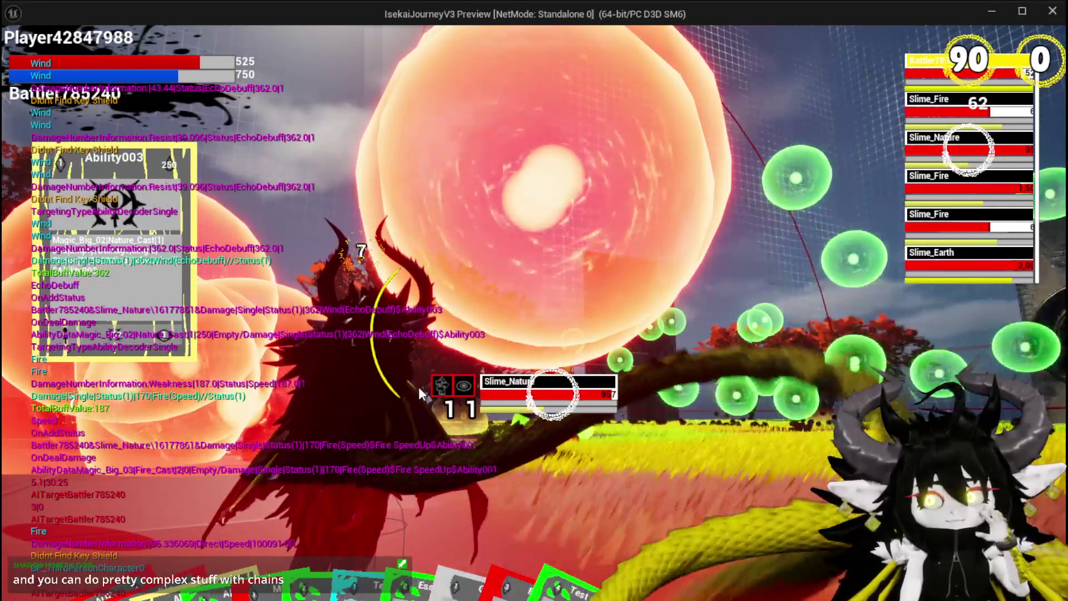
{"action": "key", "text": "Escape"}
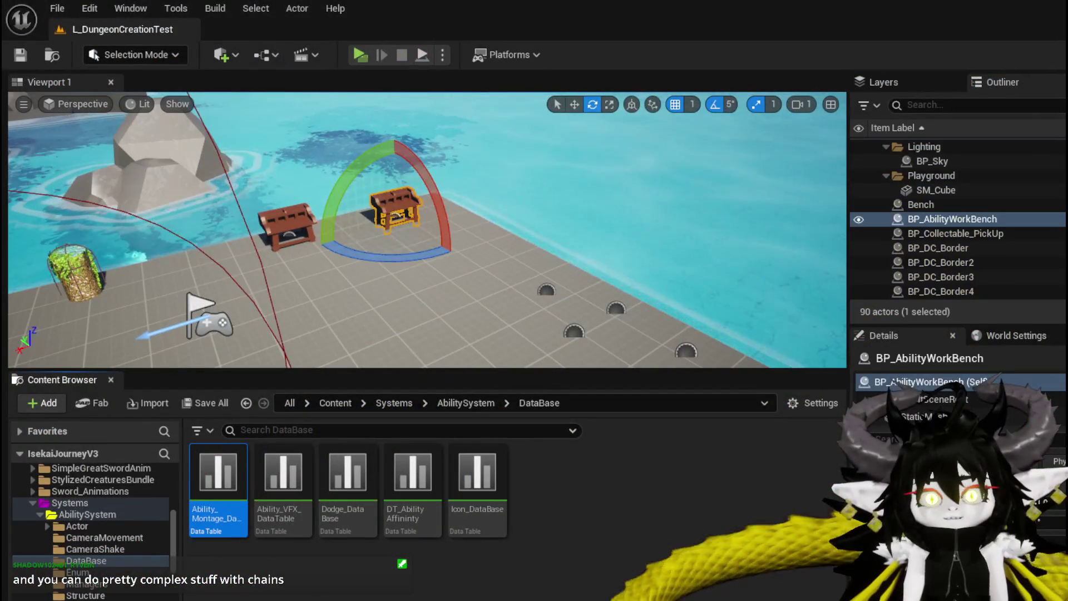
{"action": "key", "text": "ctrl+s"}
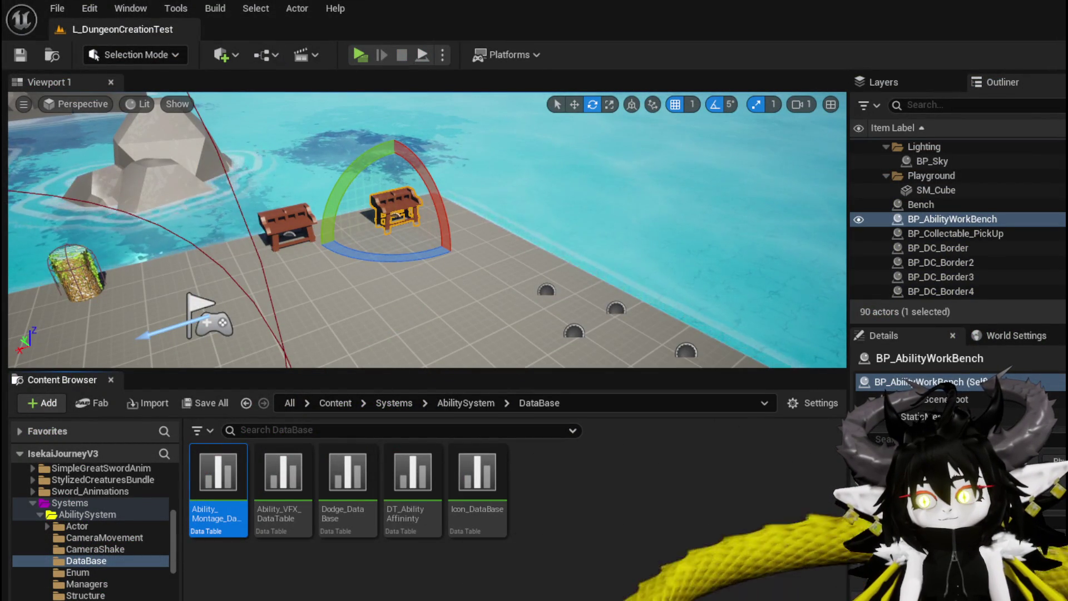
Step: Show AbilityWorkBenchUI in Designer view, then open the Ability_VFX_DataTable
{"action": "key", "text": "alt+Tab"}
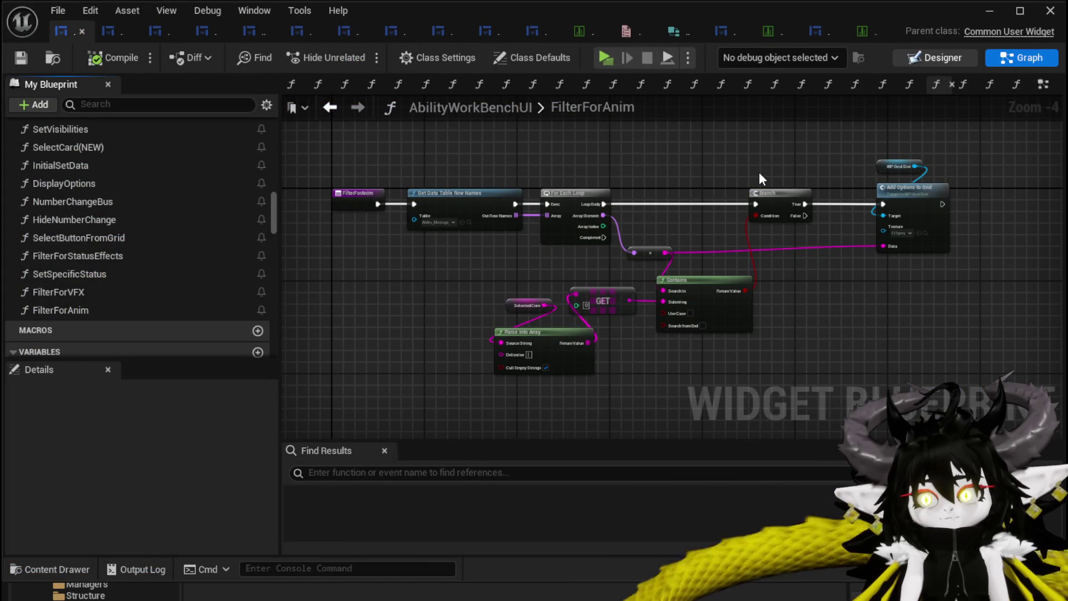
{"action": "key", "text": "shift+F12"}
{"action": "scroll", "coordinate": [606, 174], "scroll_direction": "up", "scroll_amount": 4}
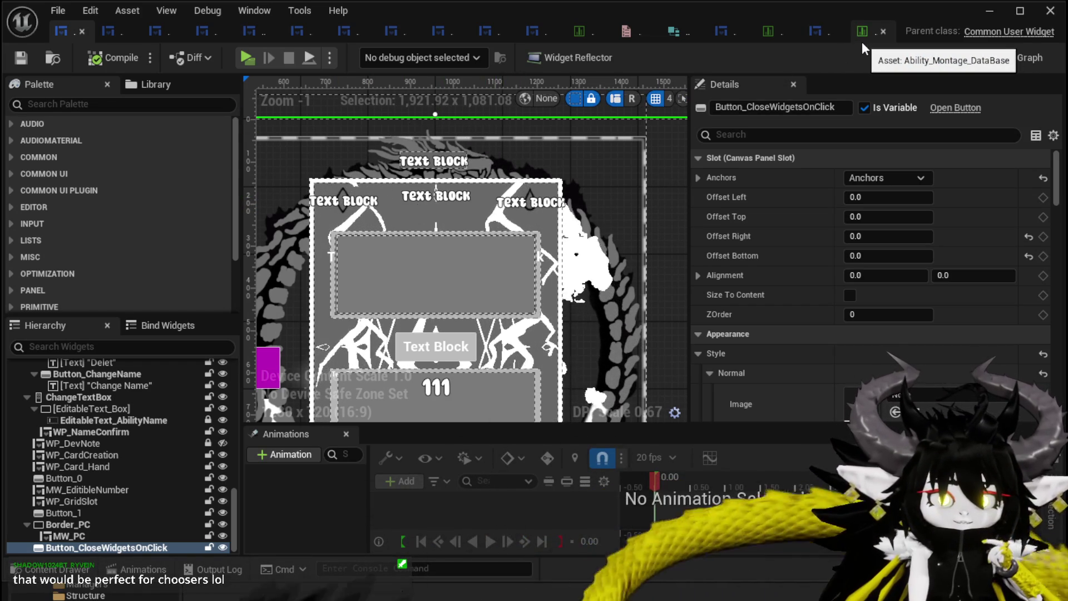
{"action": "left_click", "coordinate": [761, 34]}
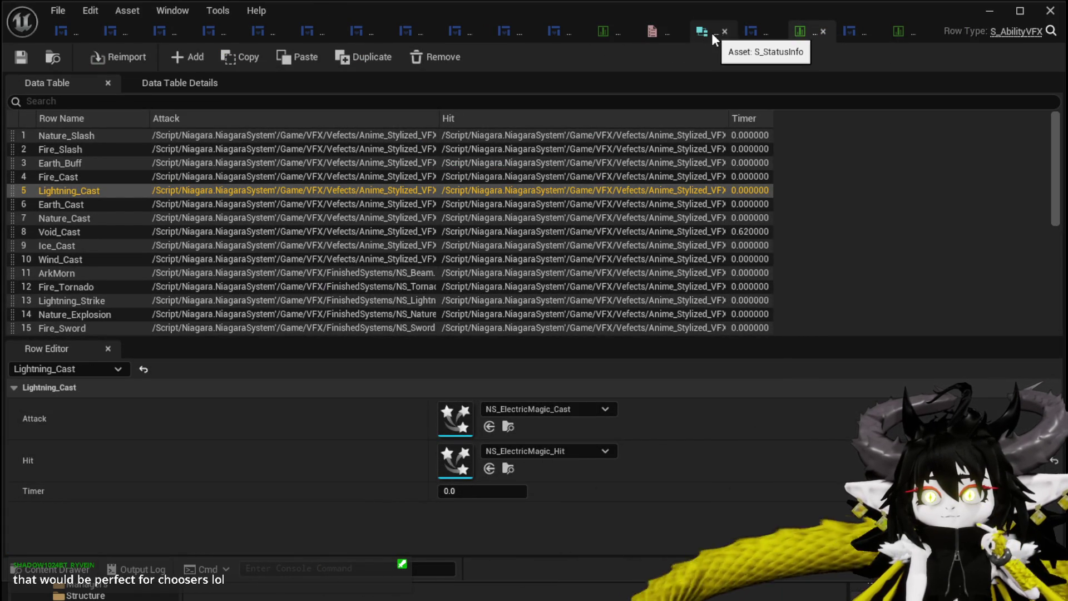
Step: Browse the Ability_Montage_DataBase rows down to Magic_006, then return to AbilityWorkBenchUI
{"action": "left_click", "coordinate": [883, 37]}
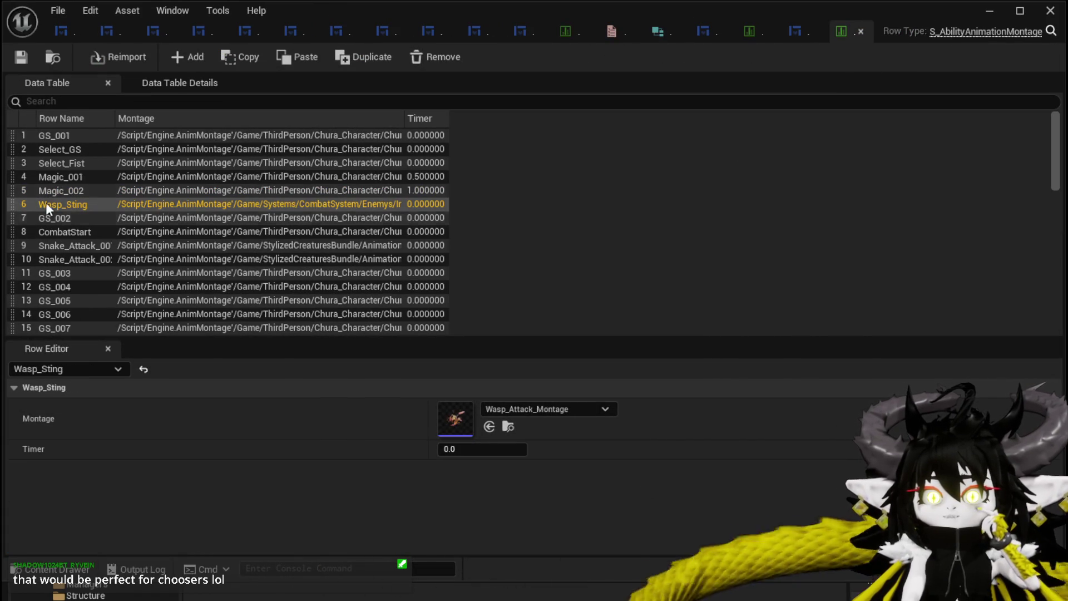
{"action": "scroll", "coordinate": [35, 265], "scroll_direction": "down", "scroll_amount": 6}
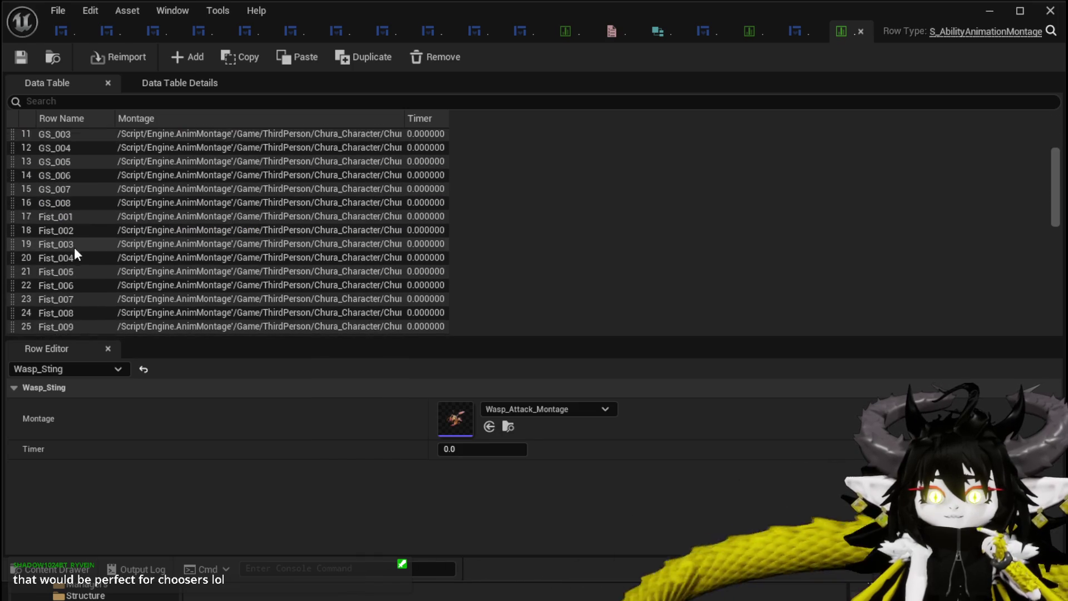
{"action": "scroll", "coordinate": [102, 245], "scroll_direction": "down", "scroll_amount": 3}
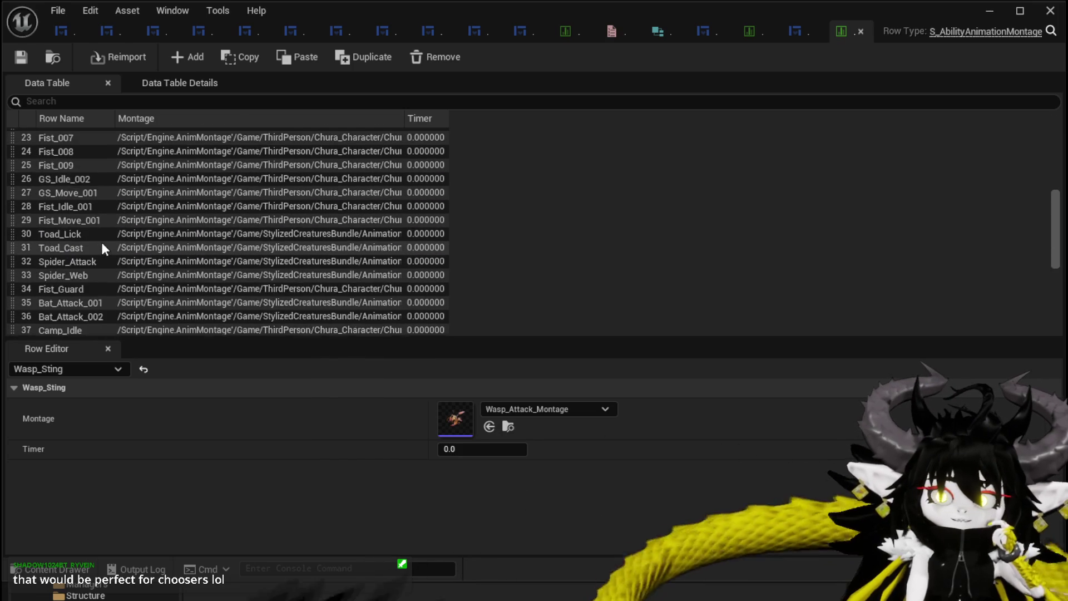
{"action": "scroll", "coordinate": [102, 245], "scroll_direction": "down", "scroll_amount": 5}
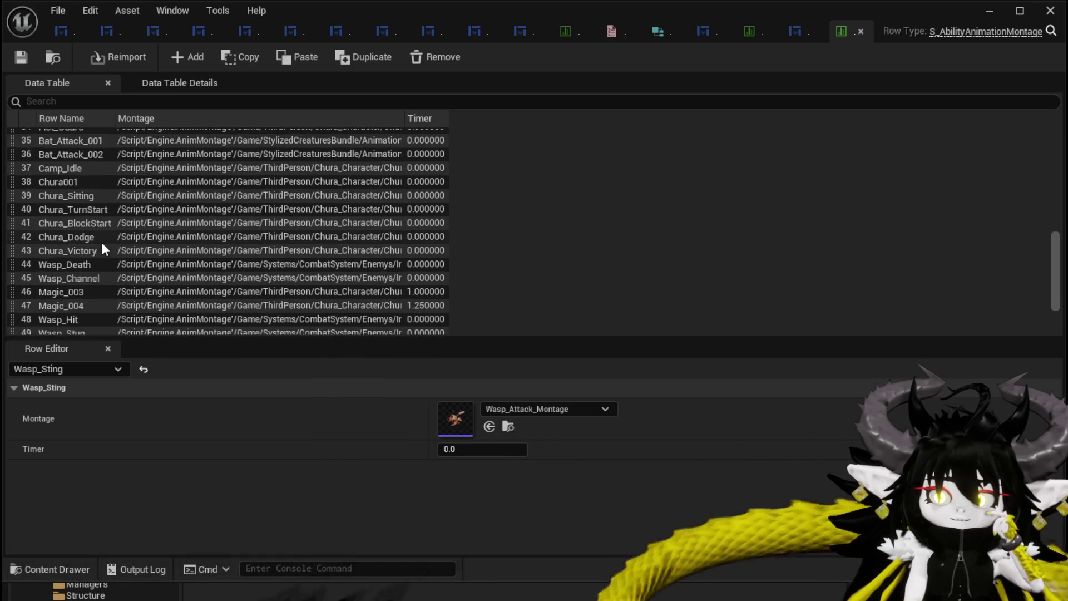
{"action": "scroll", "coordinate": [102, 248], "scroll_direction": "down", "scroll_amount": 1}
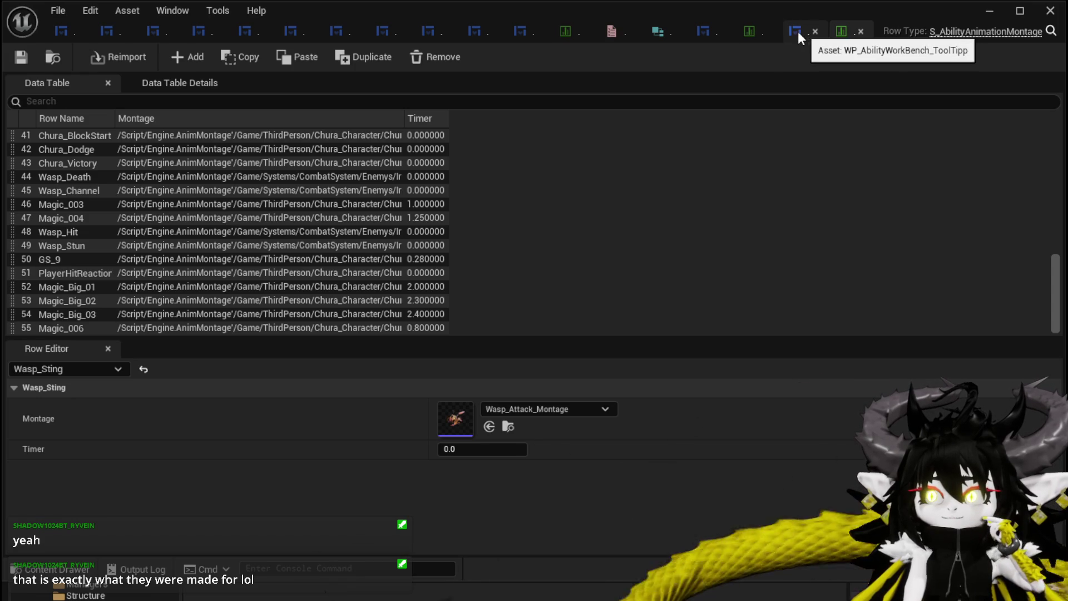
{"action": "left_click", "coordinate": [62, 31]}
Step: Inspect the FilterForAnim graph's Selected Core parsing, Contains check, and For Each Loop nodes
{"action": "left_click", "coordinate": [1022, 57]}
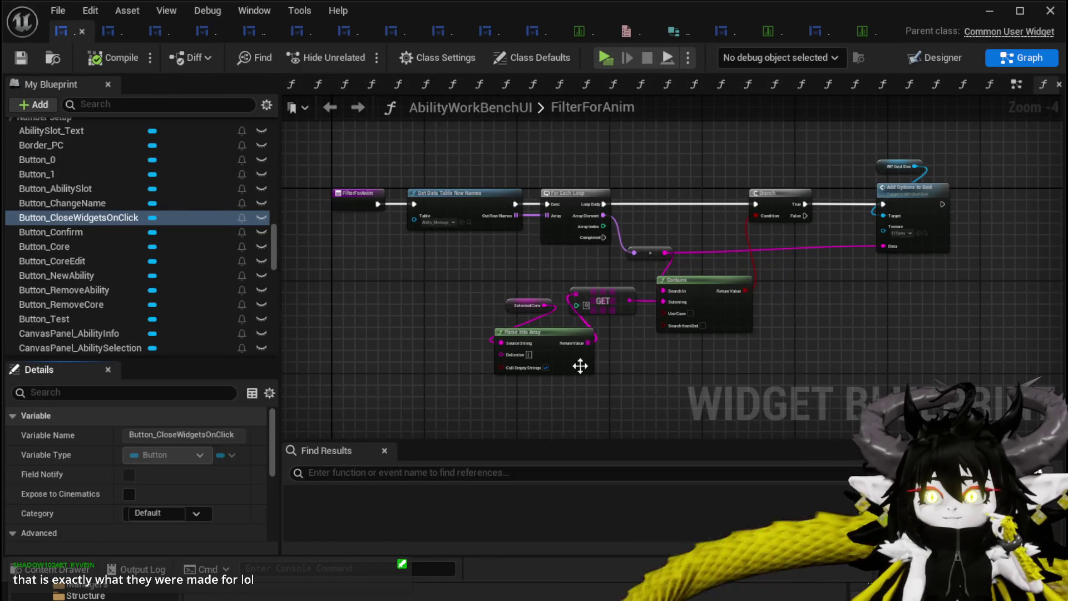
{"action": "mouse_move", "coordinate": [390, 367]}
{"action": "left_mouse_down"}
{"action": "mouse_move", "coordinate": [498, 274]}
{"action": "mouse_move", "coordinate": [529, 278]}
{"action": "left_mouse_up"}
{"action": "scroll", "coordinate": [530, 278], "scroll_direction": "up", "scroll_amount": 3}
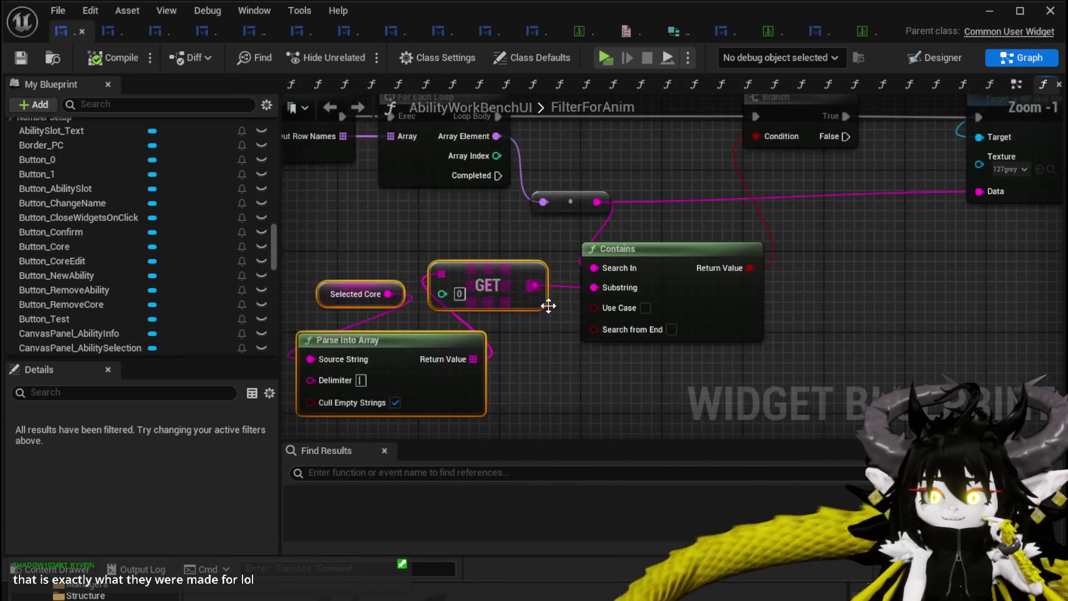
{"action": "mouse_move", "coordinate": [508, 227]}
{"action": "left_mouse_down"}
{"action": "mouse_move", "coordinate": [614, 375]}
{"action": "mouse_move", "coordinate": [598, 381]}
{"action": "left_mouse_up"}
{"action": "mouse_move", "coordinate": [649, 214]}
{"action": "left_mouse_down"}
{"action": "mouse_move", "coordinate": [675, 303]}
{"action": "mouse_move", "coordinate": [735, 276]}
{"action": "left_mouse_up"}
{"action": "scroll", "coordinate": [675, 303], "scroll_direction": "down", "scroll_amount": 1}
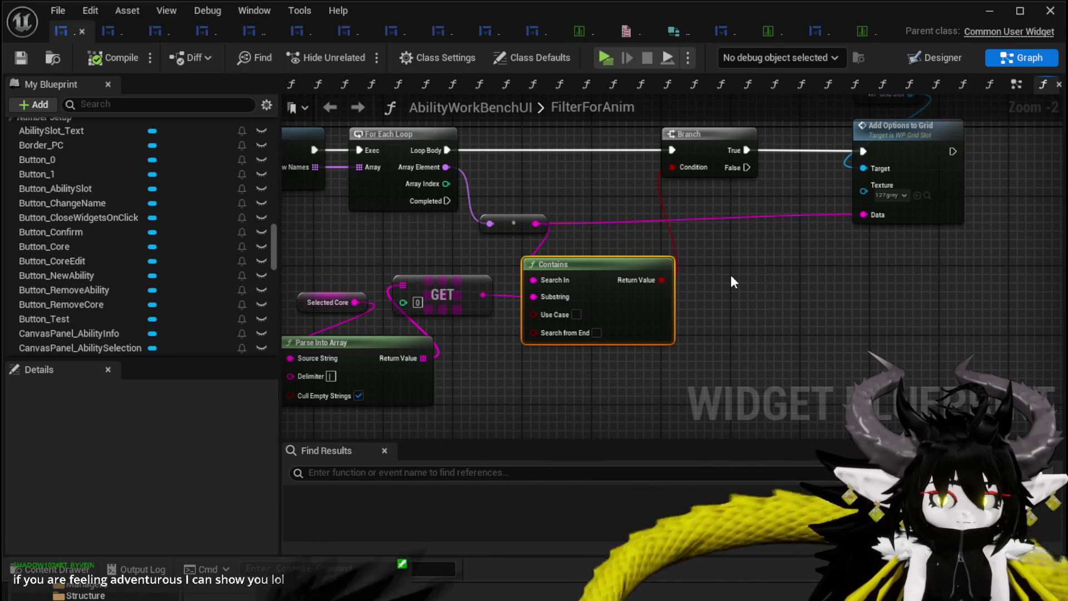
{"action": "mouse_move", "coordinate": [833, 248]}
{"action": "left_mouse_down"}
{"action": "mouse_move", "coordinate": [668, 282]}
{"action": "mouse_move", "coordinate": [704, 373]}
{"action": "mouse_move", "coordinate": [630, 199]}
{"action": "mouse_move", "coordinate": [722, 207]}
{"action": "left_mouse_up"}
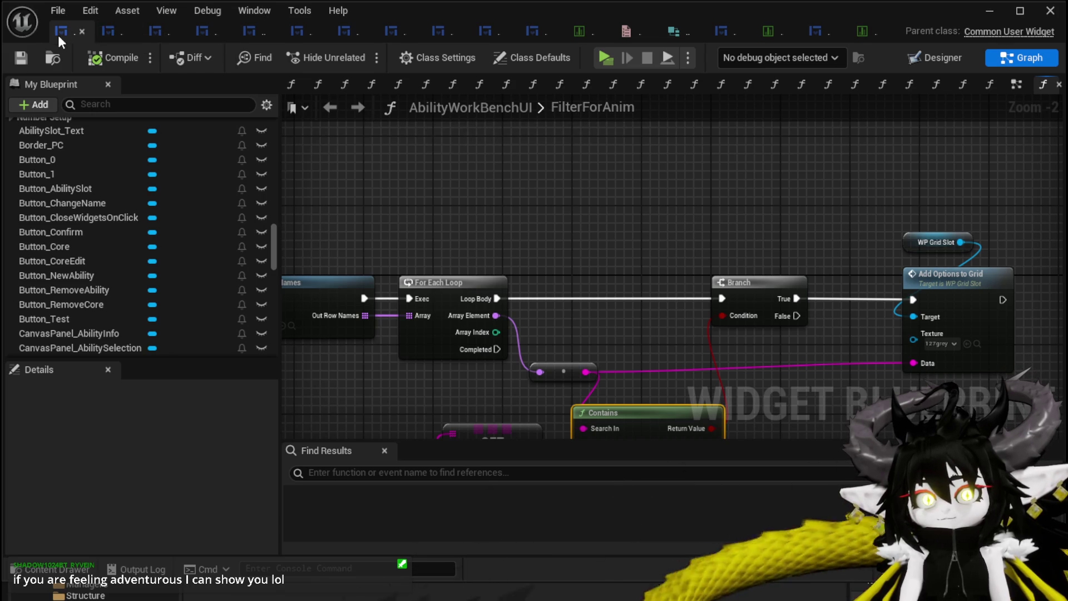
Step: Glance at WP_CardCreation, then save AbilityWorkBenchUI and minimize the Blueprint editor
{"action": "left_click", "coordinate": [118, 32]}
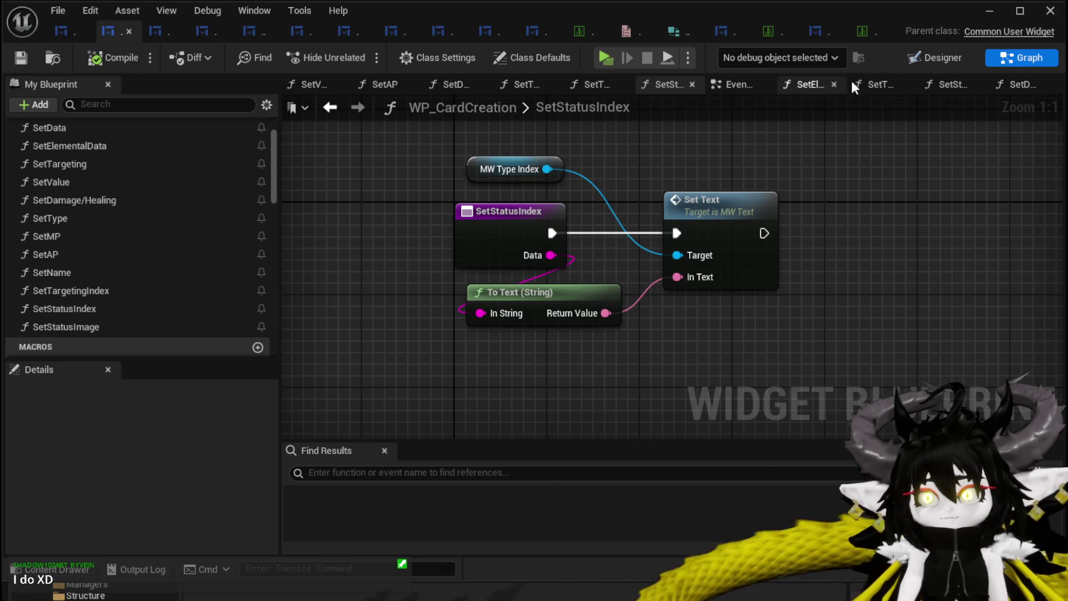
{"action": "left_click", "coordinate": [62, 30]}
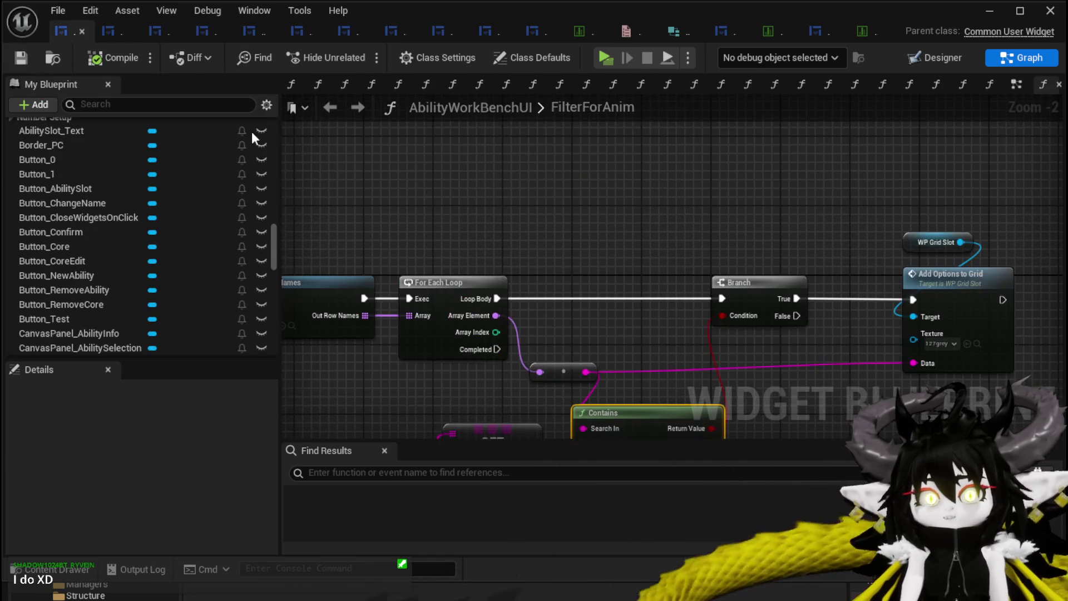
{"action": "scroll", "coordinate": [734, 153], "scroll_direction": "up", "scroll_amount": 3}
{"action": "left_click_drag", "start_coordinate": [734, 153], "coordinate": [760, 157]}
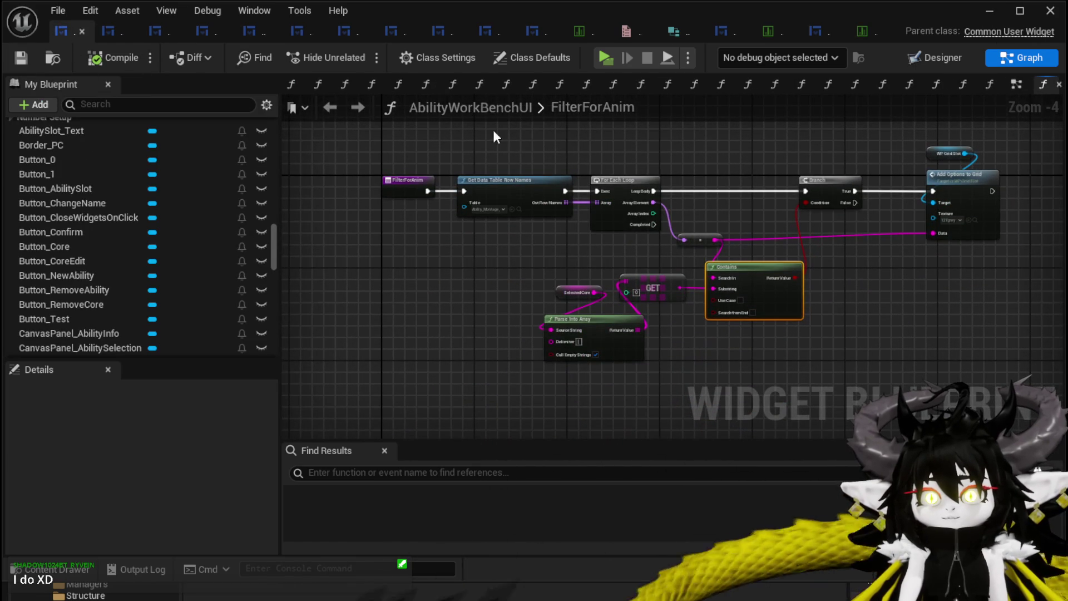
{"action": "left_click", "coordinate": [20, 58]}
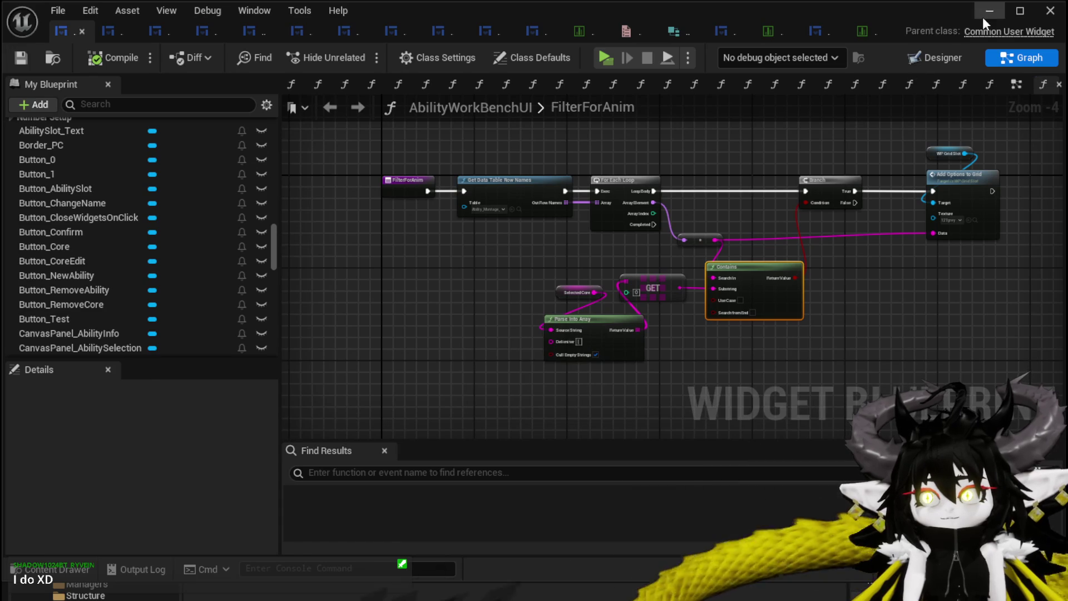
{"action": "left_click", "coordinate": [987, 13]}
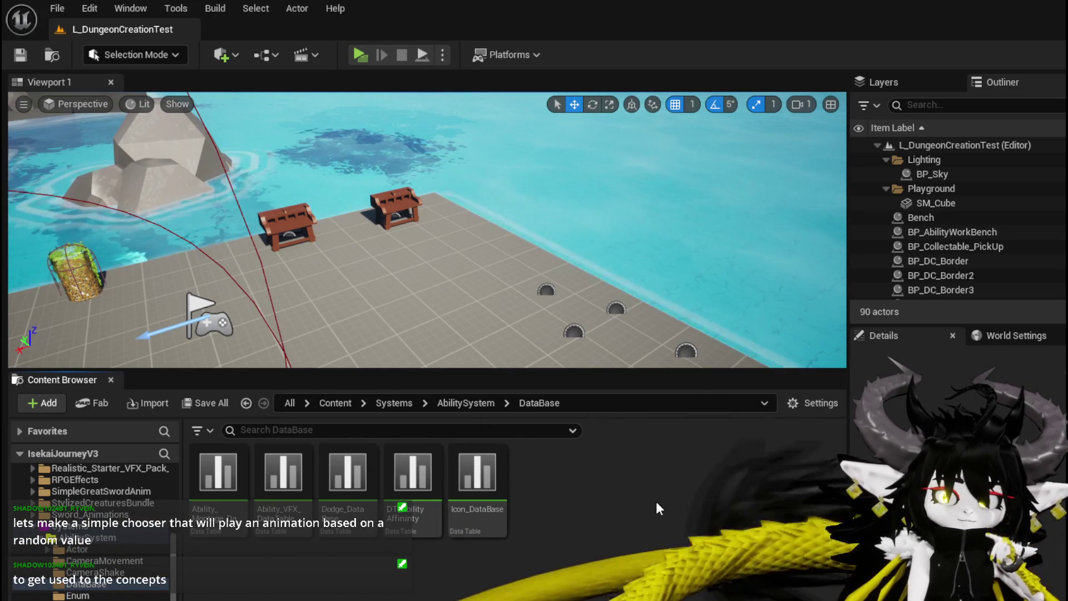
Step: Go up to AbilitySystem, add a folder named ChooserTesting, open it, and save the level
{"action": "key", "text": "alt+Left"}
{"action": "right_click", "coordinate": [313, 591]}
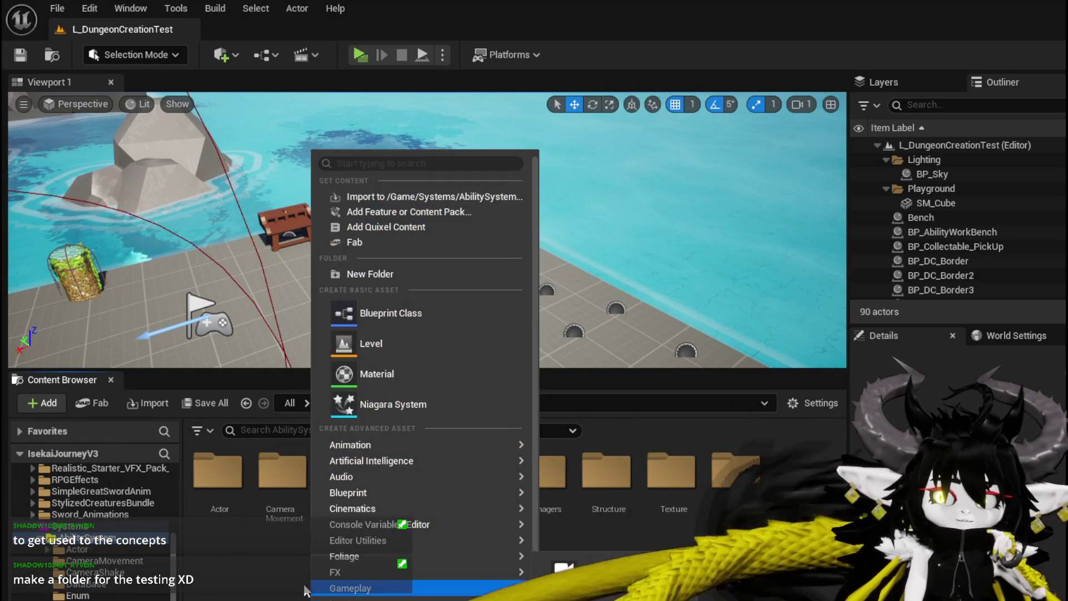
{"action": "left_click", "coordinate": [366, 279]}
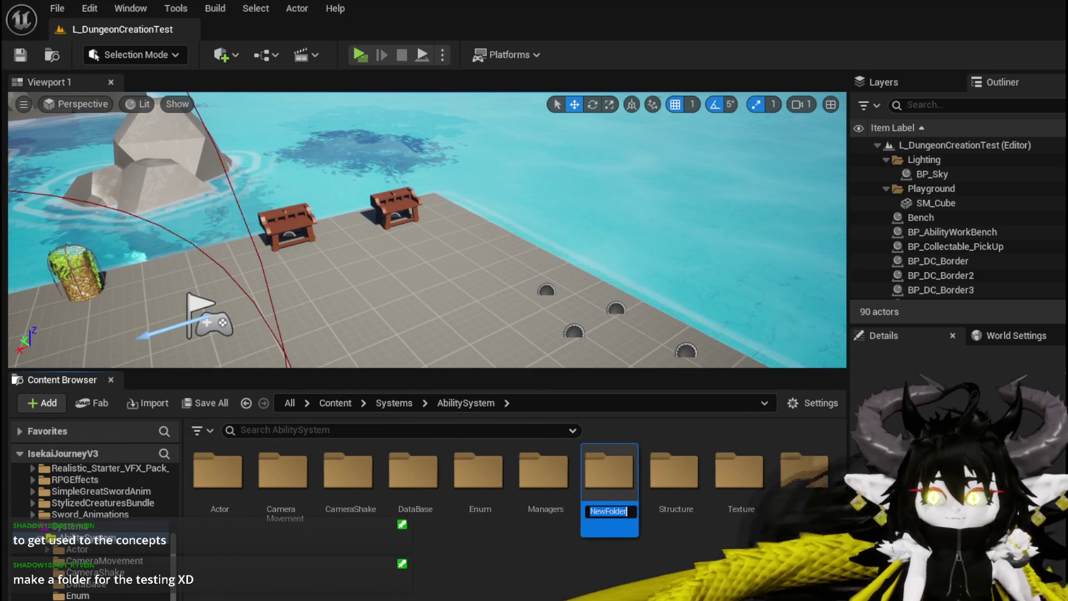
{"action": "type", "text": "Cho"}
{"action": "type", "text": "oserTest"}
{"action": "type", "text": "ing"}
{"action": "key", "text": "Return"}
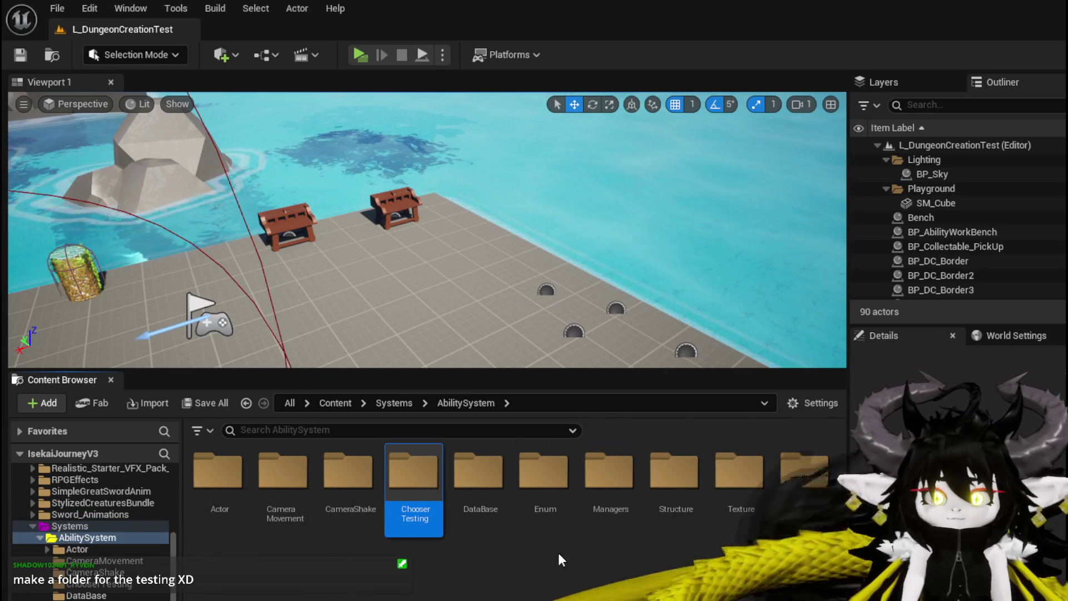
{"action": "double_click", "coordinate": [418, 482]}
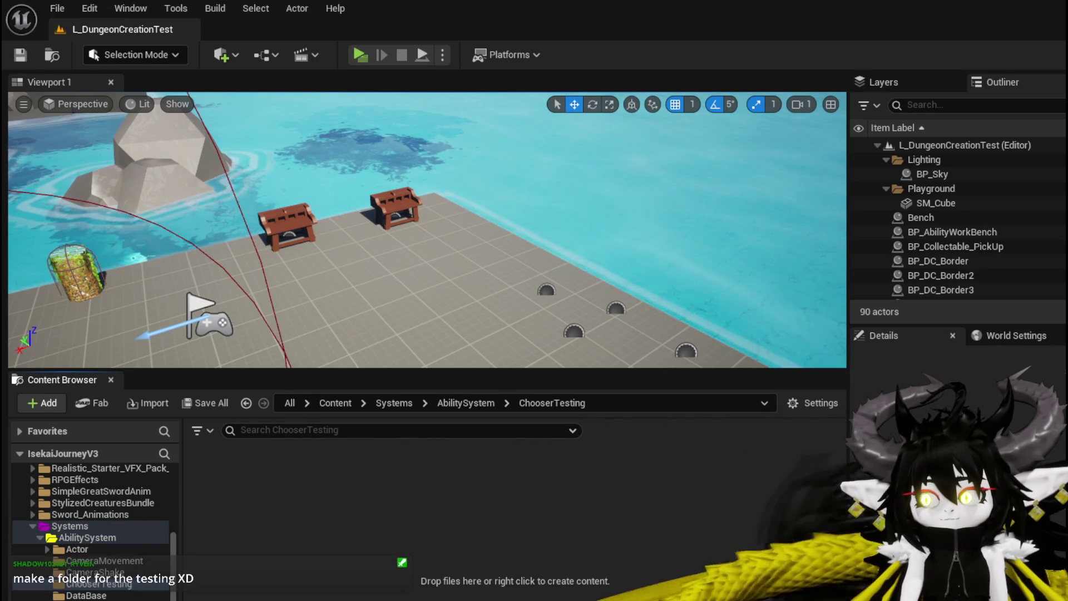
{"action": "left_click", "coordinate": [20, 54]}
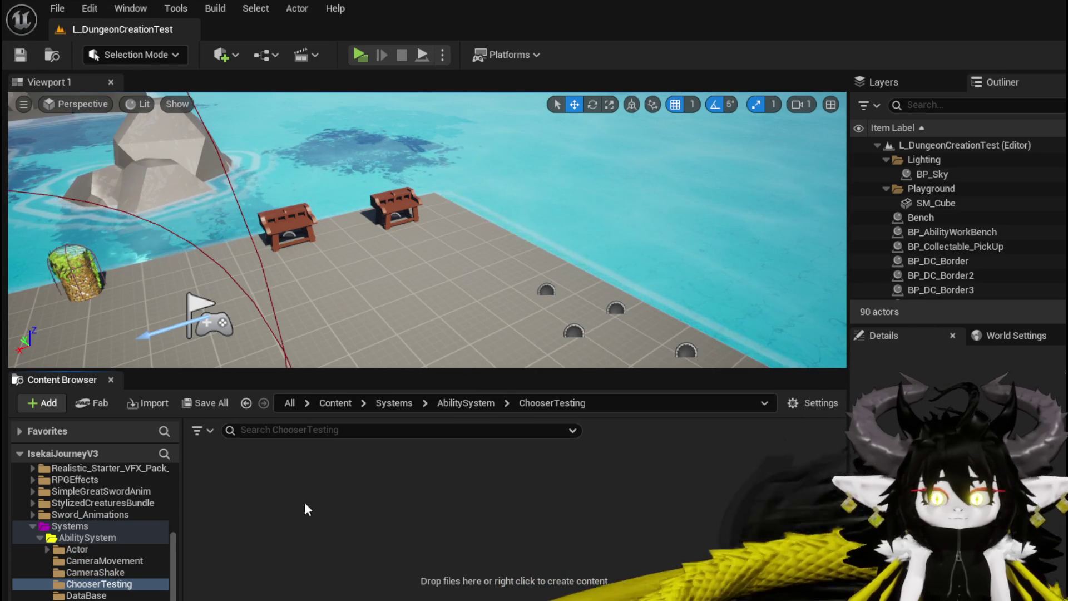
Step: Create a new Chooser Table asset by searching 'cho' in ChooserTesting's asset menu
{"action": "right_click", "coordinate": [290, 476]}
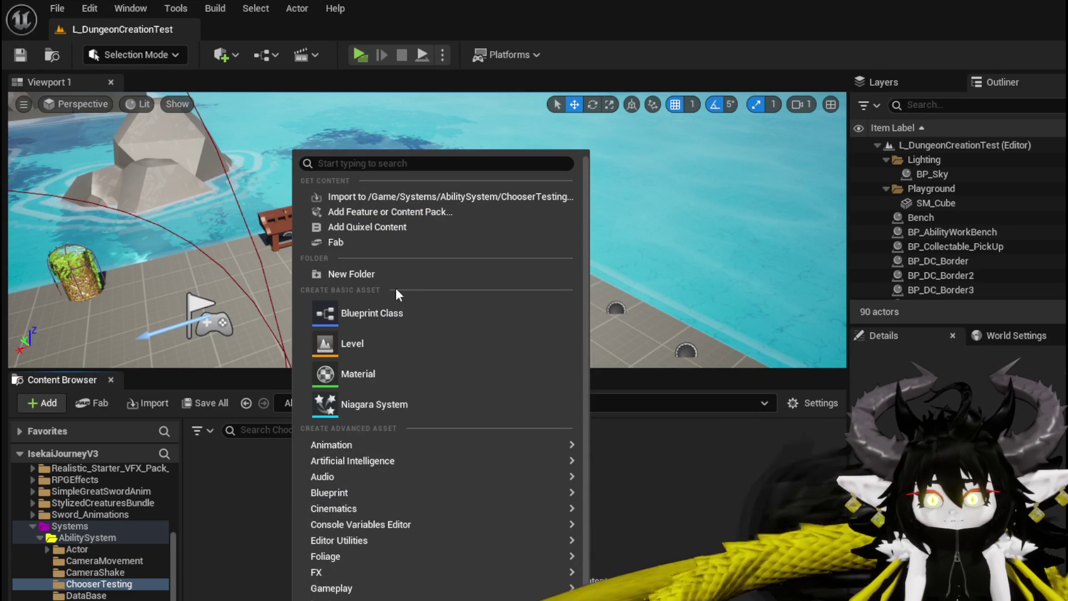
{"action": "type", "text": "ch"}
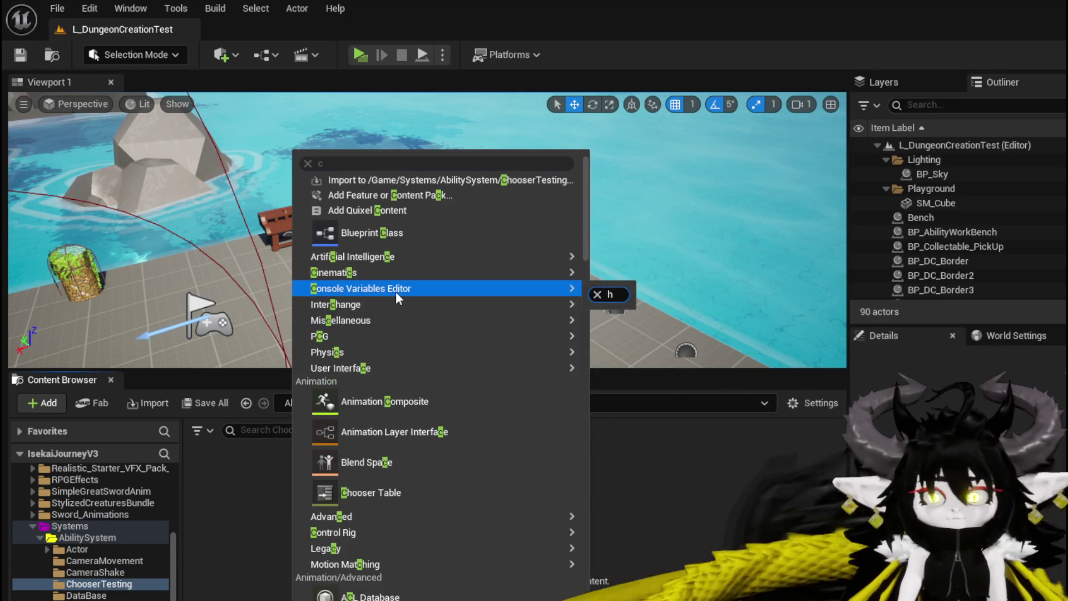
{"action": "key", "text": "BackSpace"}
{"action": "type", "text": "c"}
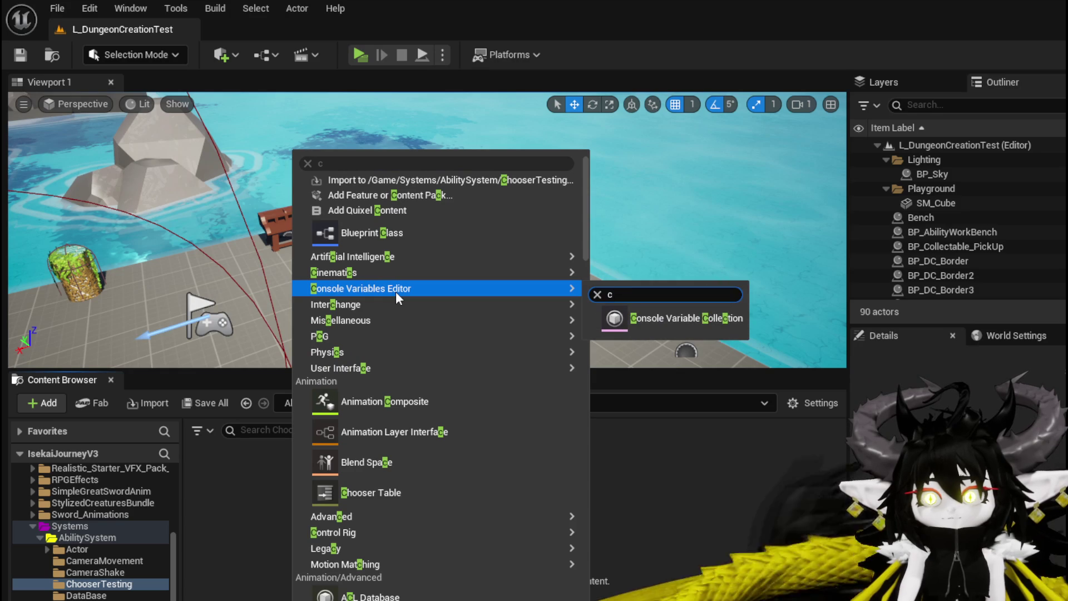
{"action": "type", "text": "h"}
{"action": "key", "text": "BackSpace"}
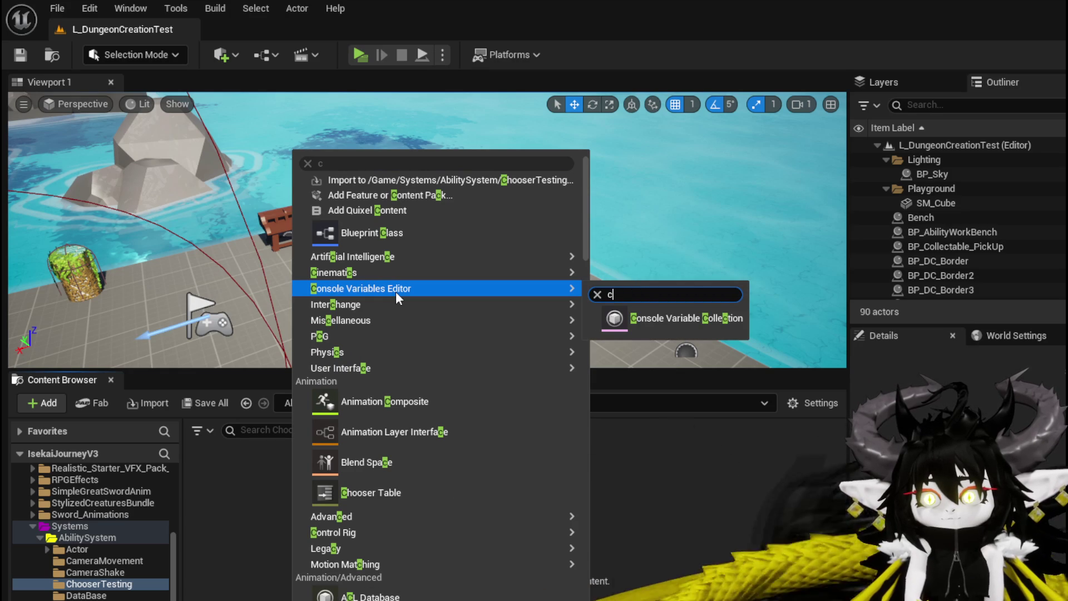
{"action": "key", "text": "BackSpace"}
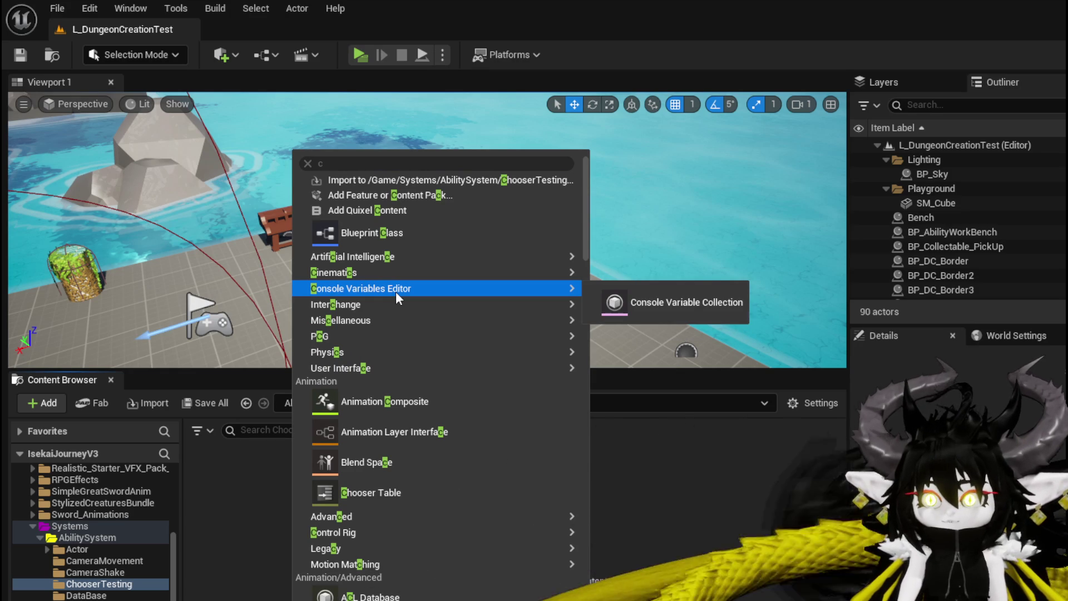
{"action": "left_click", "coordinate": [353, 164]}
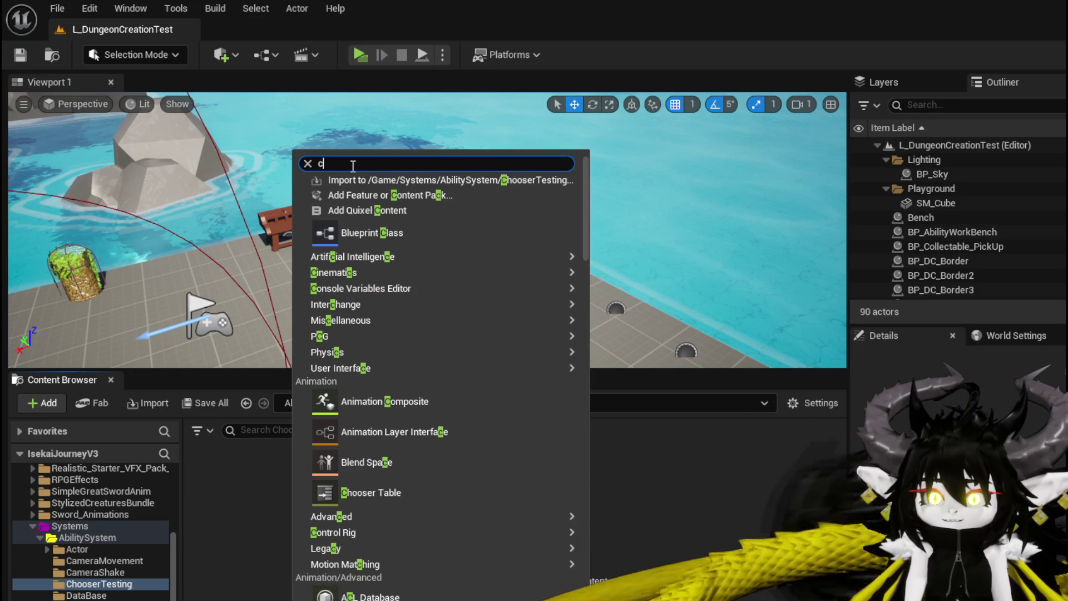
{"action": "type", "text": "ho"}
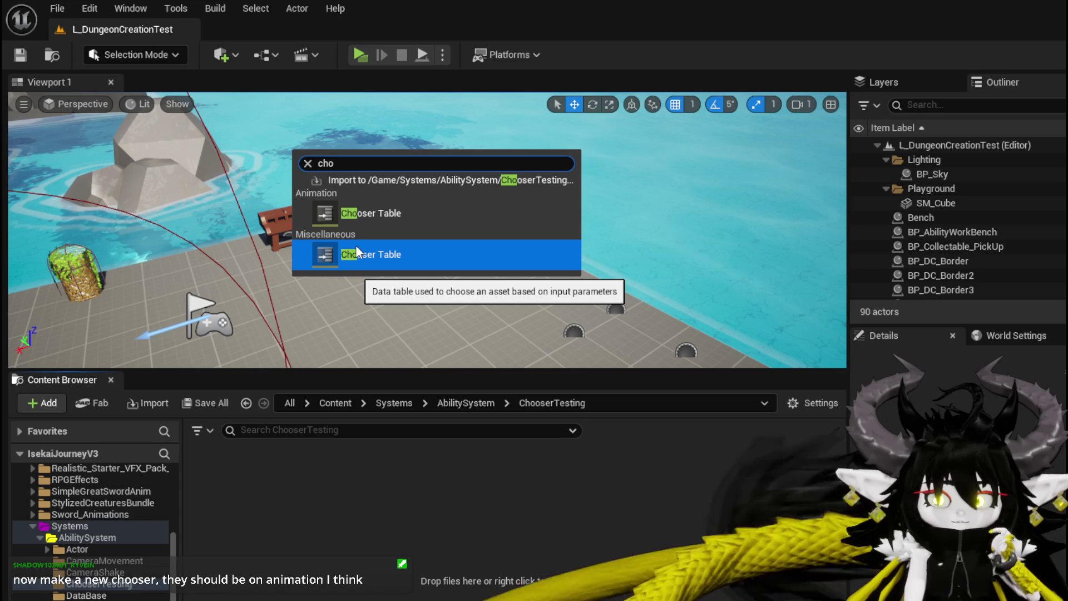
{"action": "left_click", "coordinate": [353, 206]}
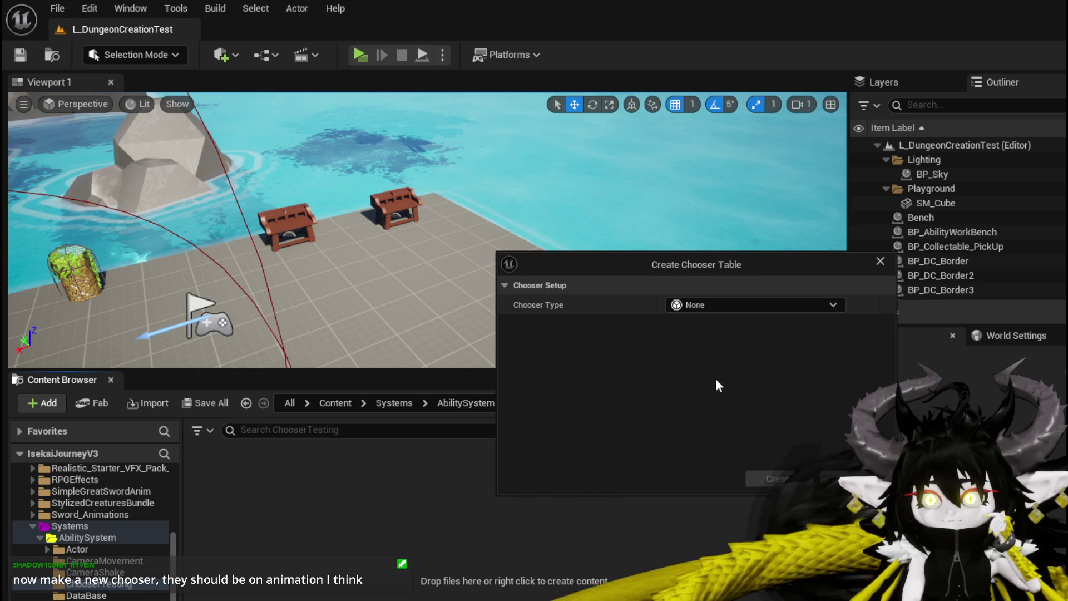
Step: Set the chooser type to Generic Chooser and keep Object Of Type as the result type
{"action": "left_click", "coordinate": [716, 309]}
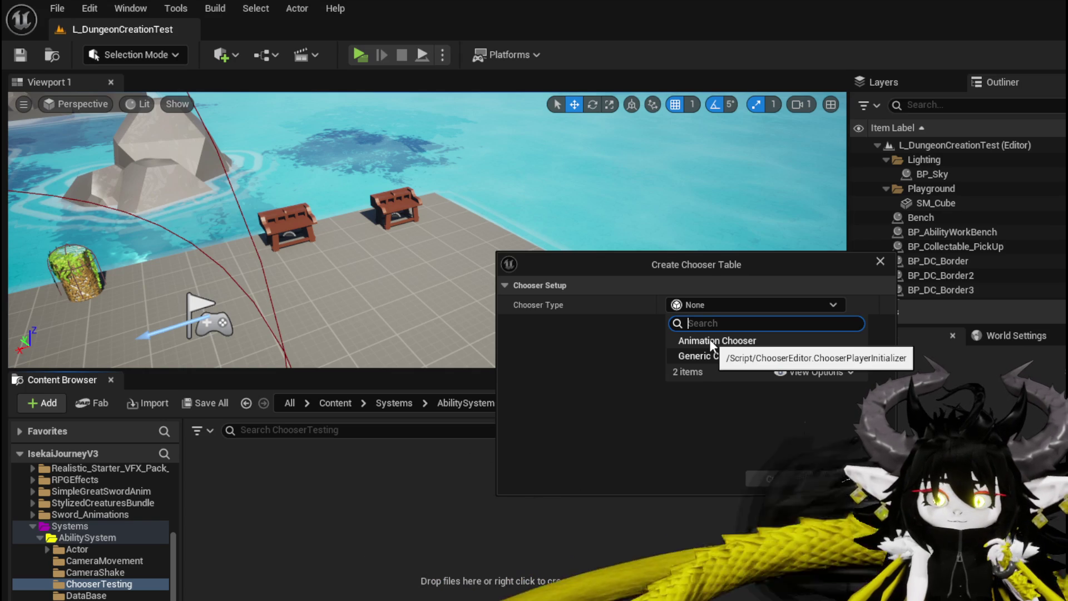
{"action": "left_click", "coordinate": [710, 356]}
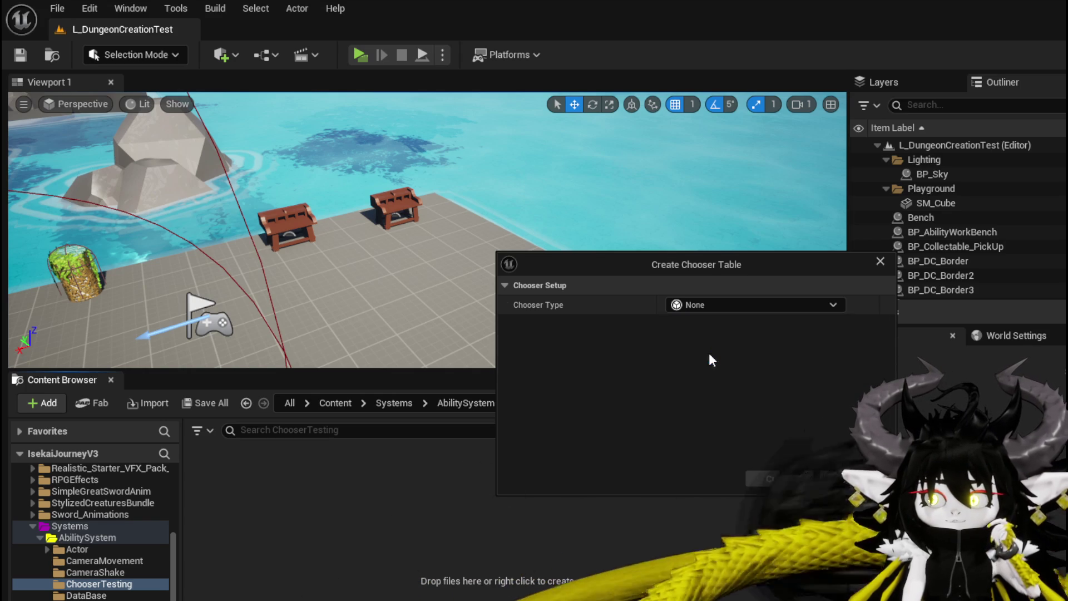
{"action": "left_click", "coordinate": [704, 326]}
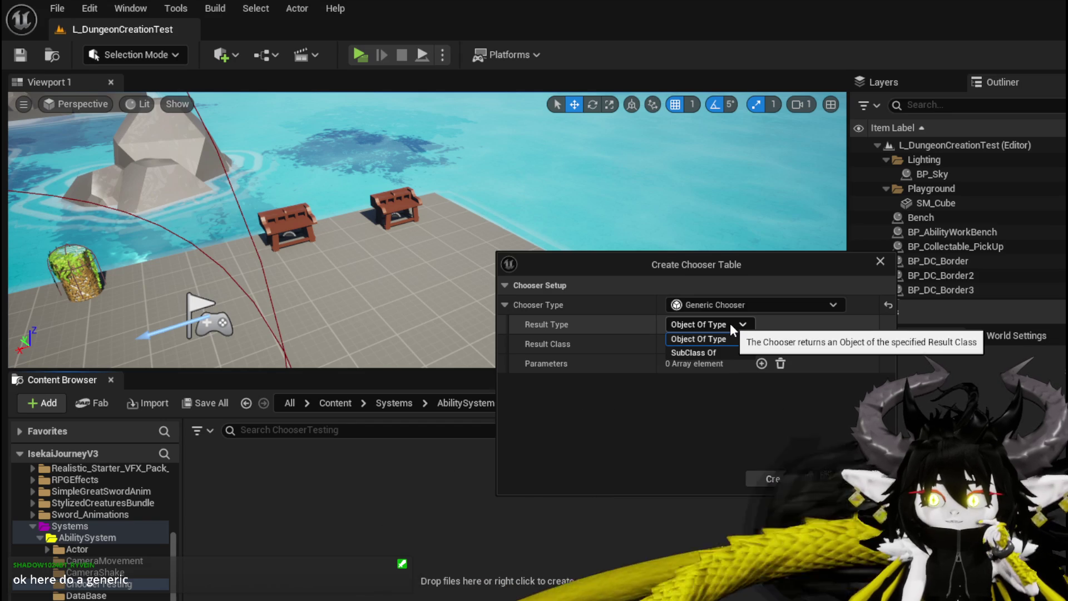
{"action": "left_click", "coordinate": [730, 322]}
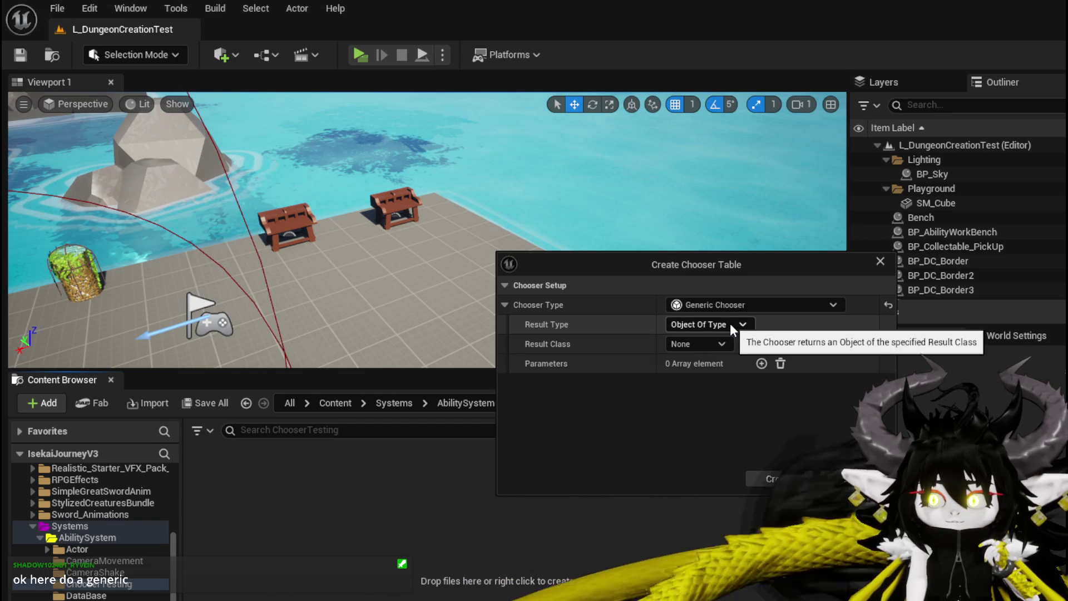
{"action": "left_click", "coordinate": [721, 343]}
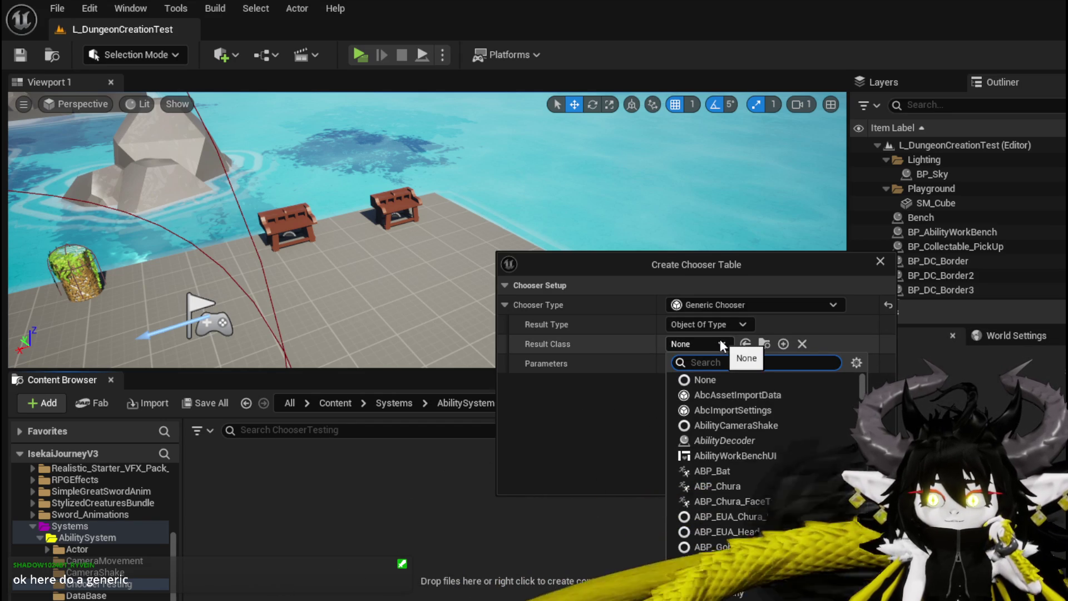
{"action": "left_click", "coordinate": [720, 341]}
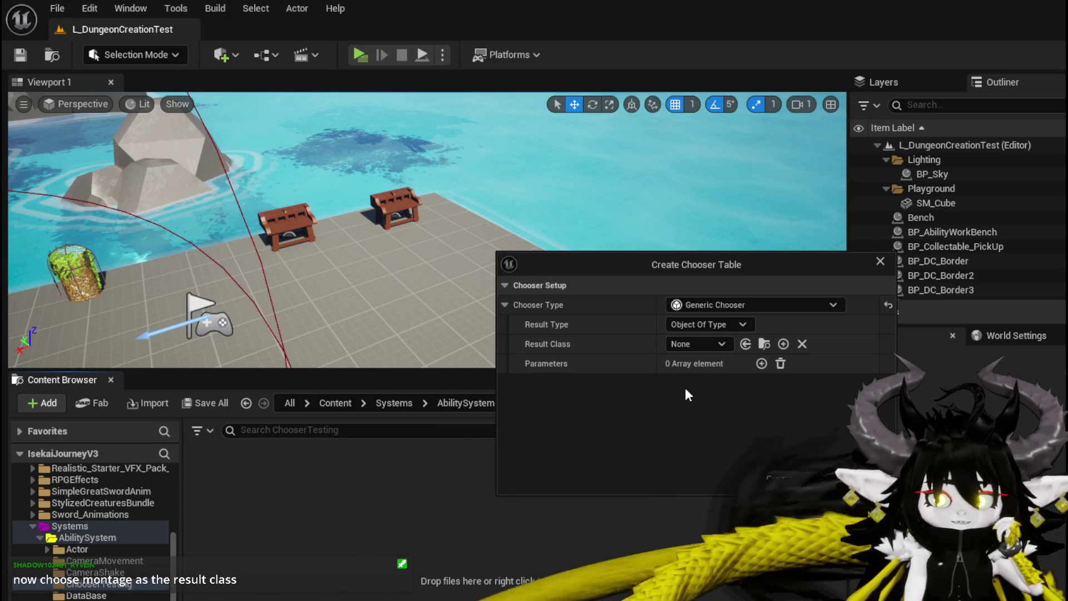
Step: Search 'Montage' in the Result Class list and pick AnimMontage
{"action": "left_click", "coordinate": [697, 344]}
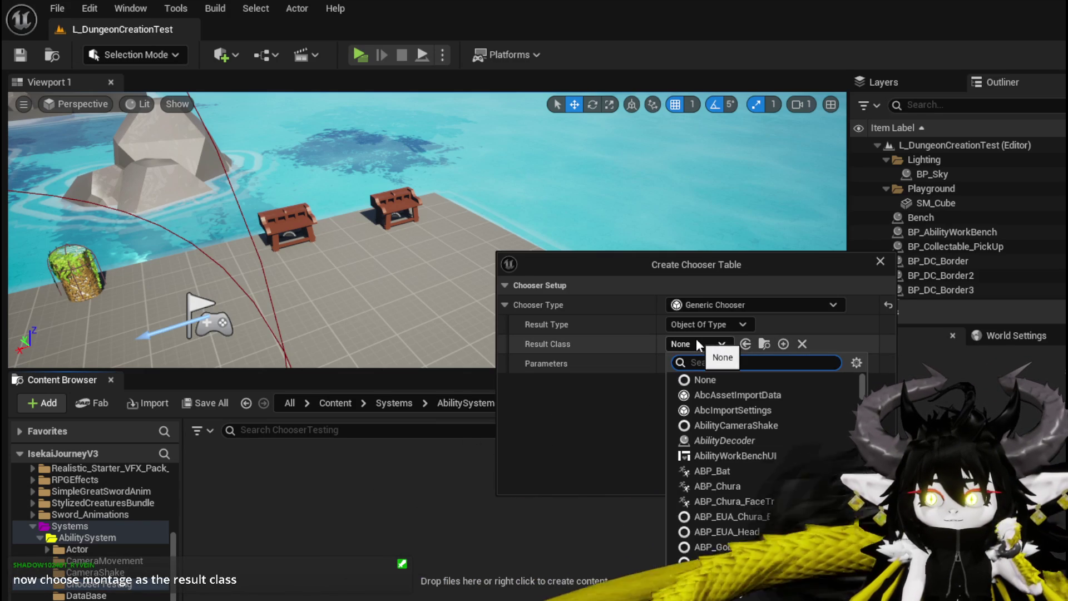
{"action": "type", "text": "Mo"}
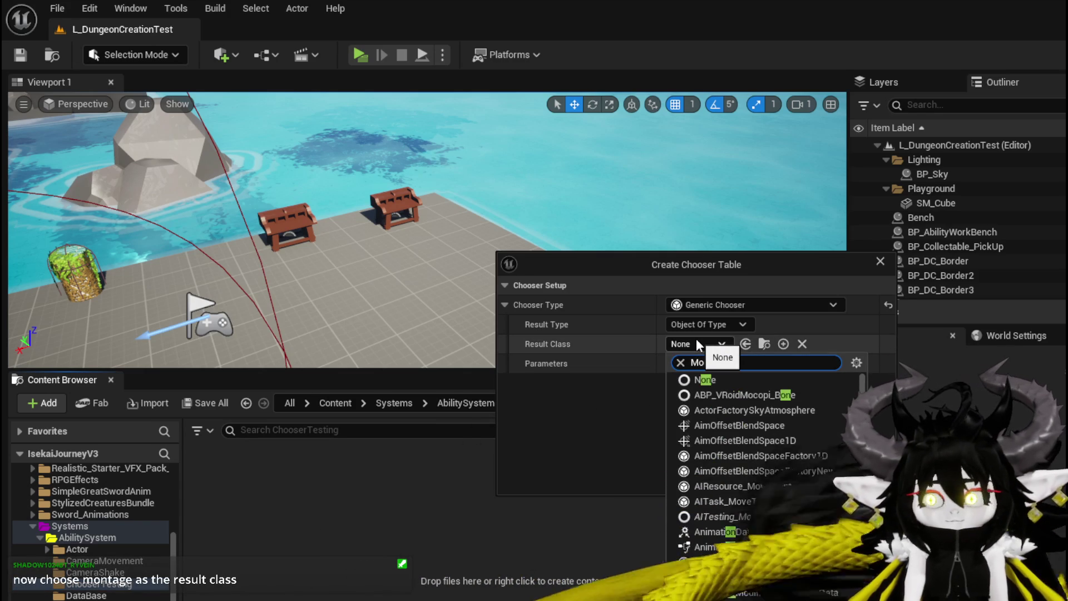
{"action": "type", "text": "ntage"}
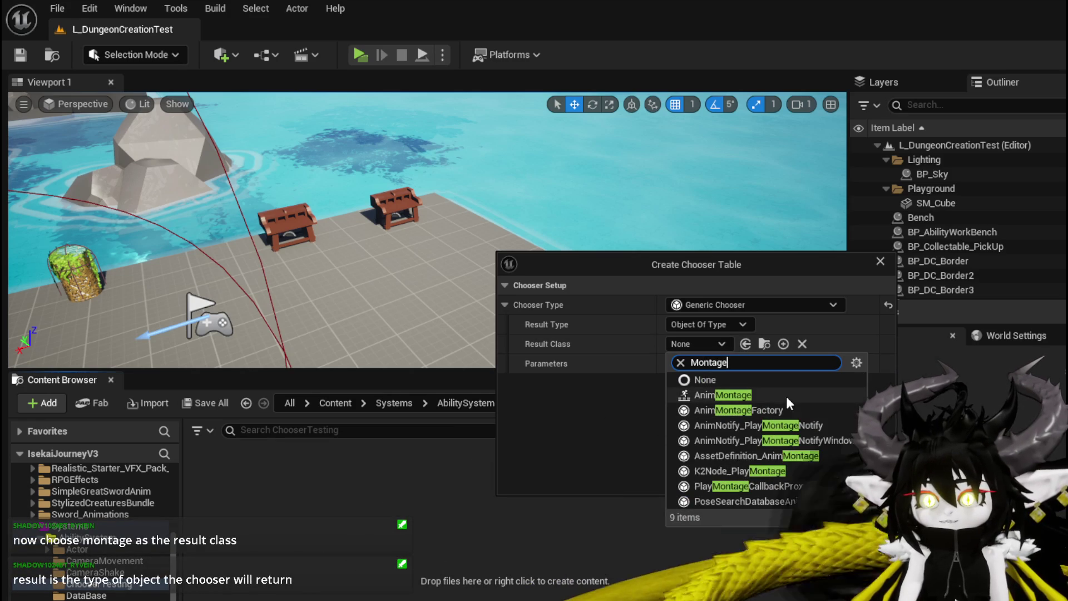
{"action": "left_click", "coordinate": [769, 394]}
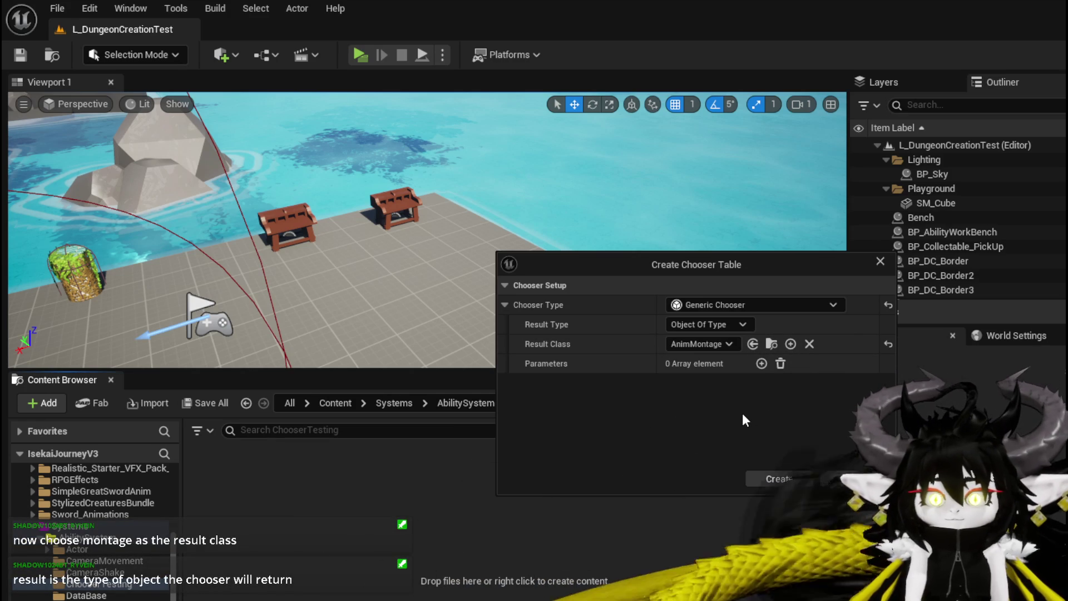
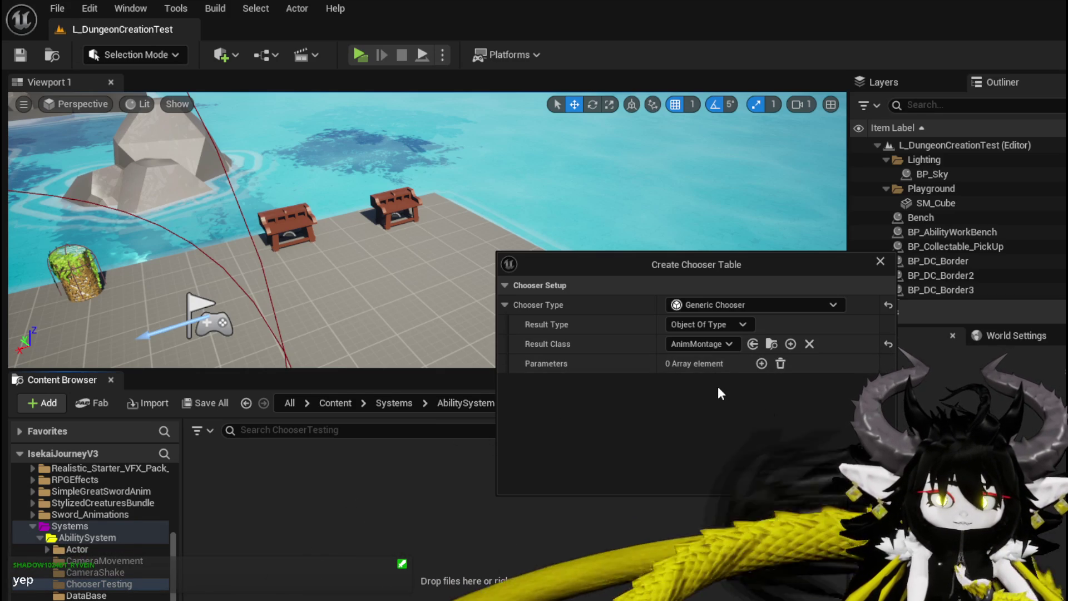
Step: Add a struct parameter and set its struct to ScalarParameterValue
{"action": "left_click", "coordinate": [756, 365]}
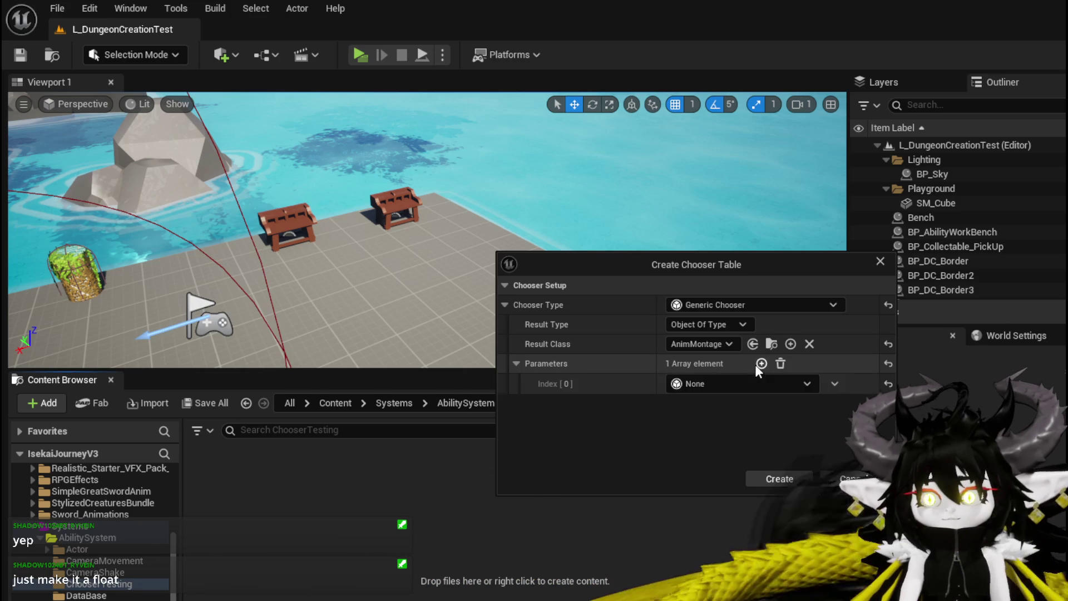
{"action": "left_click", "coordinate": [697, 384]}
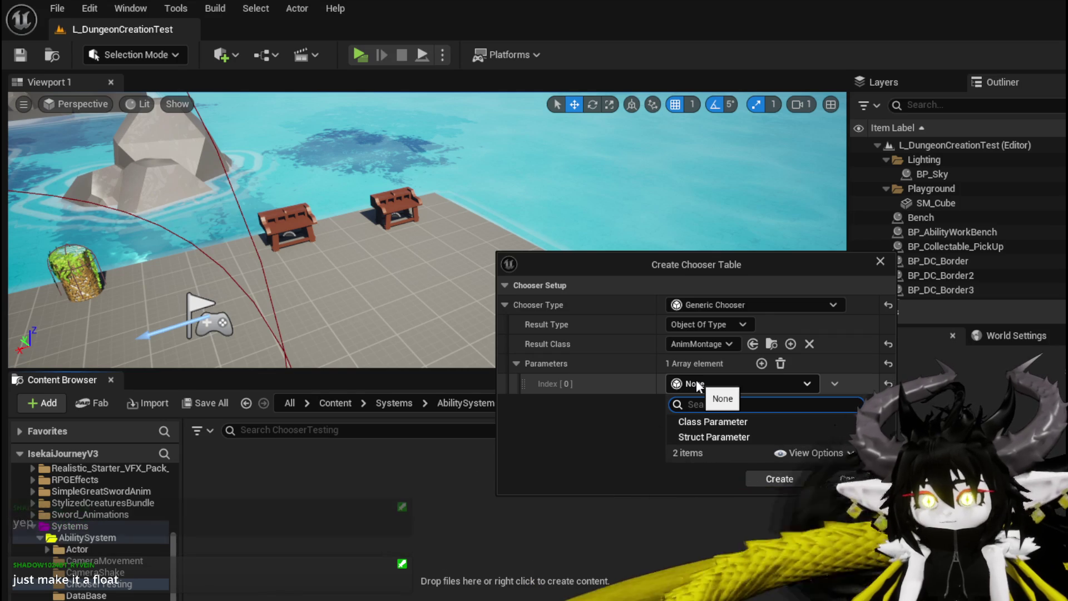
{"action": "left_click", "coordinate": [699, 437]}
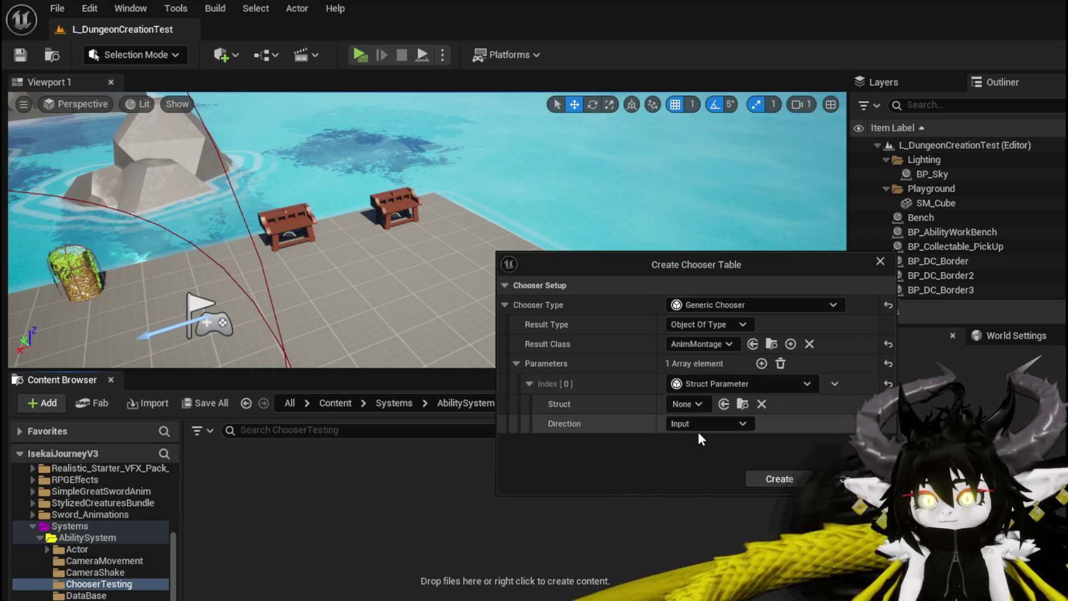
{"action": "left_click", "coordinate": [706, 382]}
{"action": "left_click", "coordinate": [702, 421]}
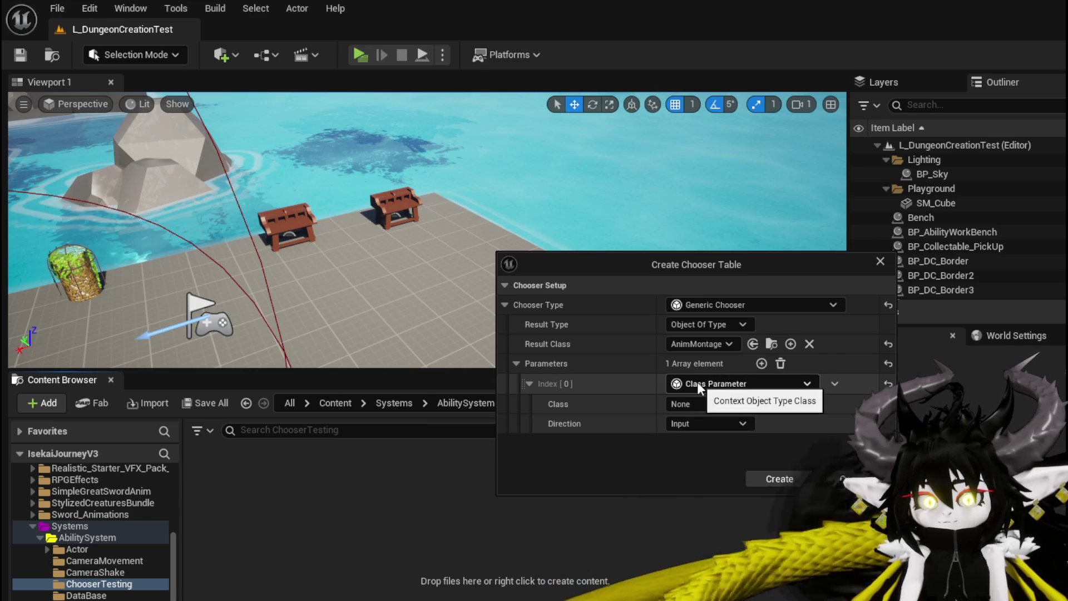
{"action": "left_click", "coordinate": [697, 382]}
{"action": "left_click", "coordinate": [697, 431]}
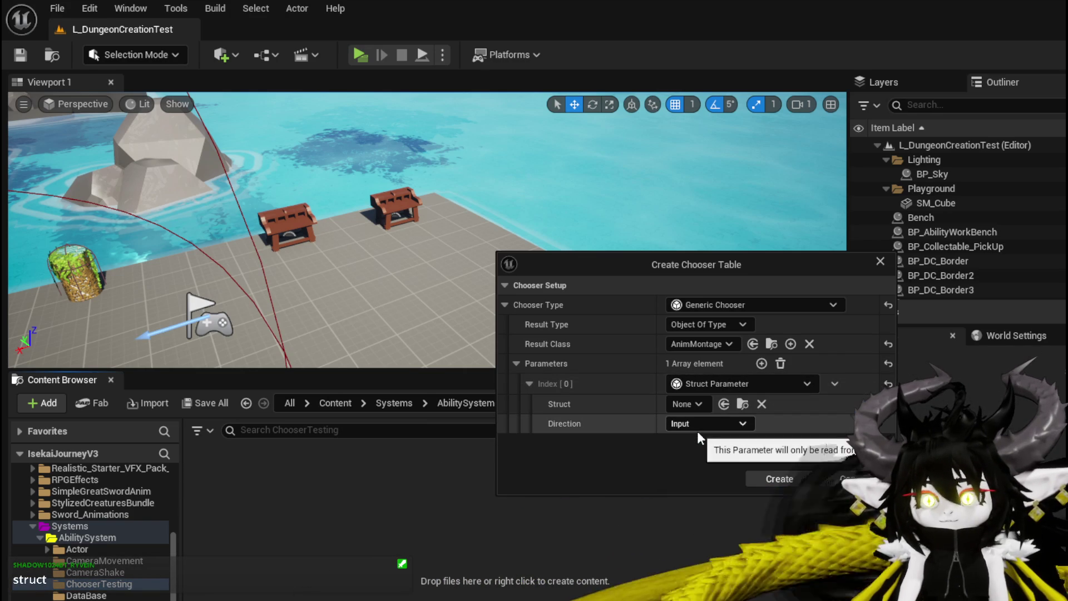
{"action": "left_click", "coordinate": [685, 405]}
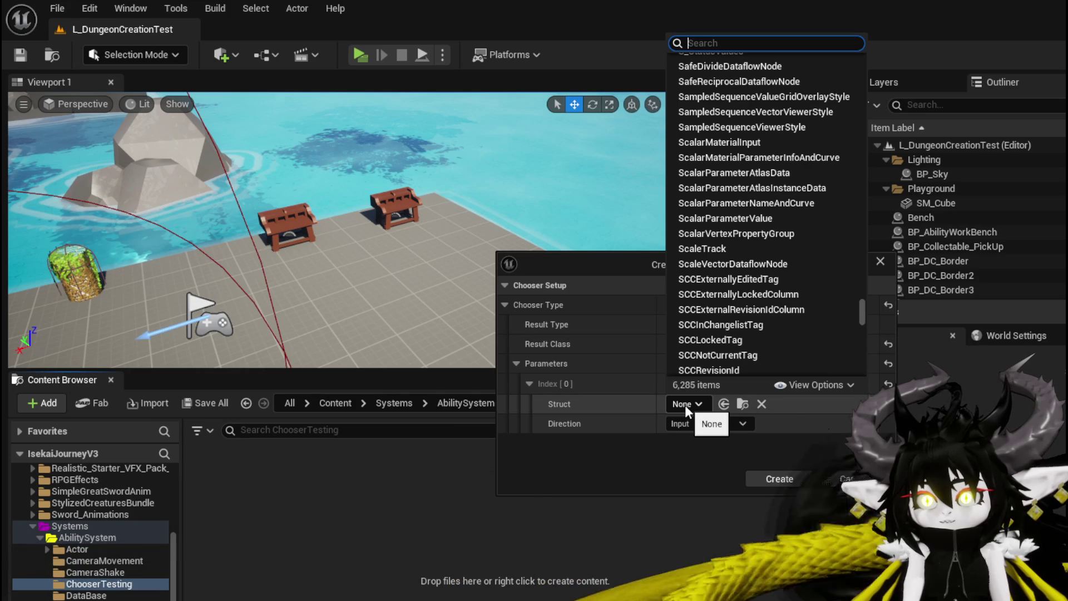
{"action": "left_click", "coordinate": [738, 218]}
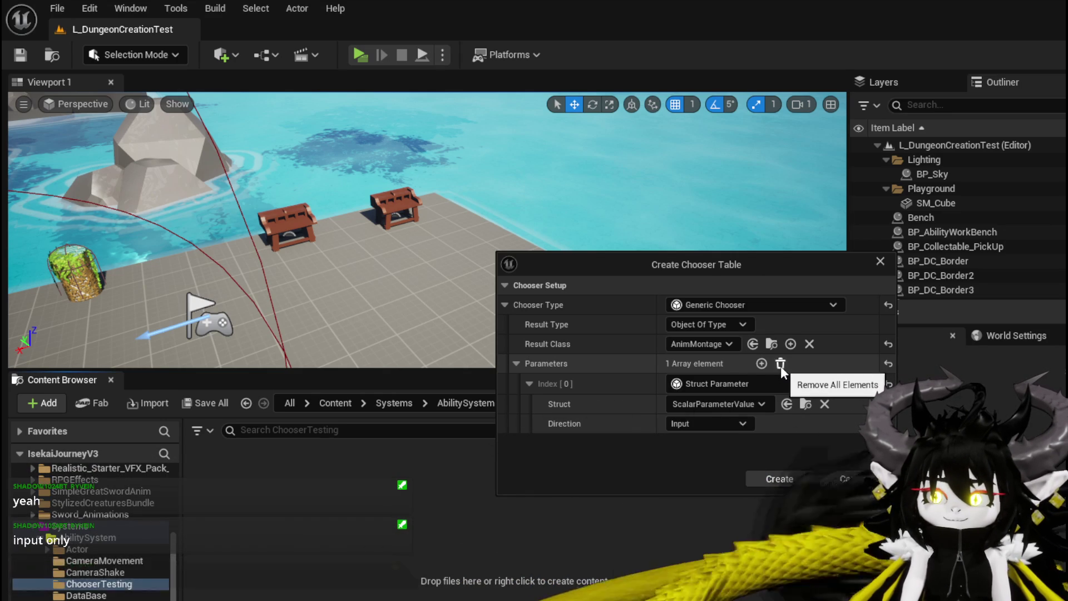
Step: Clear the parameters, re-add a ScalarParameterValue struct parameter, and create the chooser table
{"action": "left_click", "coordinate": [780, 365]}
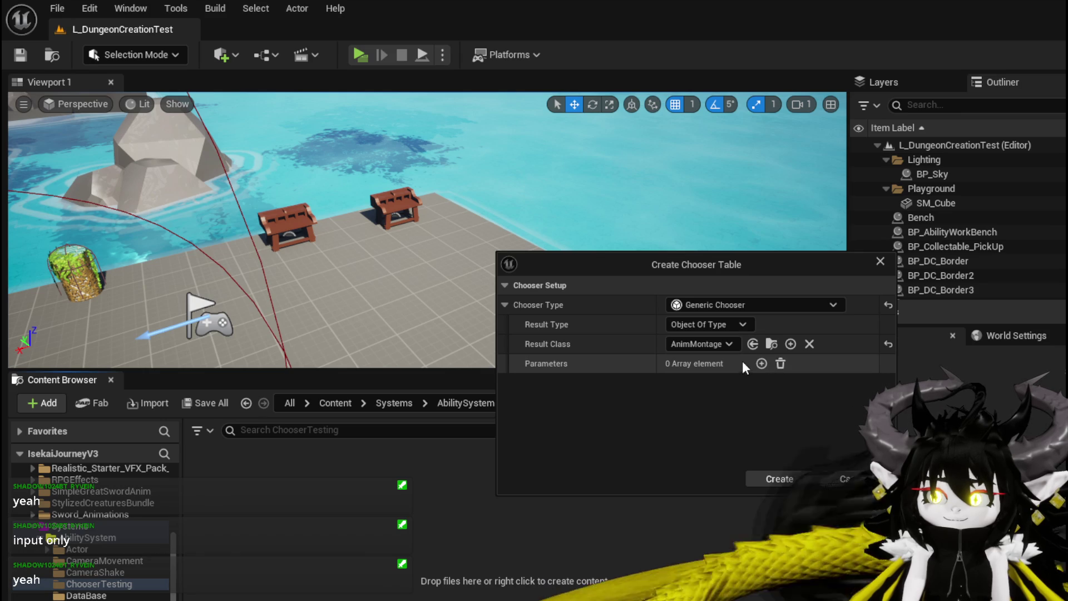
{"action": "left_click", "coordinate": [761, 363]}
{"action": "left_click", "coordinate": [697, 382]}
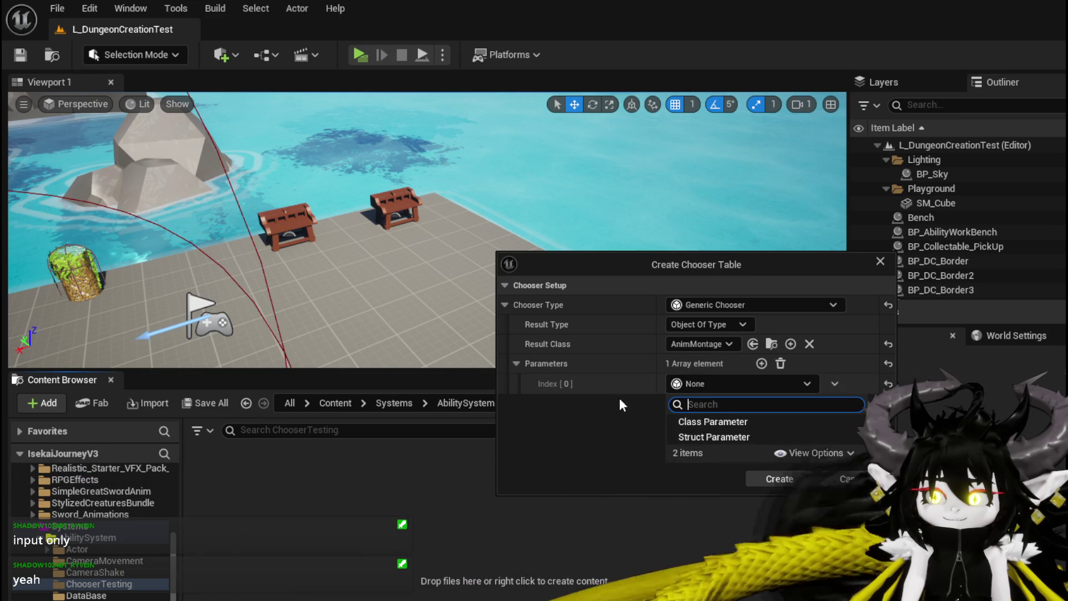
{"action": "left_click", "coordinate": [701, 437]}
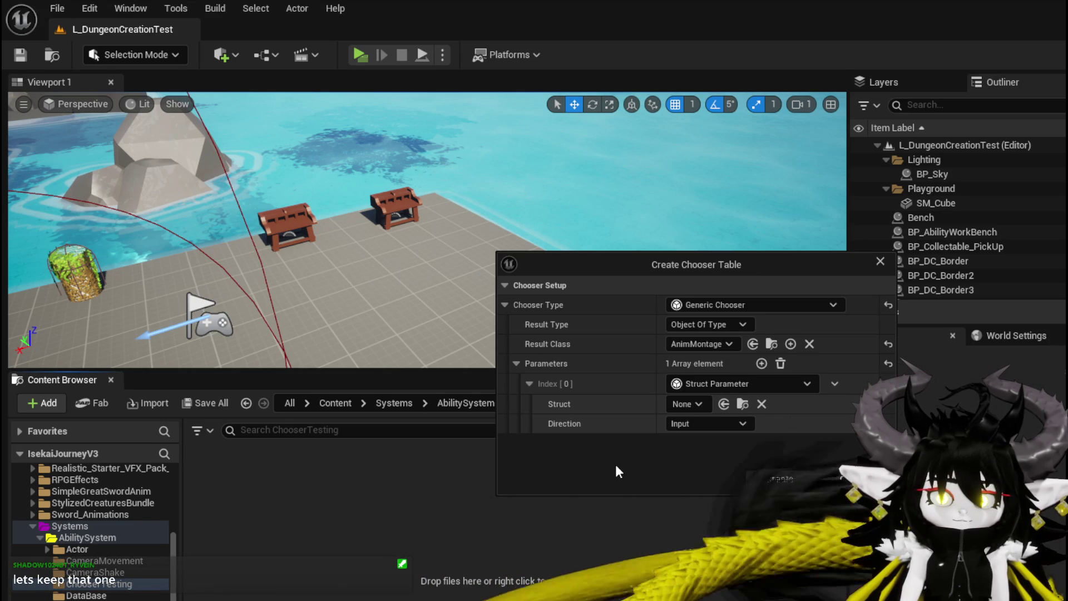
{"action": "left_click", "coordinate": [683, 403]}
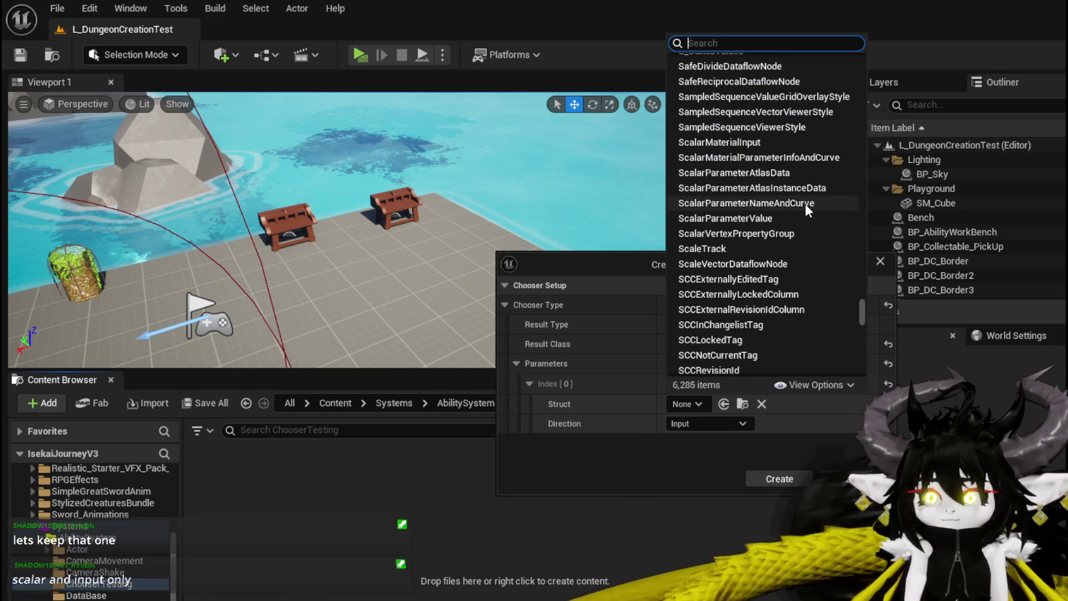
{"action": "left_click", "coordinate": [738, 219]}
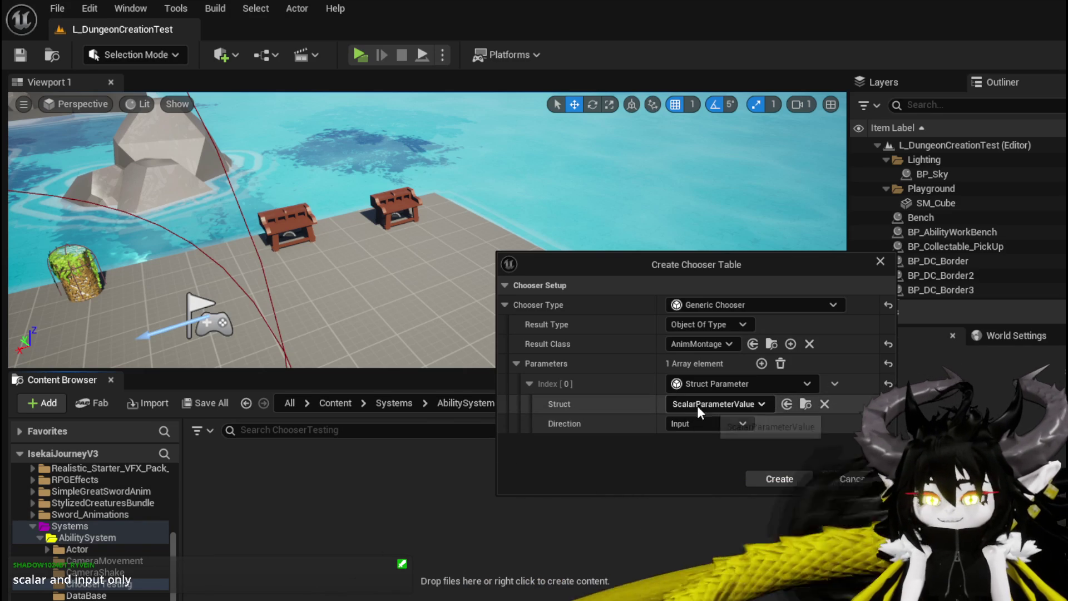
{"action": "left_click", "coordinate": [756, 475]}
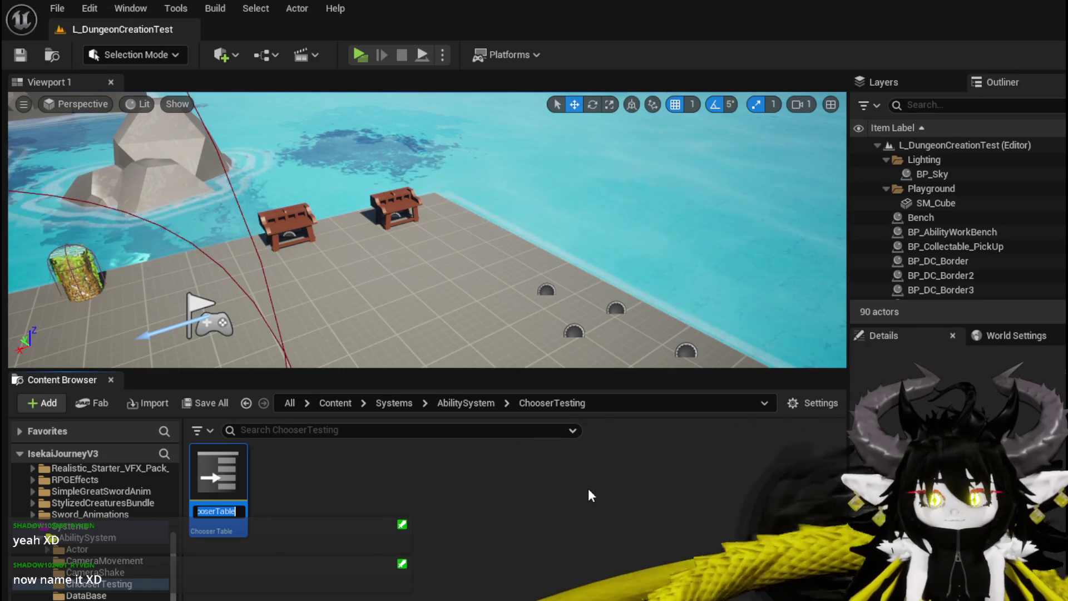
Step: Rename the new chooser table to CT_AnimSelection and confirm saving it
{"action": "type", "text": "Anim"}
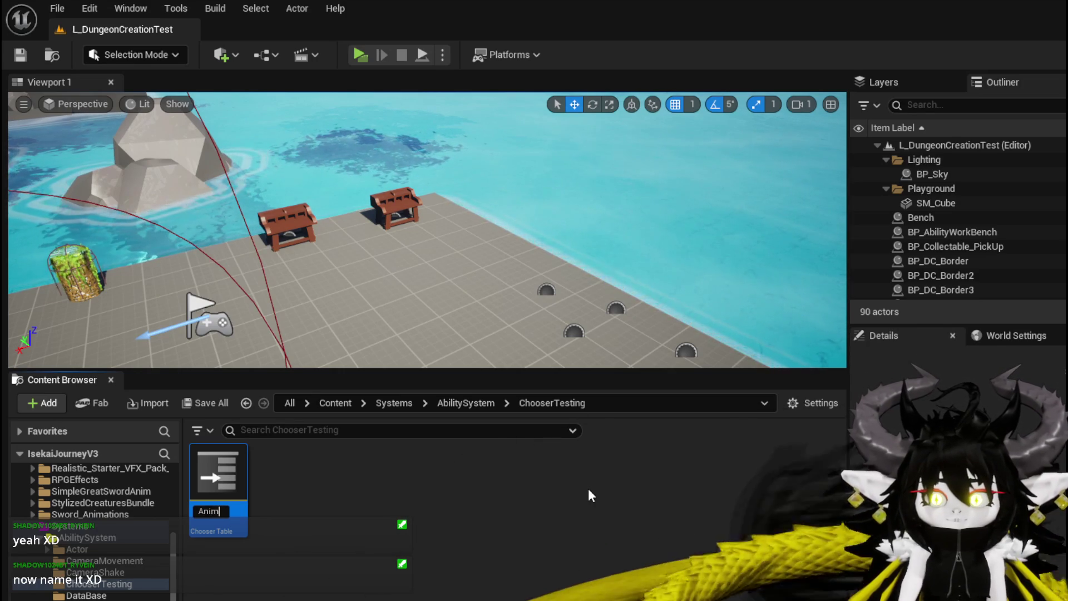
{"action": "type", "text": "Se"}
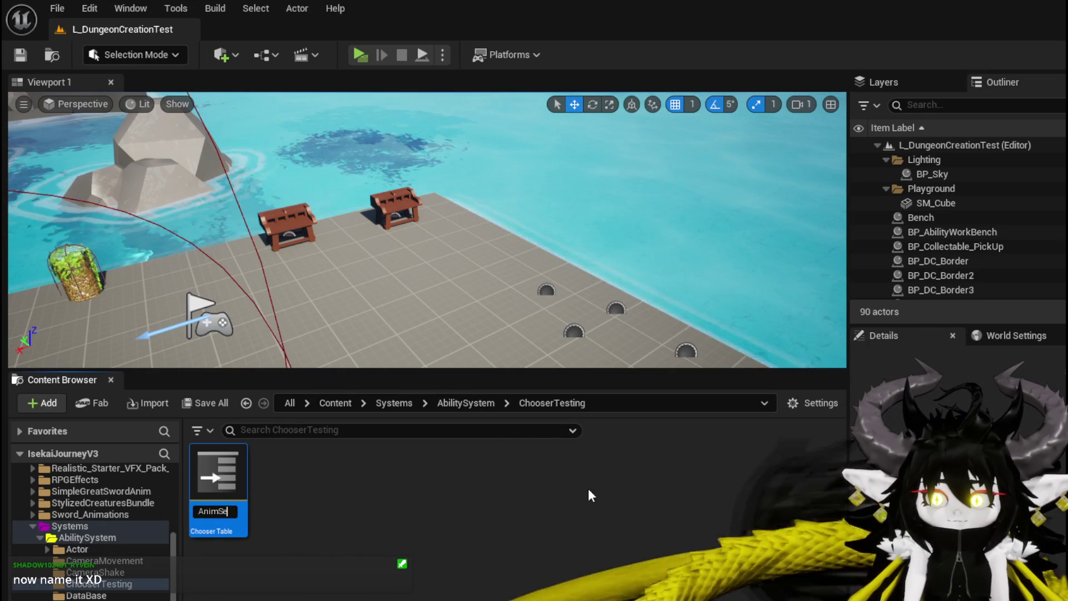
{"action": "type", "text": "lection"}
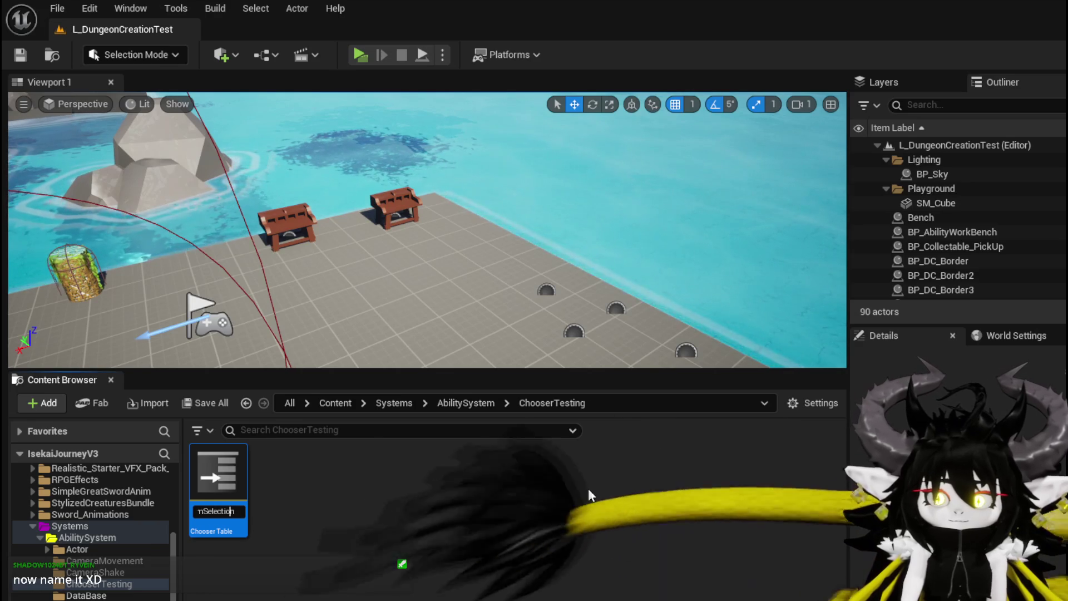
{"action": "key", "text": "Home"}
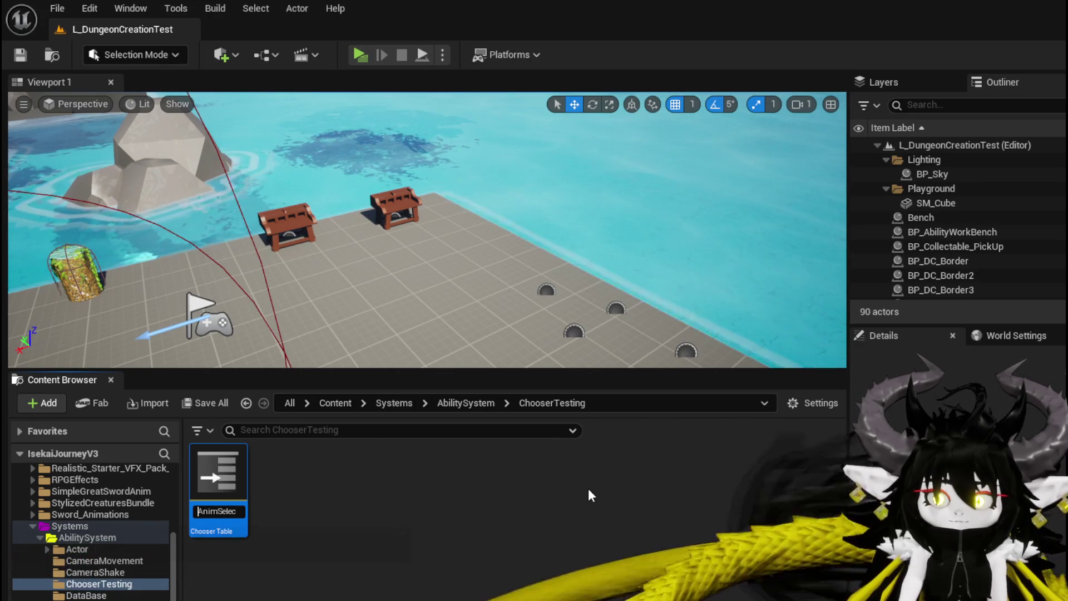
{"action": "type", "text": "CT_"}
{"action": "key", "text": "Return"}
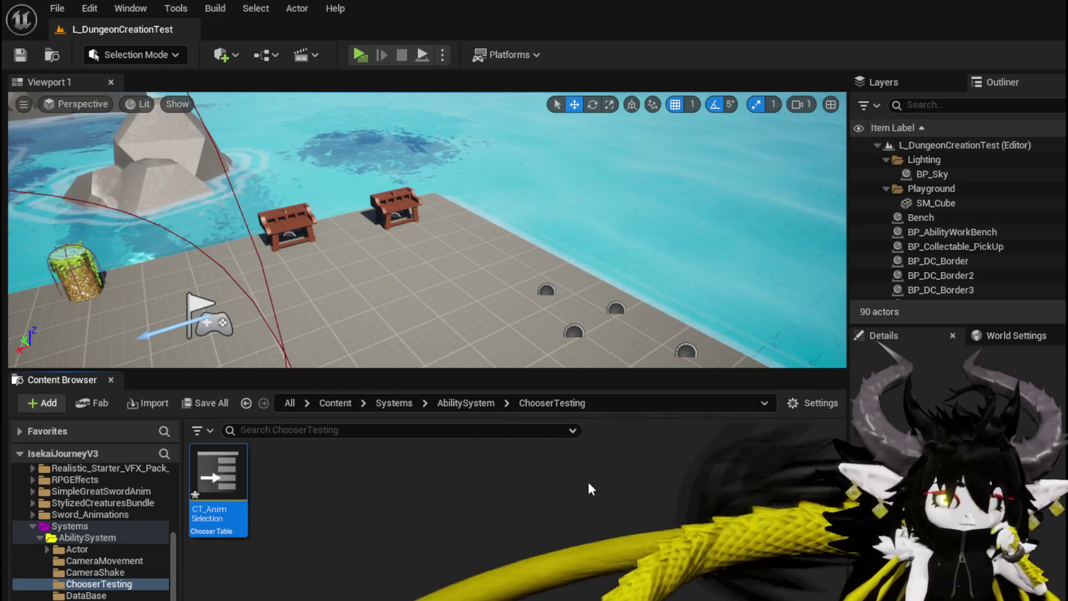
{"action": "key", "text": "ctrl+shift+s"}
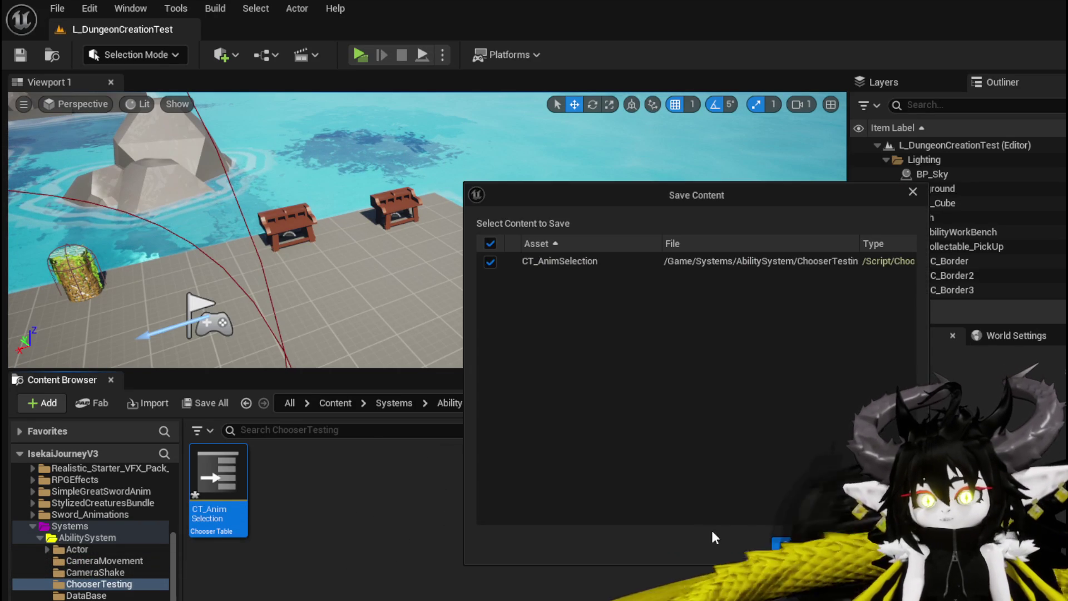
{"action": "left_click", "coordinate": [791, 544]}
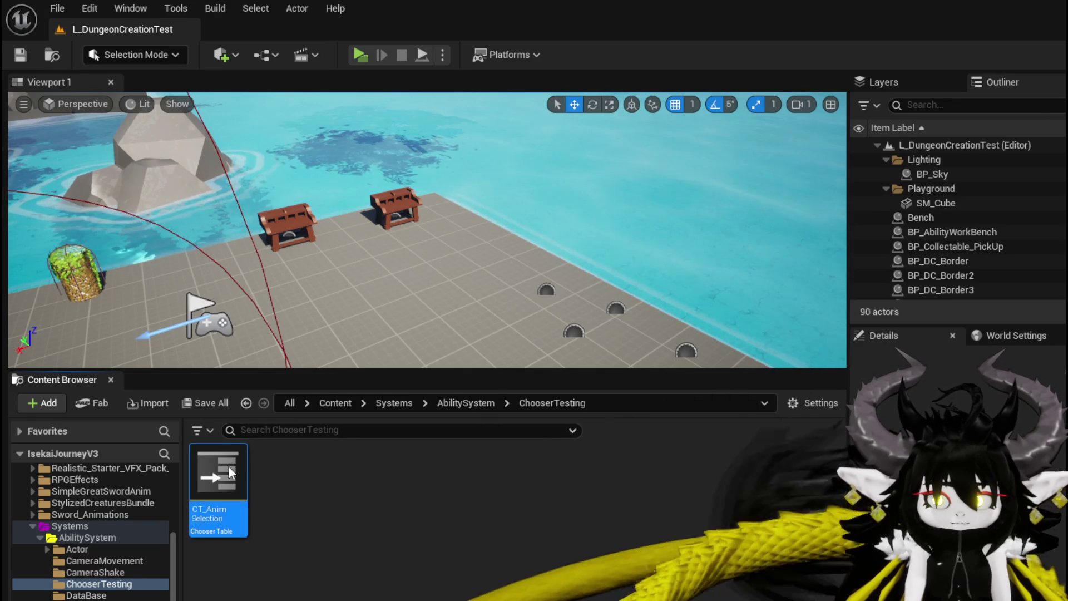
Step: Open CT_AnimSelection in the chooser table editor and show the Add Row type choices
{"action": "double_click", "coordinate": [228, 472]}
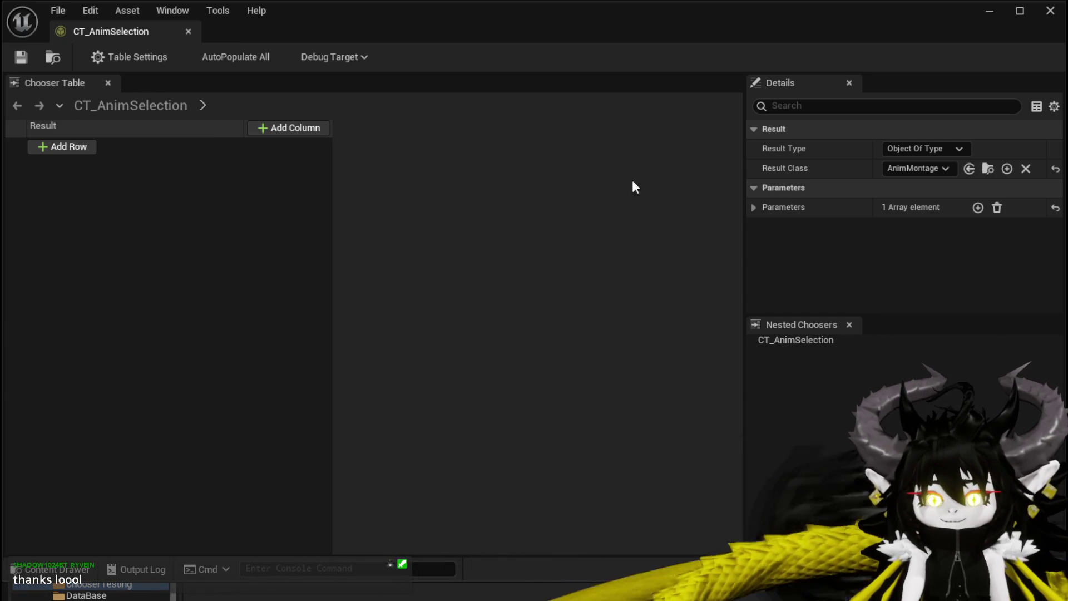
{"action": "left_click", "coordinate": [56, 149]}
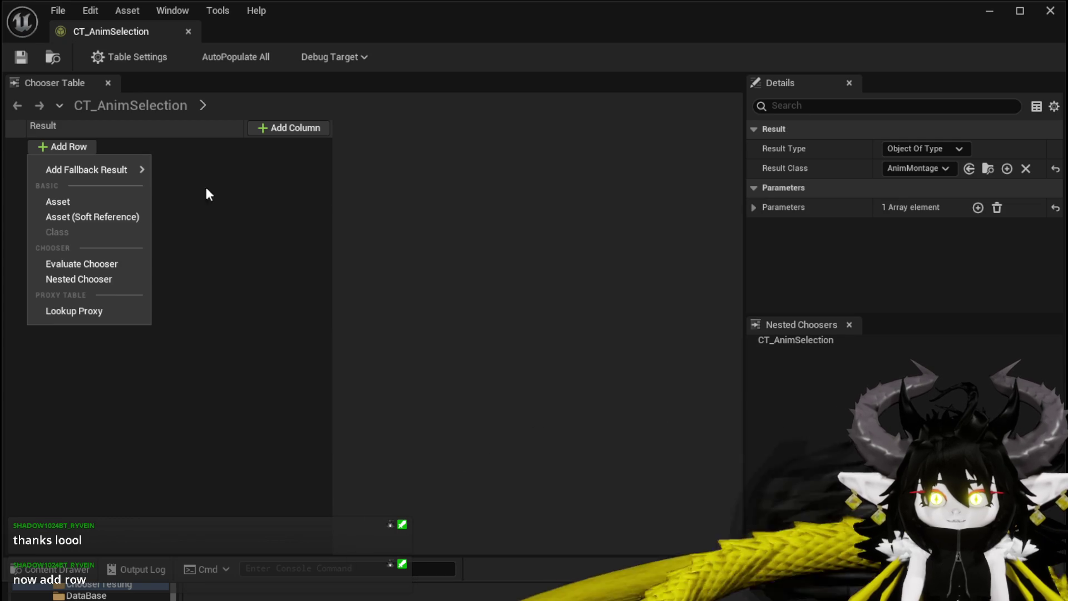
{"action": "mouse_move", "coordinate": [108, 177]}
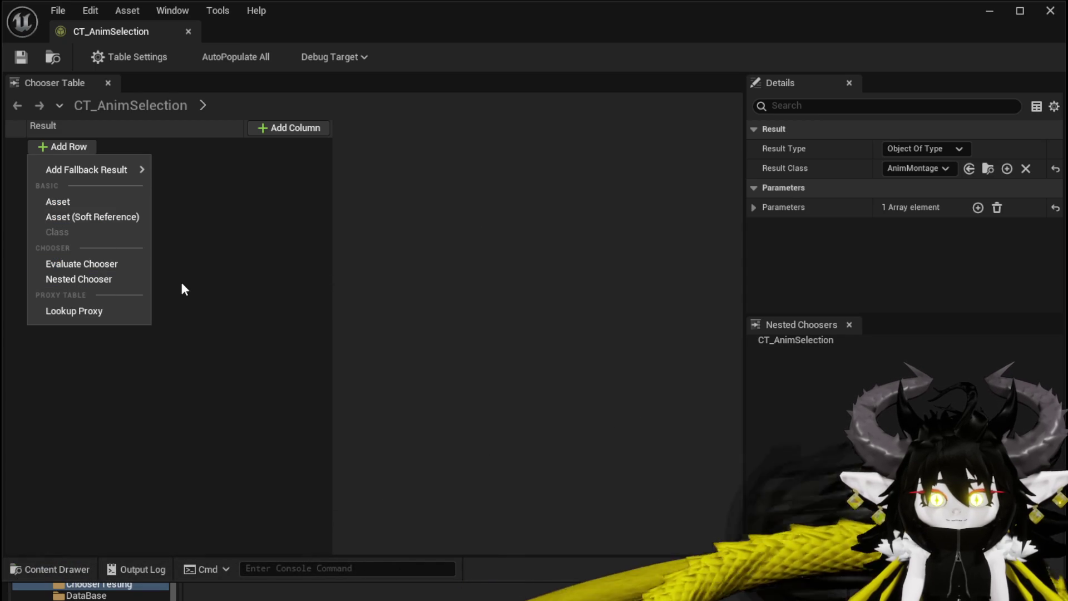
Step: Add an asset row, browse the montage list without picking, and save the table
{"action": "left_click", "coordinate": [58, 201]}
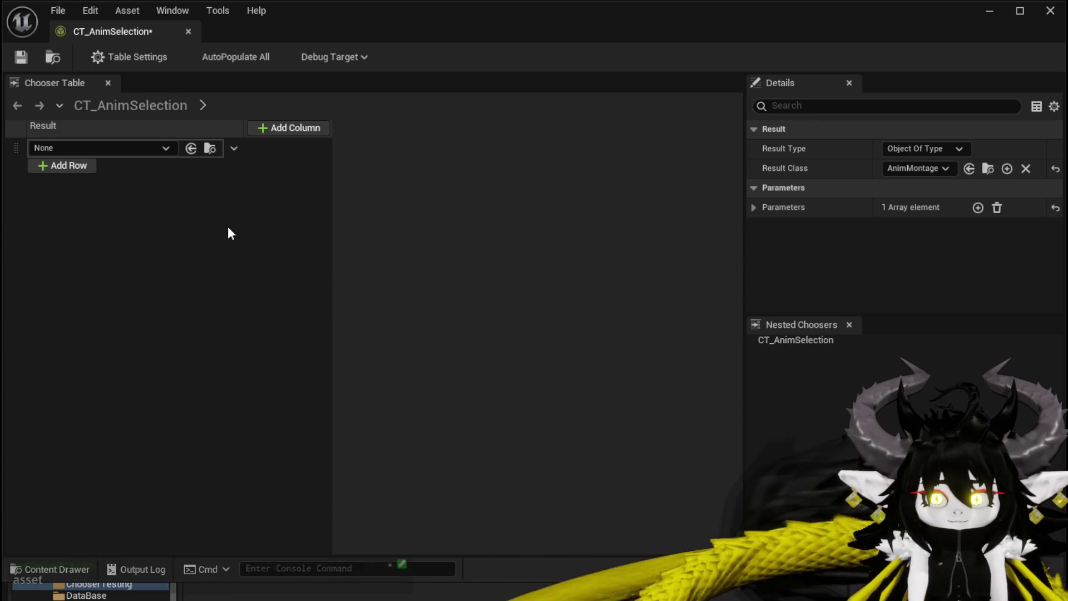
{"action": "left_click", "coordinate": [138, 151]}
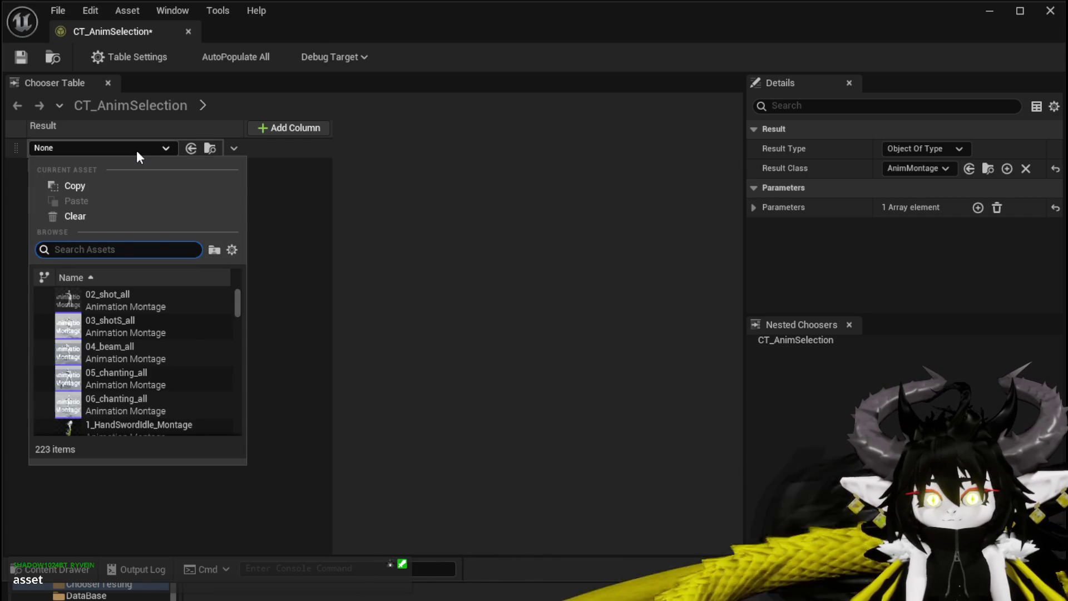
{"action": "scroll", "coordinate": [166, 335], "scroll_direction": "down", "scroll_amount": 6}
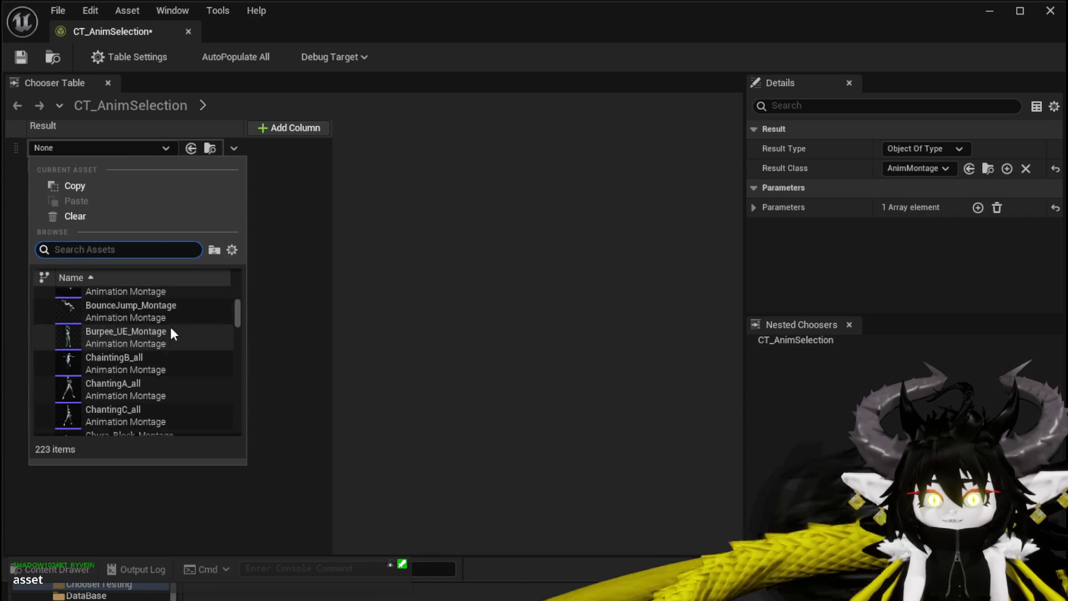
{"action": "scroll", "coordinate": [170, 332], "scroll_direction": "down", "scroll_amount": 10}
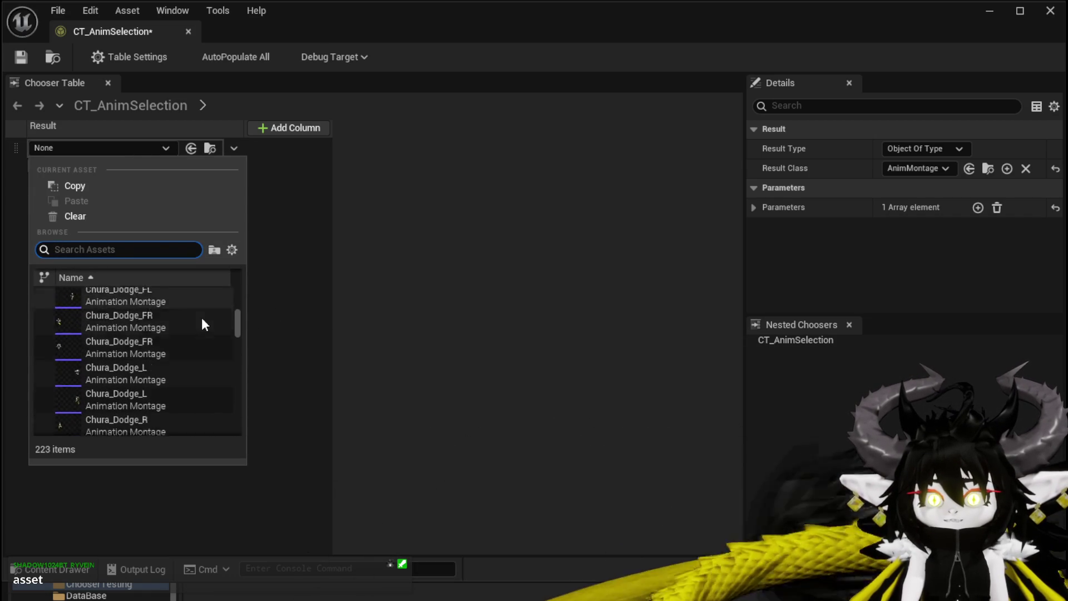
{"action": "scroll", "coordinate": [203, 321], "scroll_direction": "down", "scroll_amount": 5}
{"action": "left_click", "coordinate": [269, 317]}
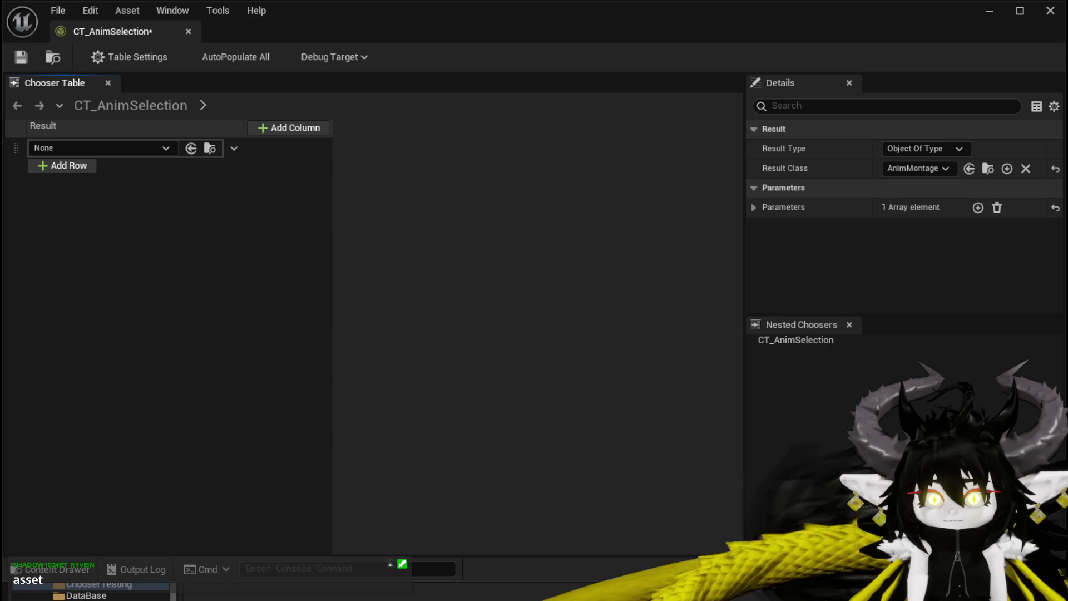
{"action": "key", "text": "ctrl+shift+s"}
{"action": "left_click", "coordinate": [811, 544]}
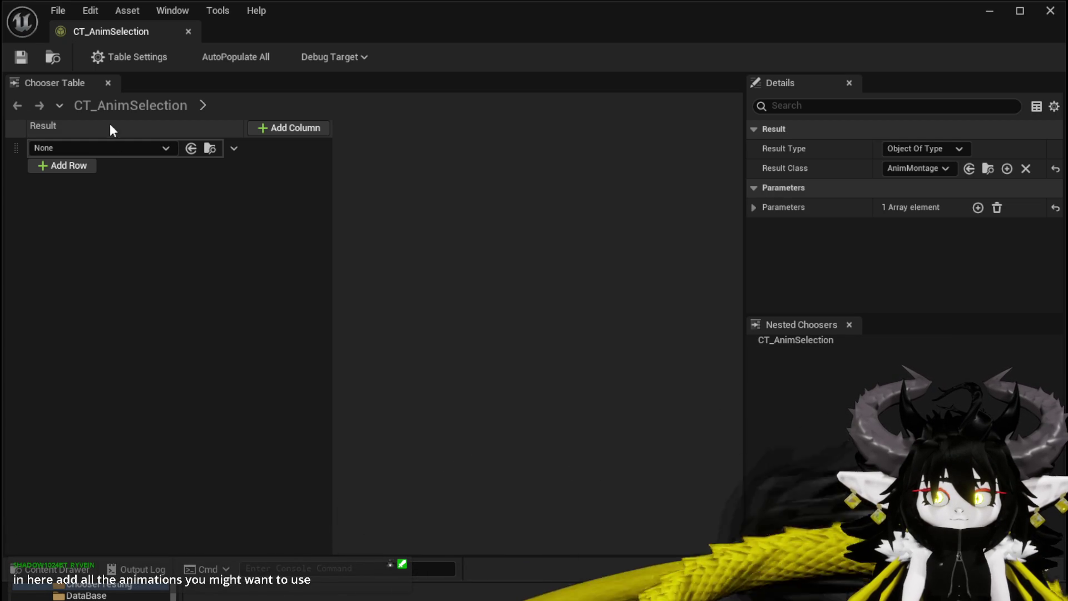
Step: Filter the montage list and set Chura_Magic_004 as the first row's result
{"action": "left_click", "coordinate": [162, 148]}
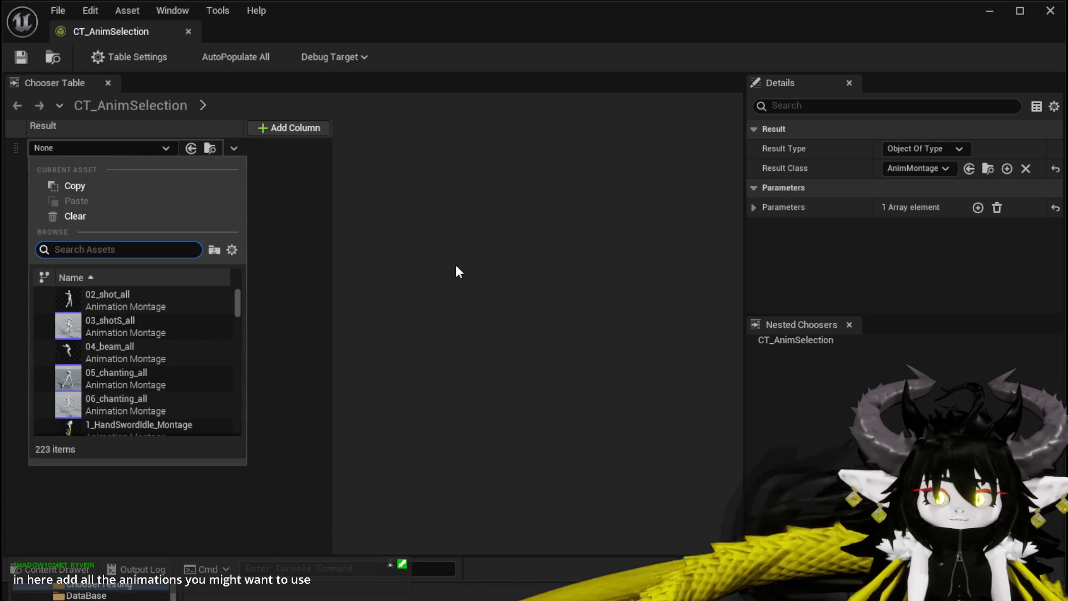
{"action": "type", "text": "Magi"}
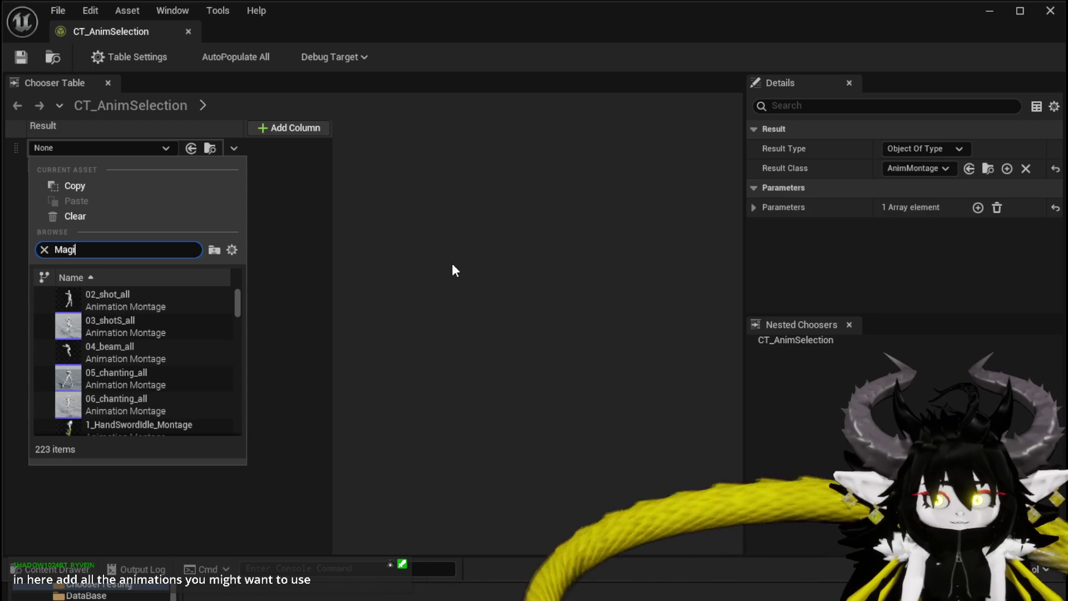
{"action": "type", "text": "c_"}
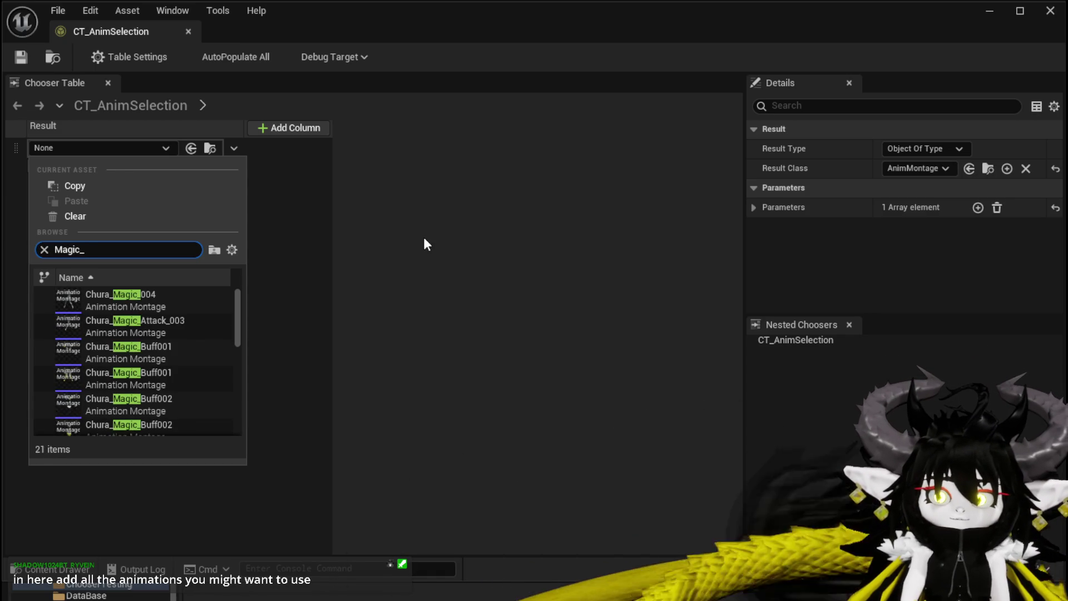
{"action": "scroll", "coordinate": [207, 361], "scroll_direction": "down", "scroll_amount": 3}
{"action": "scroll", "coordinate": [206, 358], "scroll_direction": "up", "scroll_amount": 1}
{"action": "scroll", "coordinate": [206, 358], "scroll_direction": "down", "scroll_amount": 3}
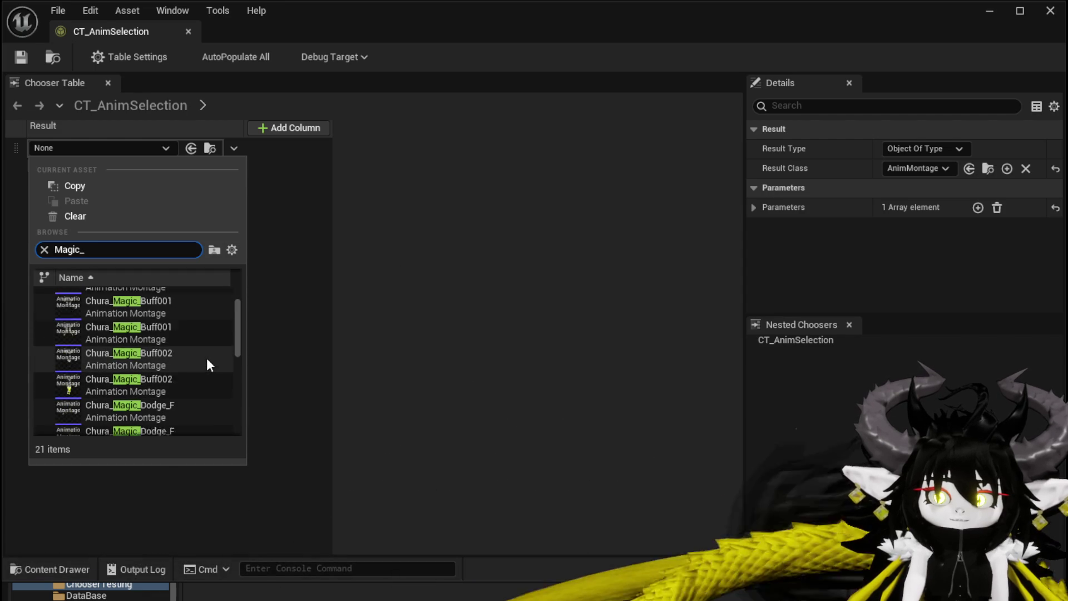
{"action": "scroll", "coordinate": [207, 359], "scroll_direction": "down", "scroll_amount": 10}
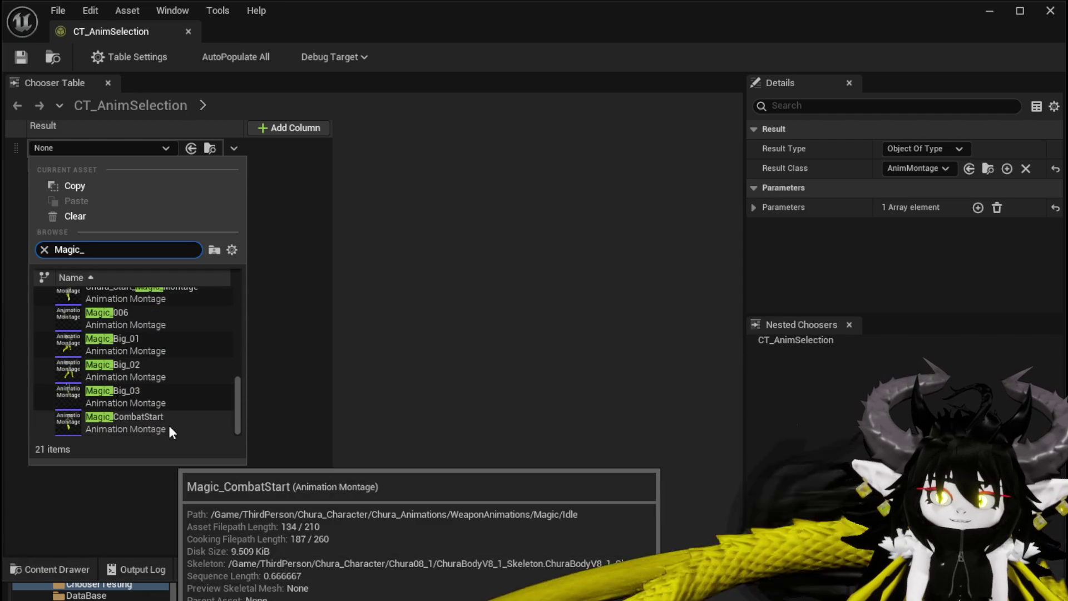
{"action": "scroll", "coordinate": [164, 390], "scroll_direction": "up", "scroll_amount": 3}
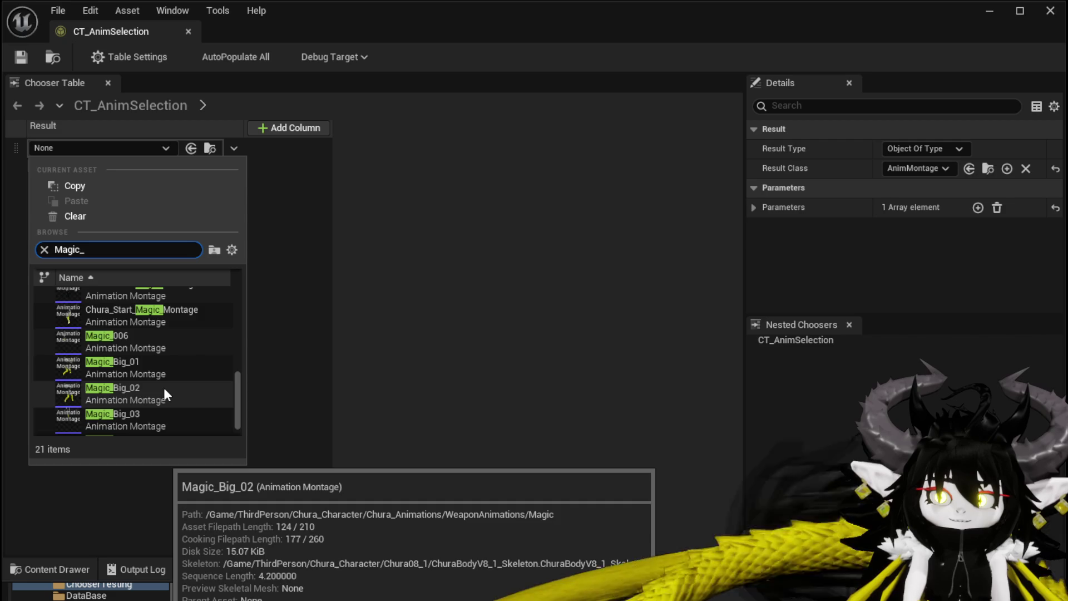
{"action": "scroll", "coordinate": [164, 385], "scroll_direction": "up", "scroll_amount": 8}
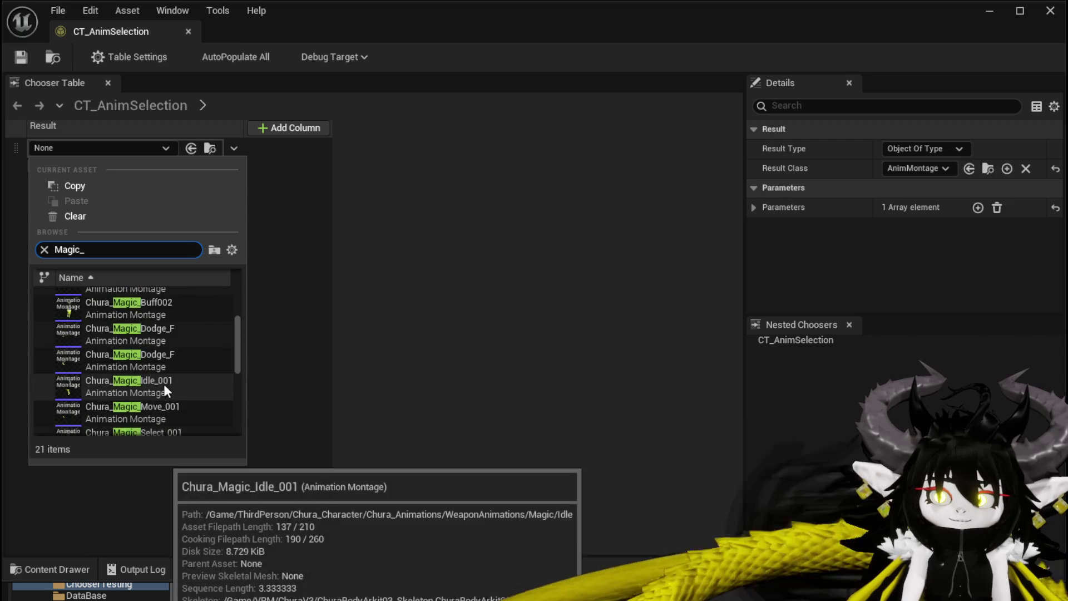
{"action": "scroll", "coordinate": [164, 384], "scroll_direction": "up", "scroll_amount": 1}
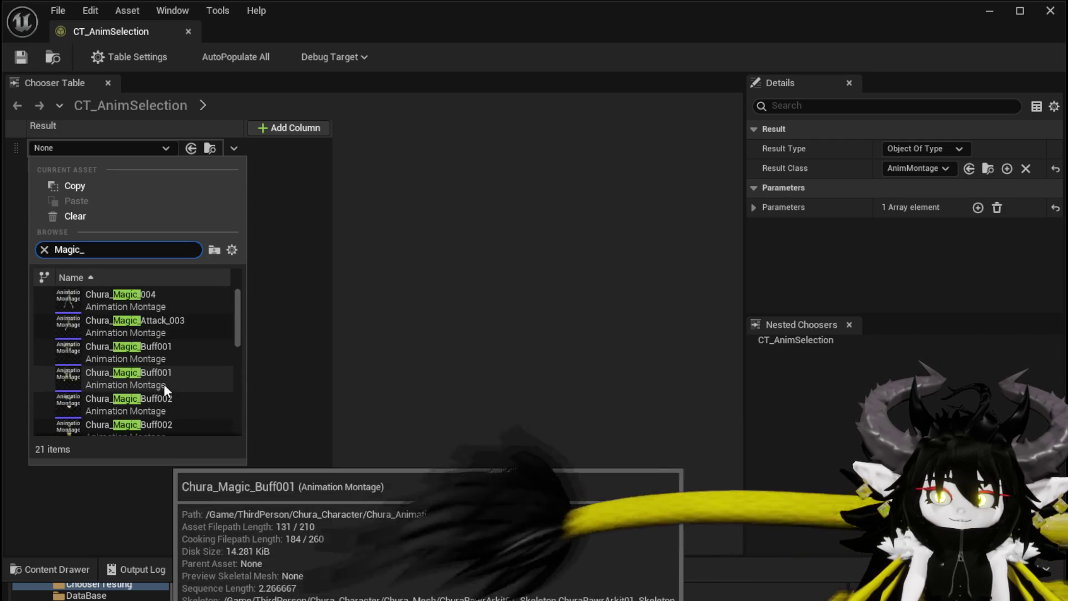
{"action": "left_click", "coordinate": [162, 298]}
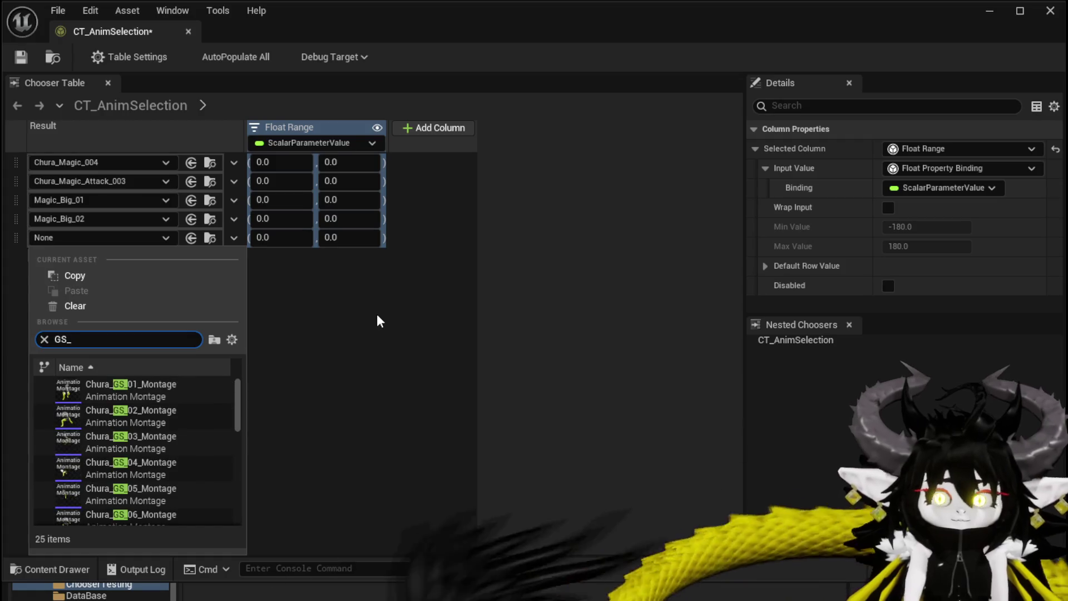
Step: Assign Chura_GS_04_Montage as the fifth row's result
{"action": "scroll", "coordinate": [186, 419], "scroll_direction": "down", "scroll_amount": 5}
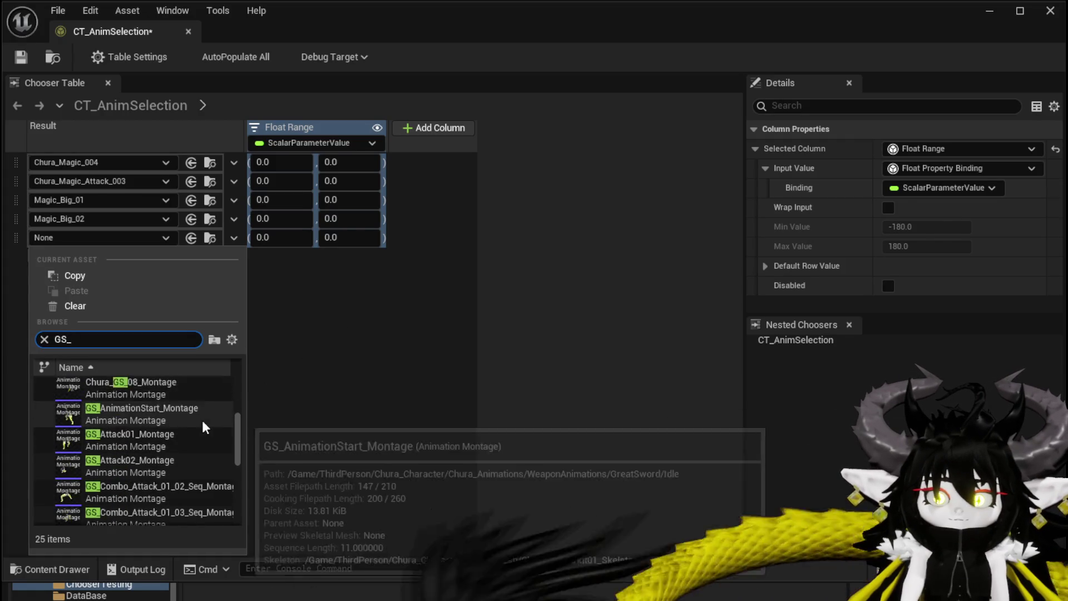
{"action": "scroll", "coordinate": [202, 419], "scroll_direction": "up", "scroll_amount": 2}
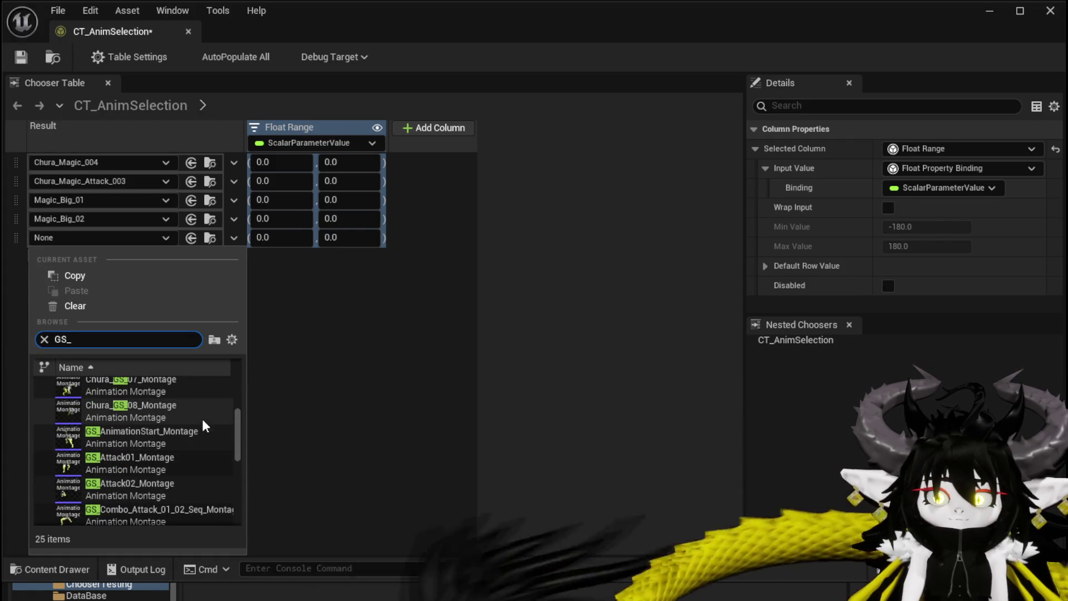
{"action": "scroll", "coordinate": [169, 406], "scroll_direction": "up", "scroll_amount": 4}
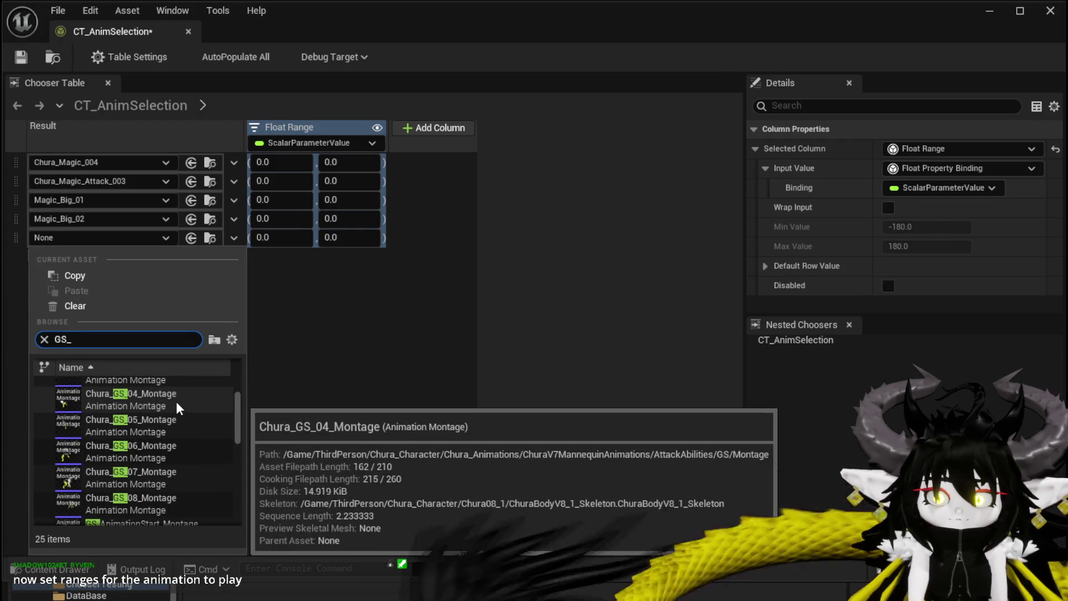
{"action": "left_click", "coordinate": [176, 402]}
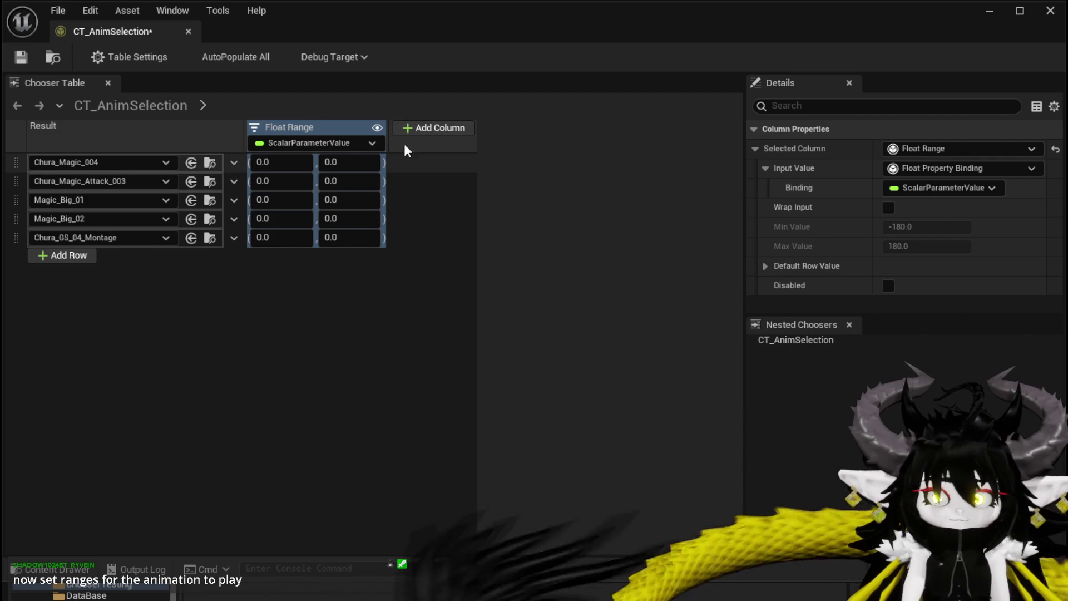
{"action": "left_click", "coordinate": [436, 128]}
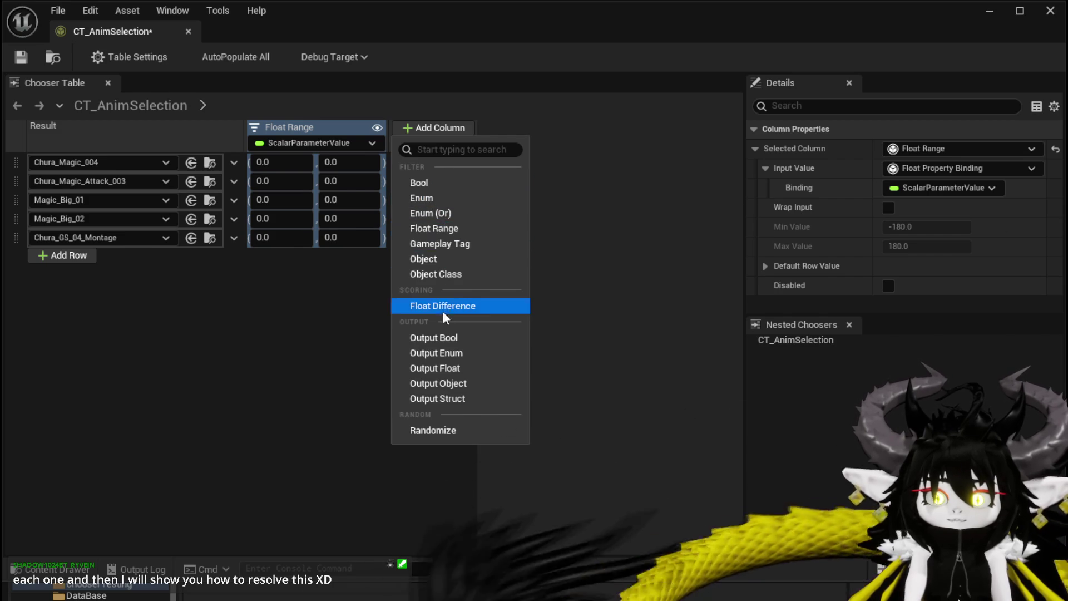
Step: Set the Float Range maximum of rows 1 and 2 to 200
{"action": "left_click", "coordinate": [321, 337]}
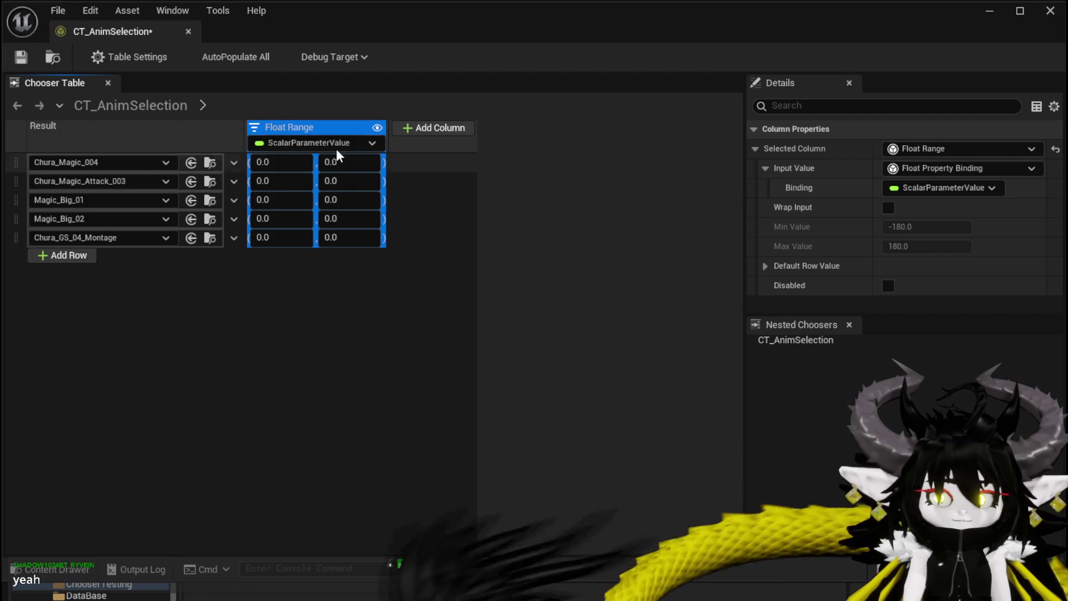
{"action": "left_click", "coordinate": [432, 128]}
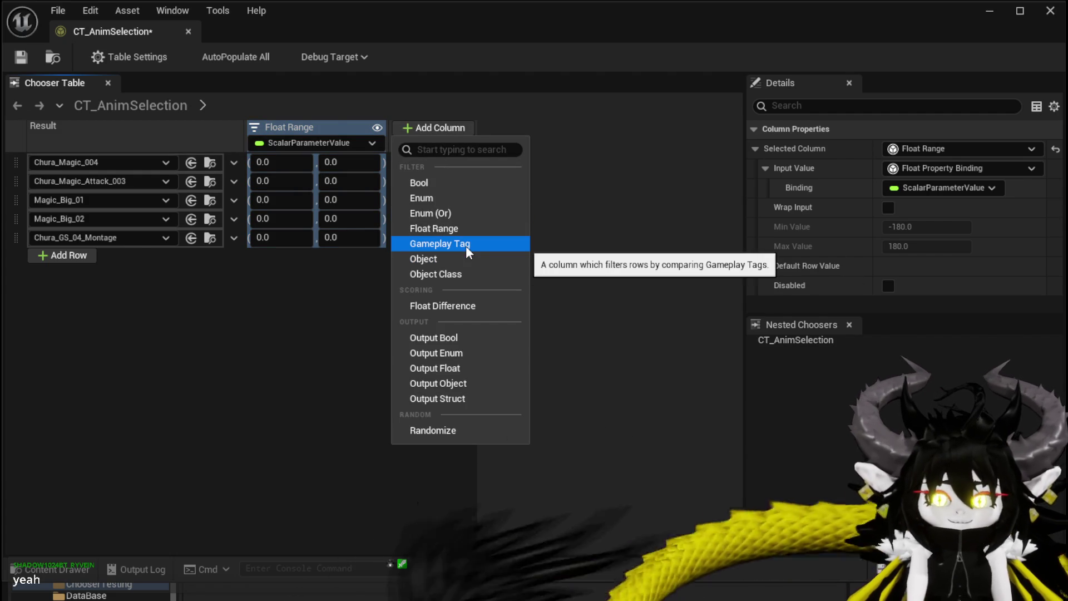
{"action": "left_click", "coordinate": [349, 279]}
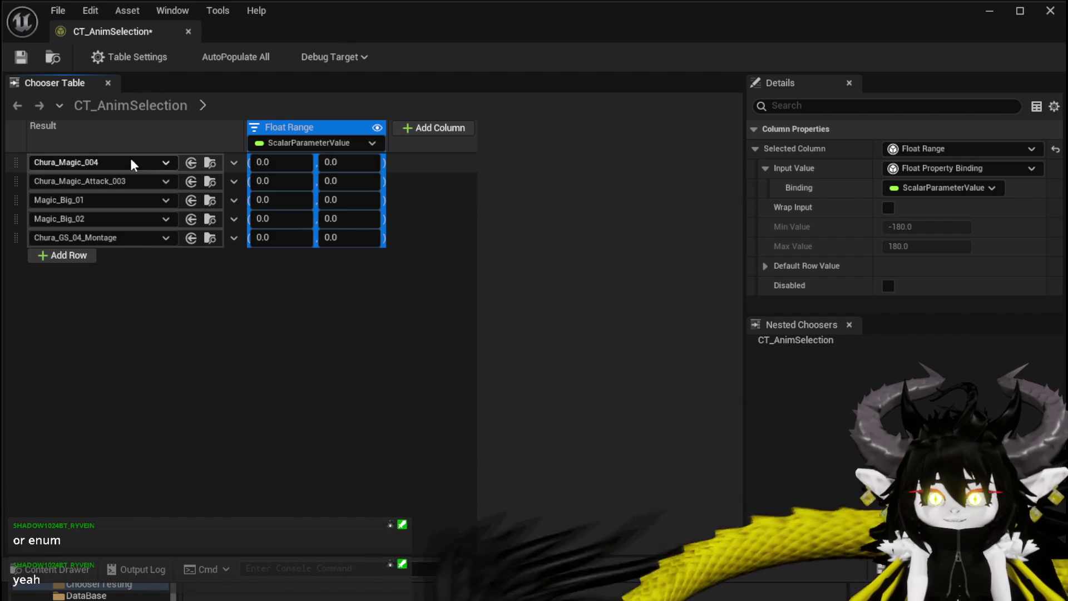
{"action": "left_click", "coordinate": [265, 162]}
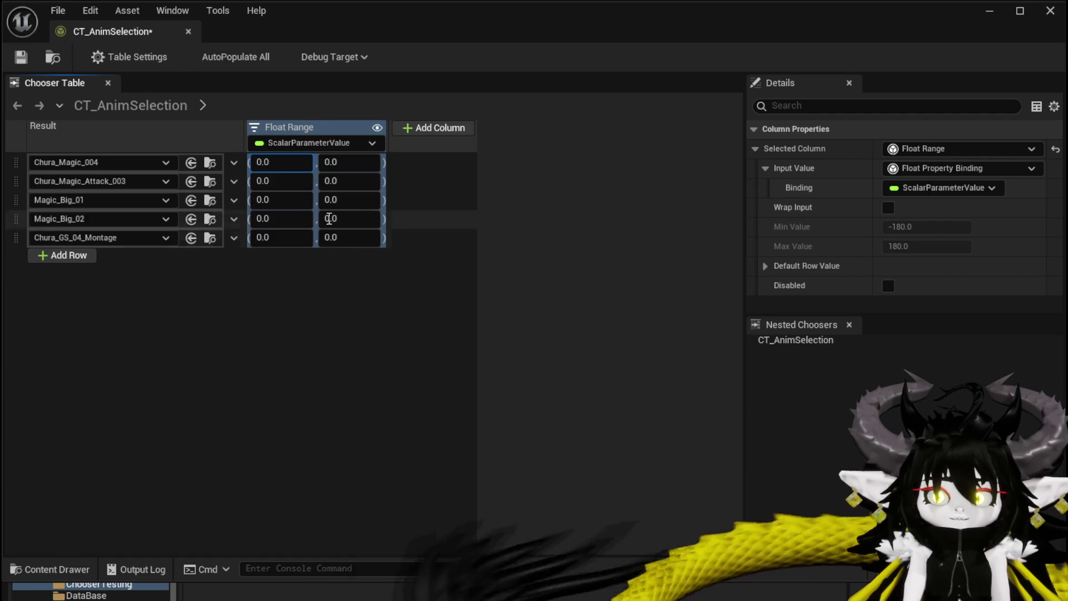
{"action": "key", "text": "Tab"}
{"action": "type", "text": "200"}
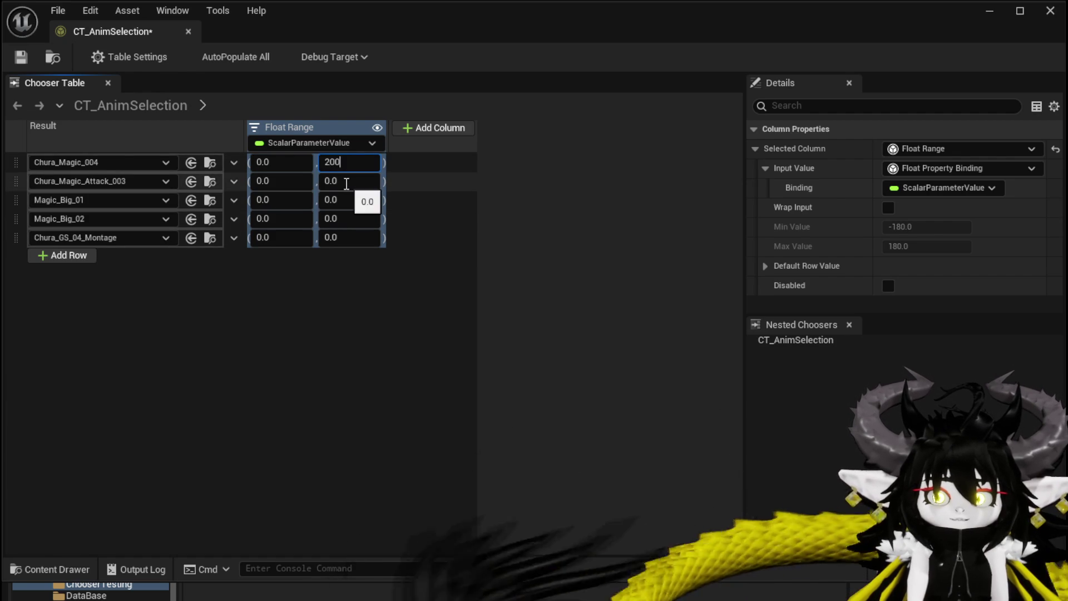
{"action": "type", "text": "200"}
{"action": "left_click", "coordinate": [276, 204]}
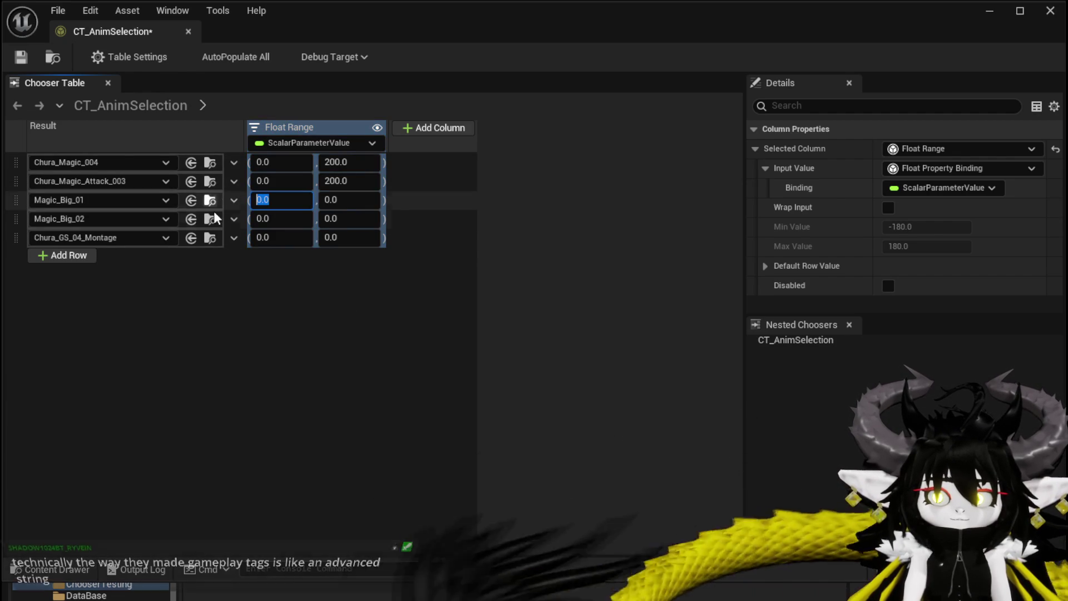
Step: Give rows 3 and 4 the Float Range 201–800
{"action": "type", "text": "201"}
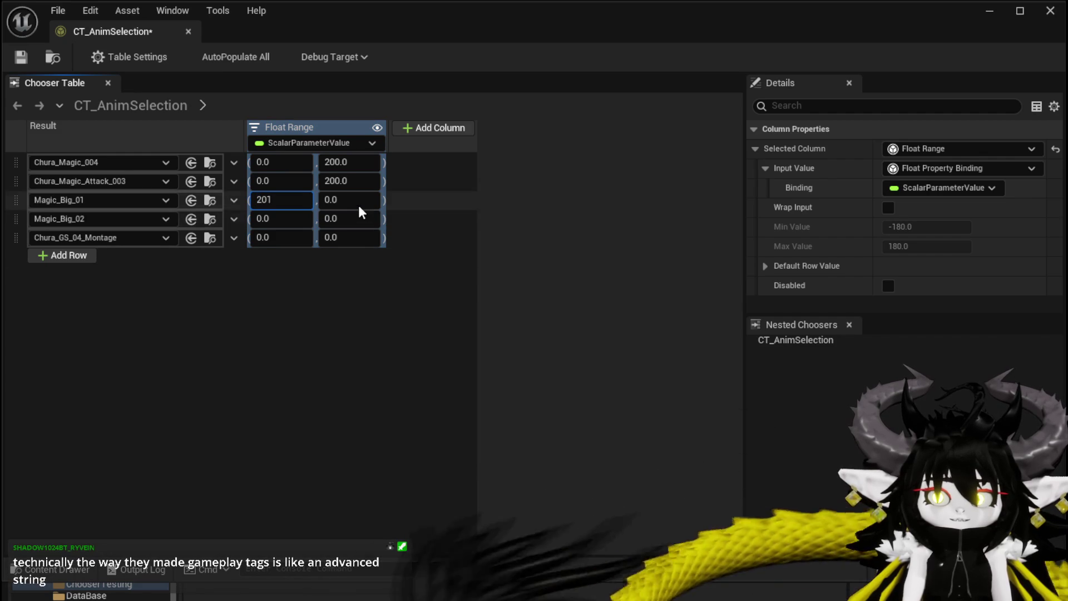
{"action": "left_click", "coordinate": [338, 201]}
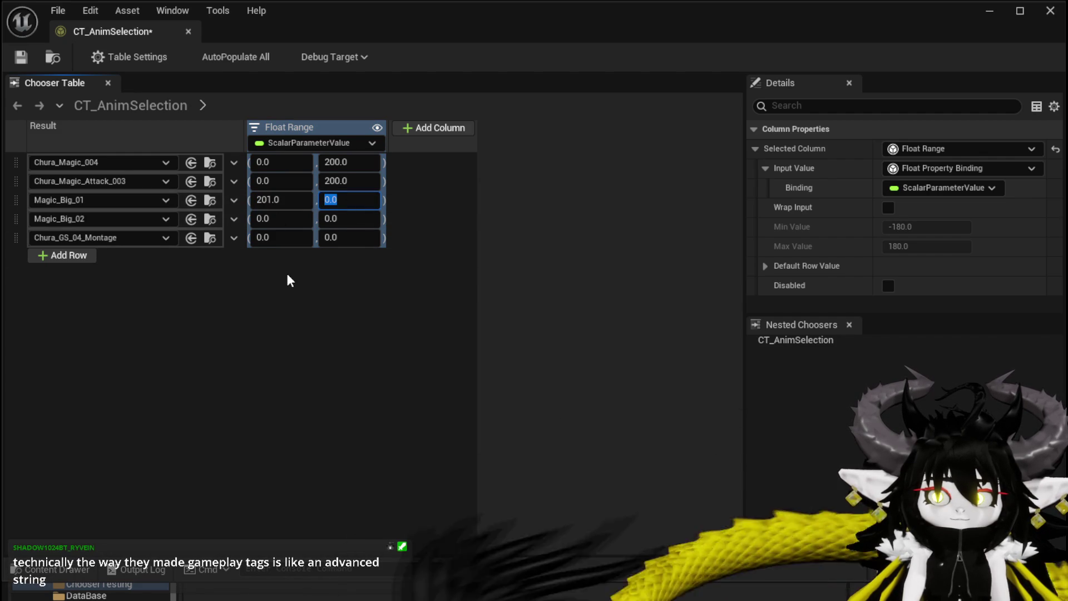
{"action": "type", "text": "406"}
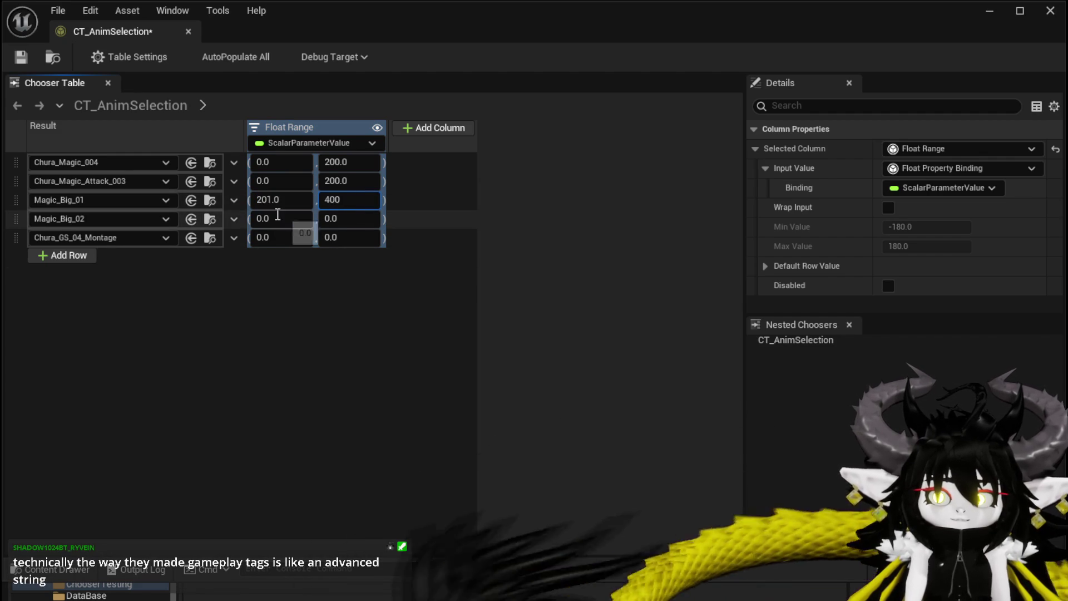
{"action": "key", "text": "BackSpace"}
{"action": "key", "text": "BackSpace"}
{"action": "key", "text": "BackSpace"}
{"action": "type", "text": "800"}
{"action": "key", "text": "Return"}
{"action": "left_click", "coordinate": [281, 219]}
{"action": "type", "text": "201"}
{"action": "left_click", "coordinate": [338, 219]}
{"action": "type", "text": "800"}
{"action": "key", "text": "Return"}
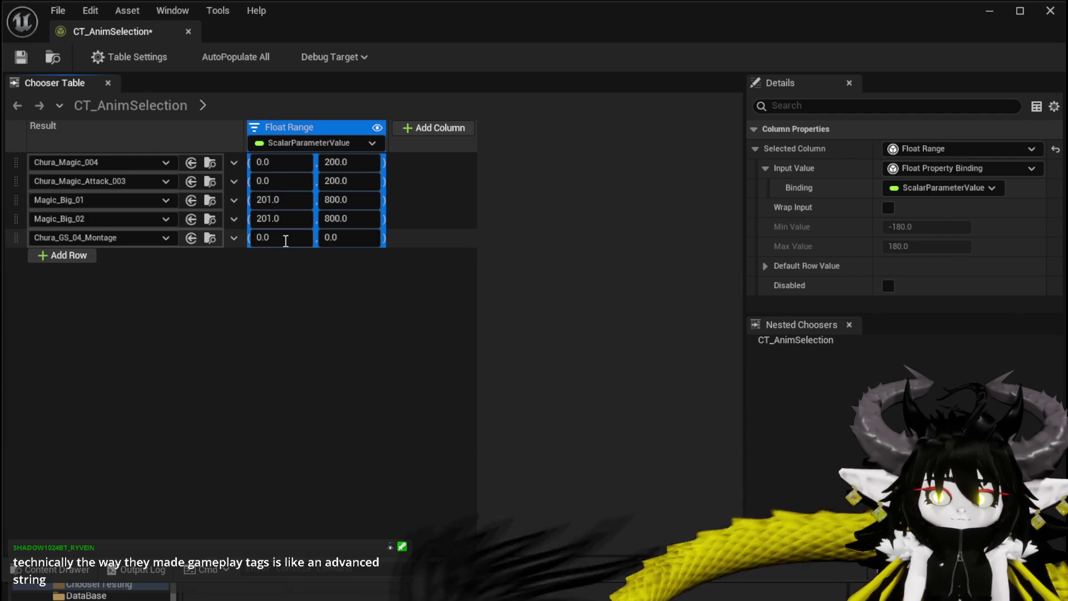
Step: Set row 5's Float Range maximum to 200 and save CT_AnimSelection
{"action": "left_click", "coordinate": [358, 240]}
{"action": "type", "text": "200"}
{"action": "key", "text": "Return"}
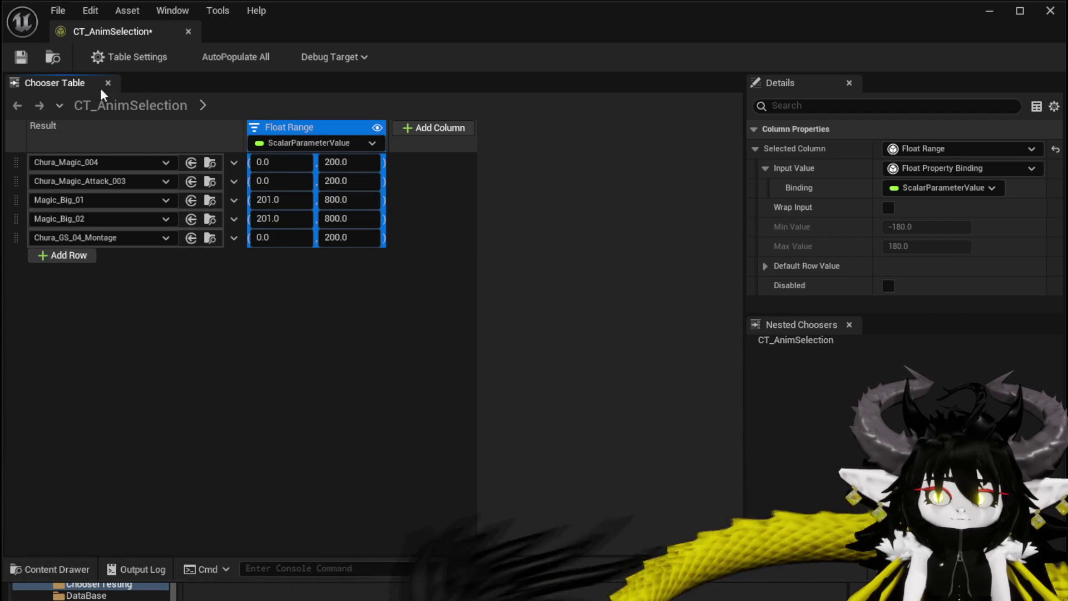
{"action": "left_click", "coordinate": [22, 57]}
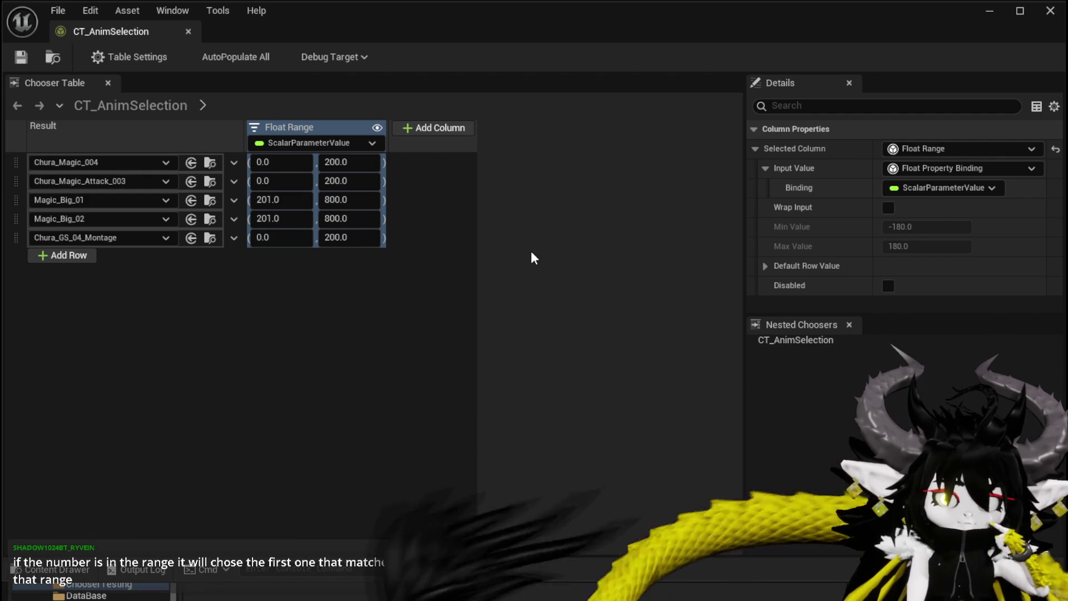
Step: Add a Gameplay Tag column, inspect its tag choices, then delete it
{"action": "left_click", "coordinate": [427, 129]}
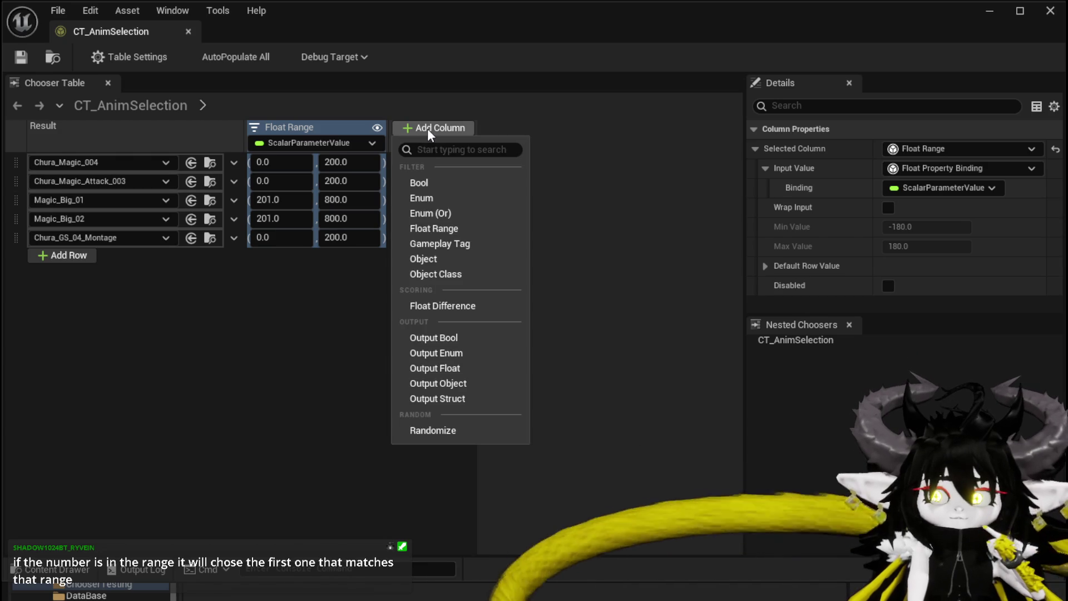
{"action": "left_click", "coordinate": [455, 243]}
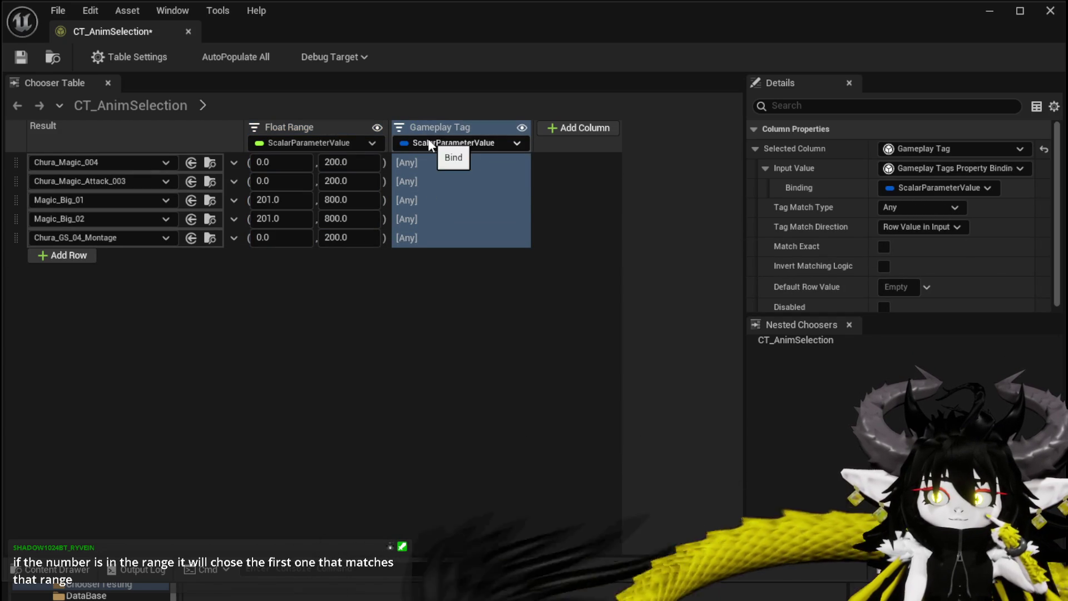
{"action": "left_click", "coordinate": [427, 161]}
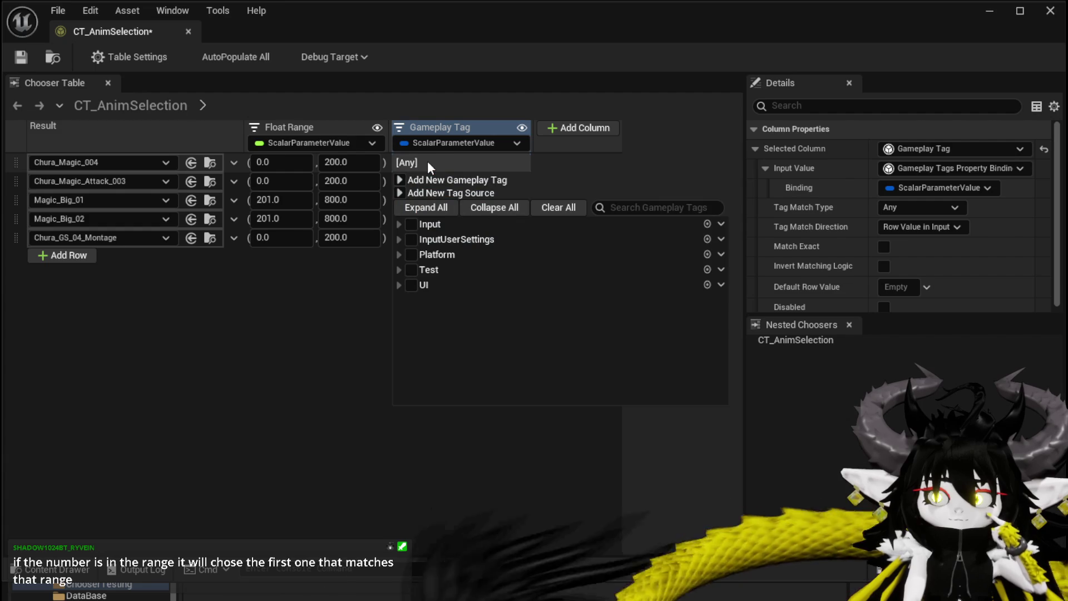
{"action": "left_click", "coordinate": [368, 309]}
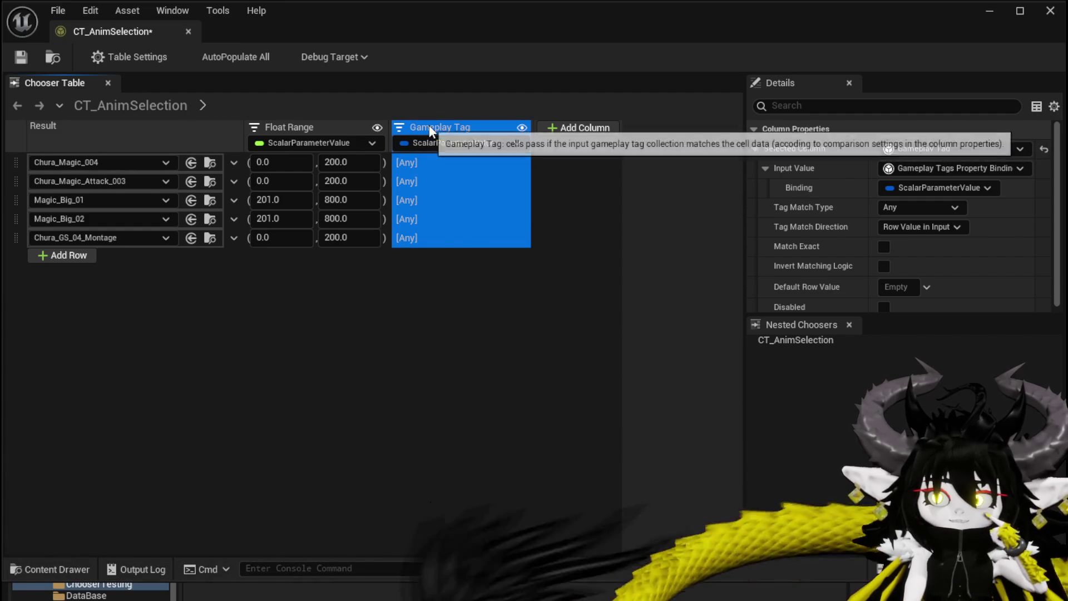
{"action": "right_click", "coordinate": [429, 126]}
{"action": "left_click", "coordinate": [469, 215]}
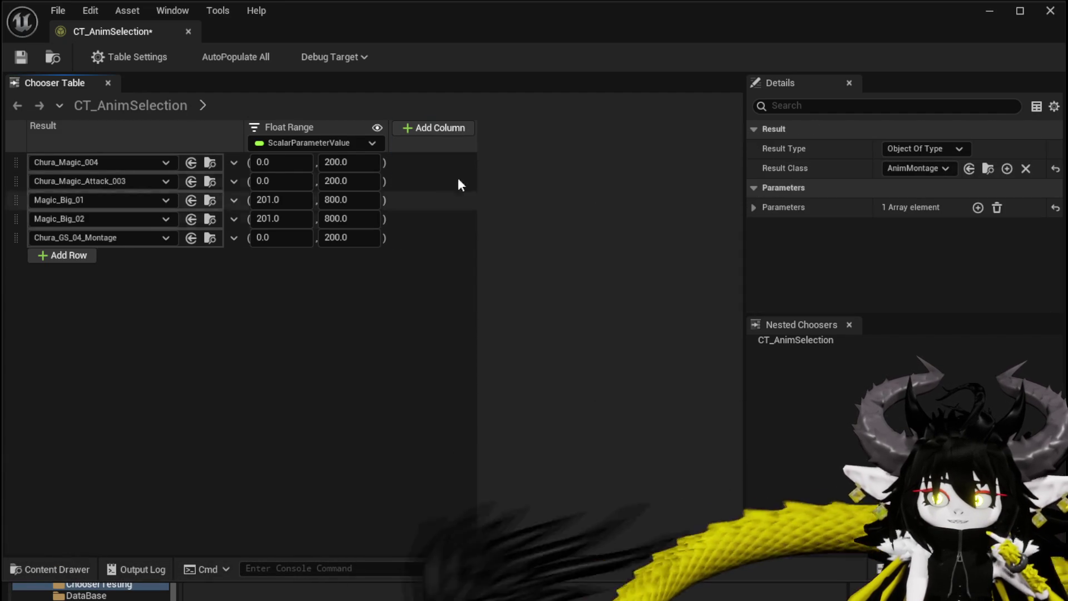
Step: Add an Enum column, set row 1 to equals, and inspect its binding options unchanged
{"action": "left_click", "coordinate": [436, 125]}
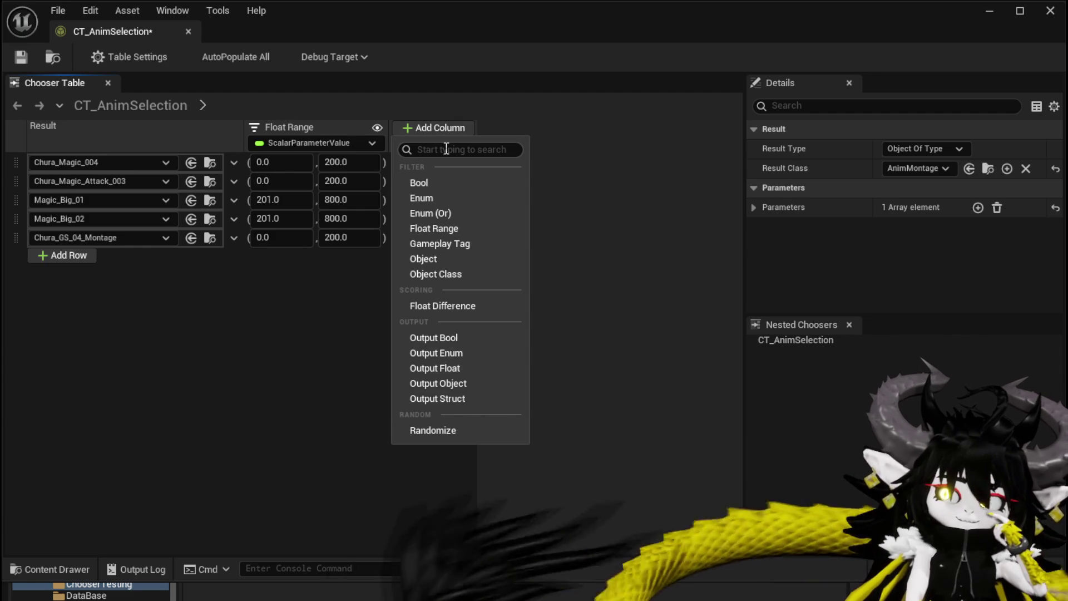
{"action": "left_click", "coordinate": [449, 199]}
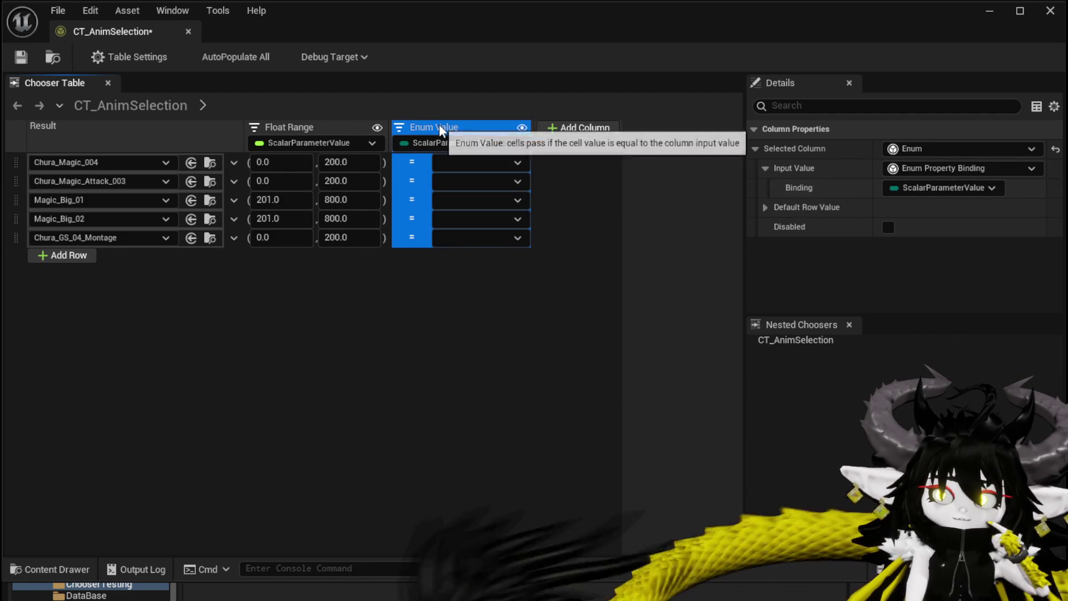
{"action": "left_click", "coordinate": [416, 161]}
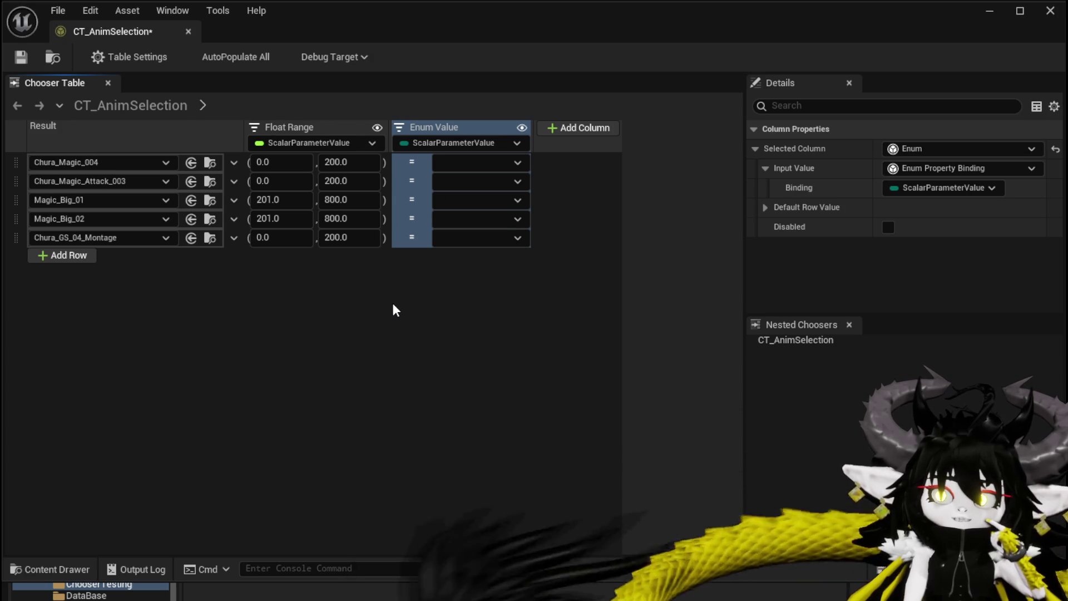
{"action": "left_click", "coordinate": [910, 188]}
{"action": "left_click", "coordinate": [911, 188]}
{"action": "left_click", "coordinate": [916, 190]}
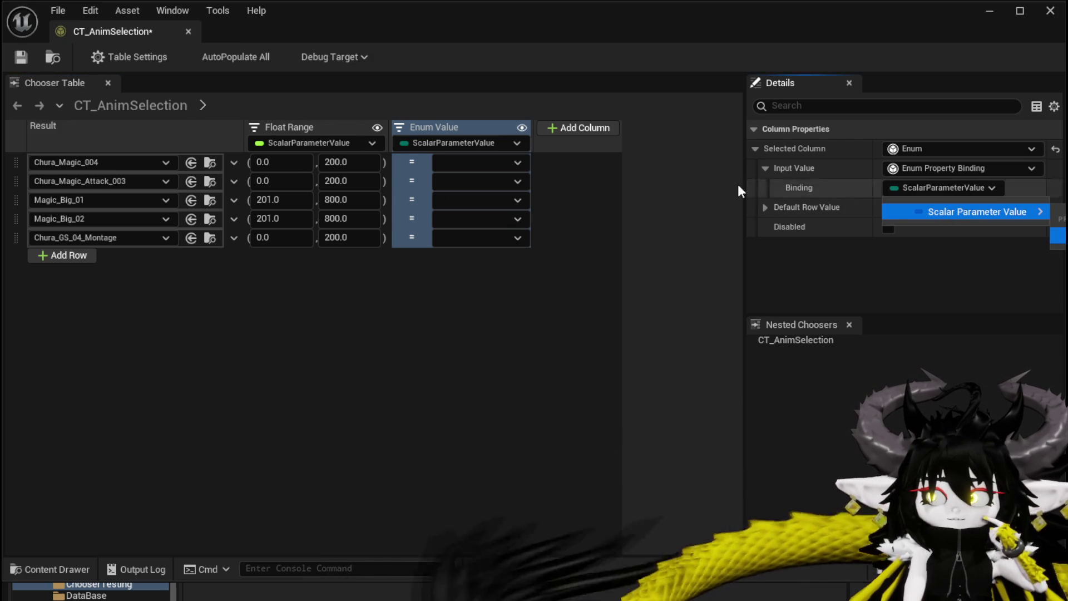
{"action": "left_click", "coordinate": [508, 275]}
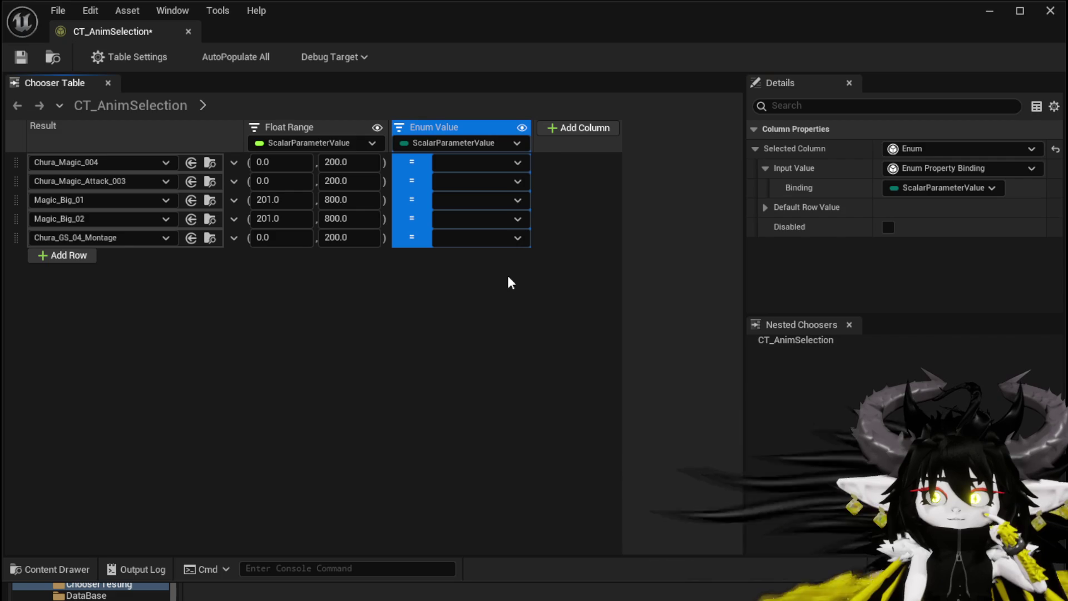
{"action": "left_click", "coordinate": [938, 168]}
{"action": "left_click", "coordinate": [661, 263]}
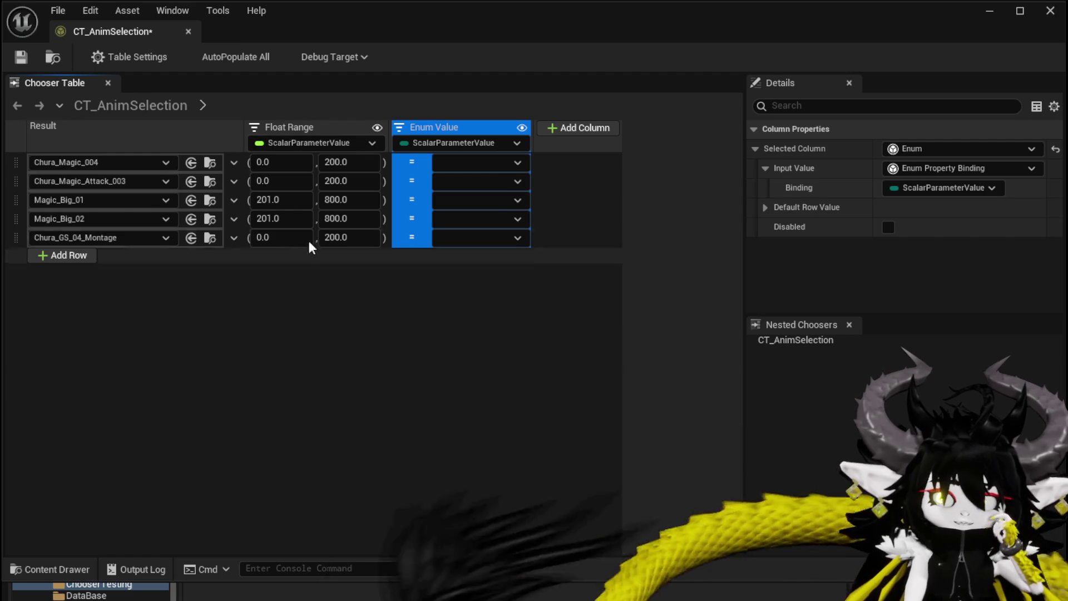
Step: Delete the Enum Value column and save the chooser table
{"action": "right_click", "coordinate": [426, 130]}
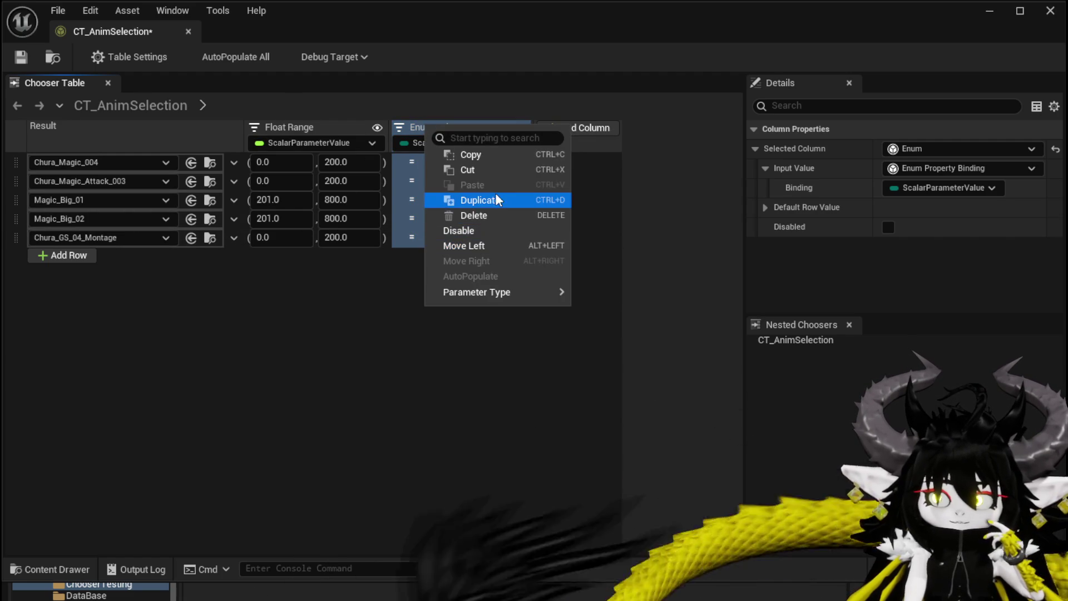
{"action": "left_click", "coordinate": [495, 217]}
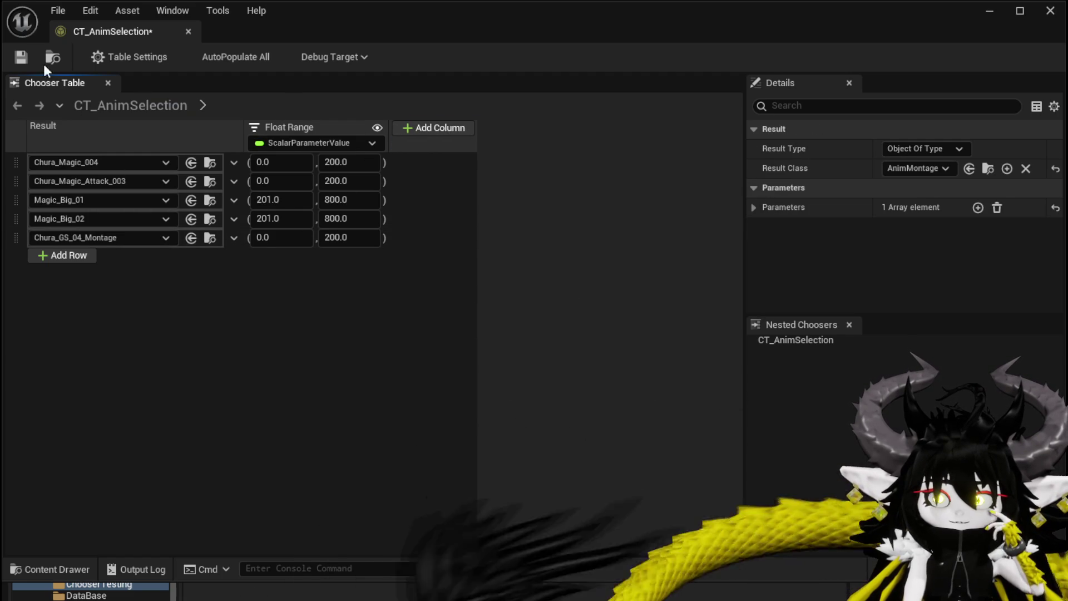
{"action": "left_click", "coordinate": [24, 56]}
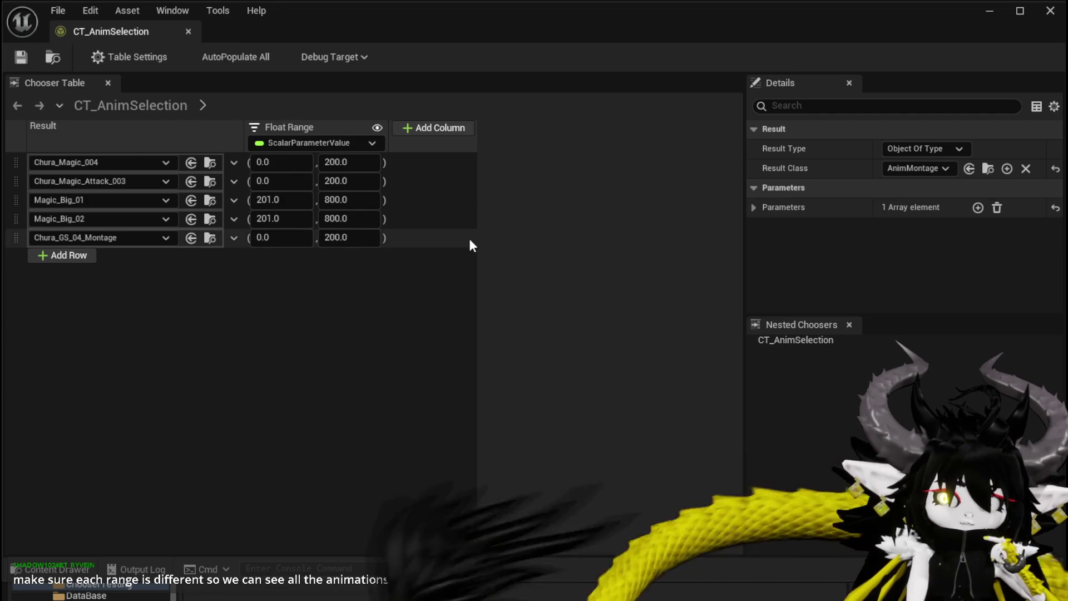
Step: Begin editing the first row's upper Float Range limit
{"action": "left_click", "coordinate": [364, 160]}
Step: Set row 1's upper limit to 100 and adjust the lower limits of rows 2 and 3
{"action": "type", "text": "100"}
{"action": "key", "text": "Tab"}
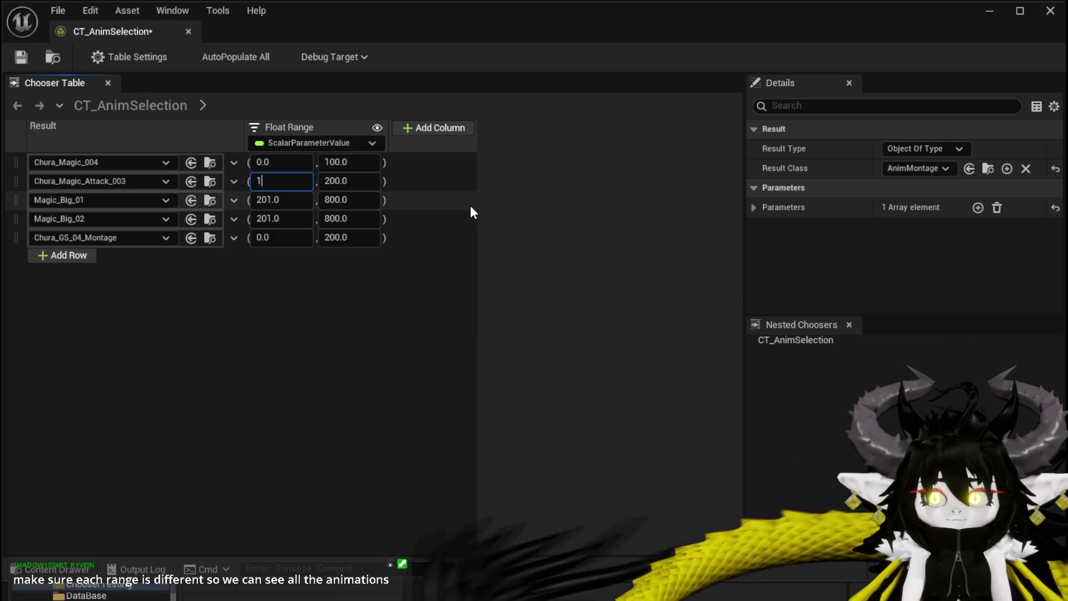
{"action": "type", "text": "00."}
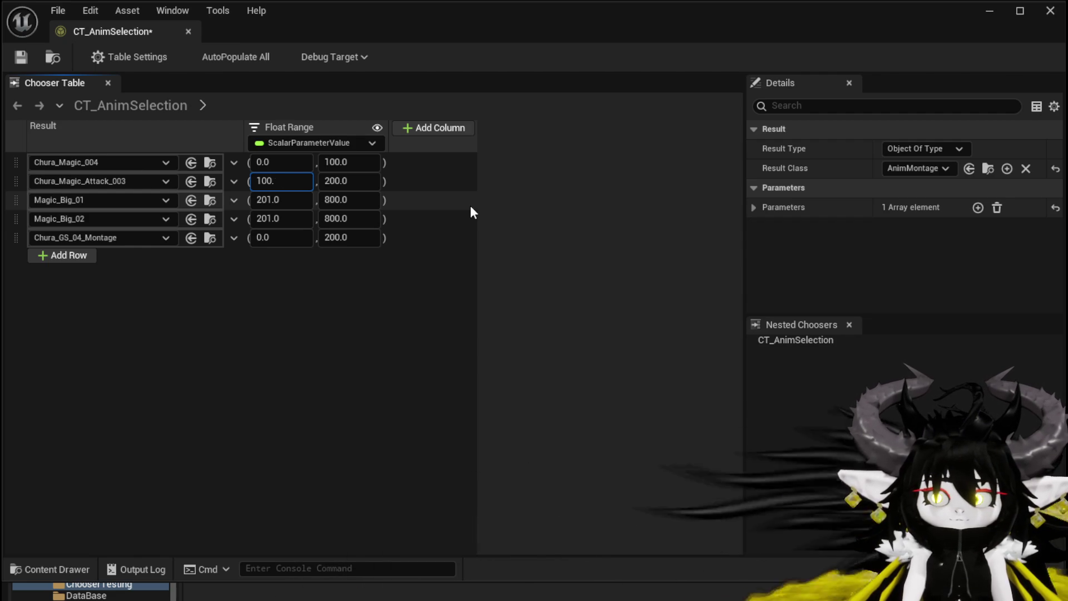
{"action": "key", "text": "BackSpace"}
{"action": "type", "text": "1"}
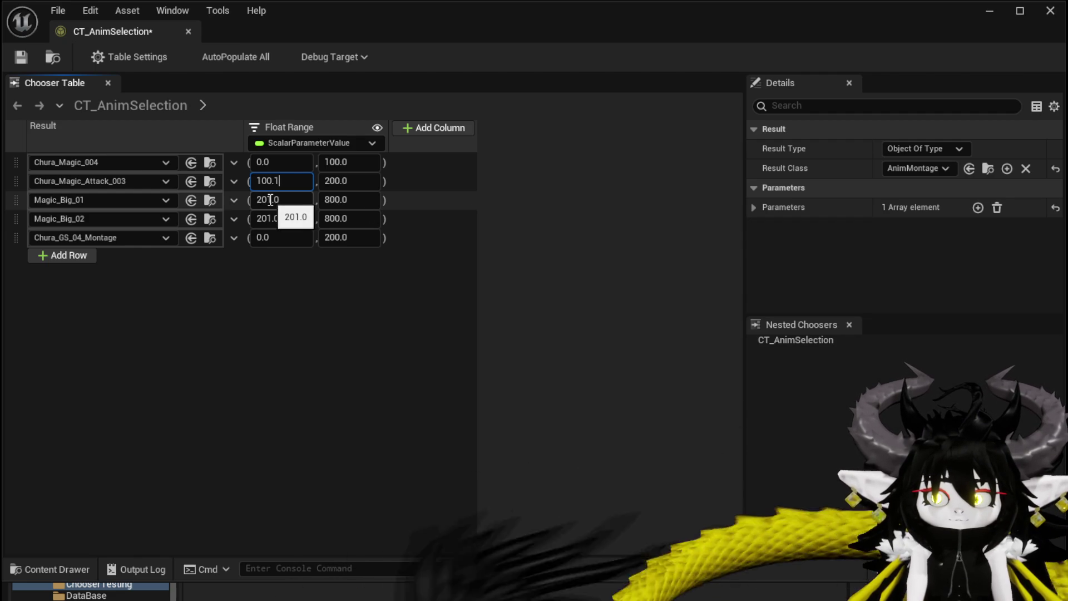
{"action": "left_click", "coordinate": [269, 200]}
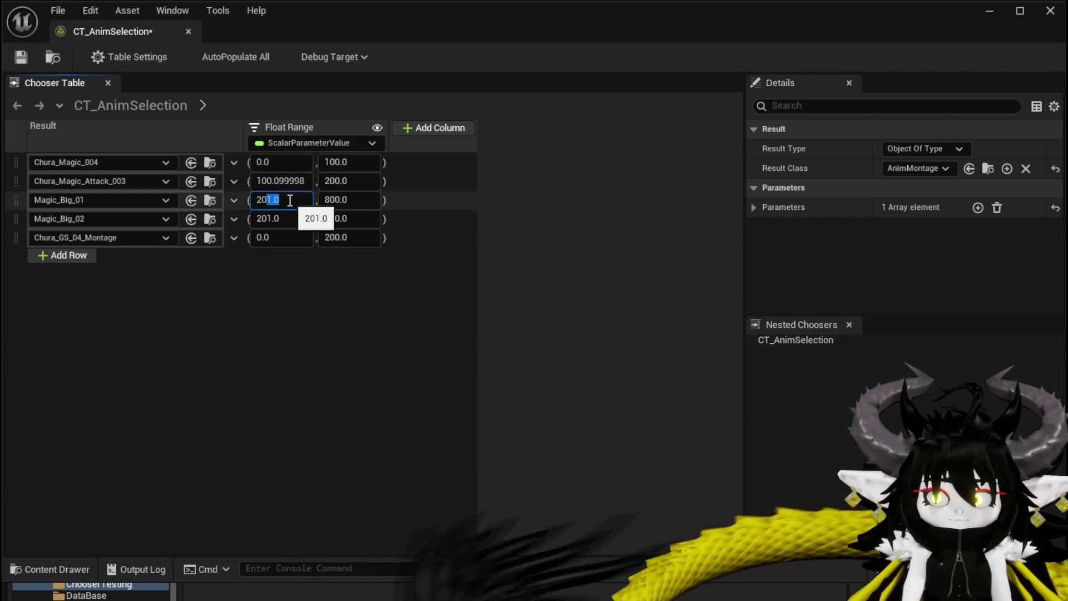
{"action": "type", "text": "0."}
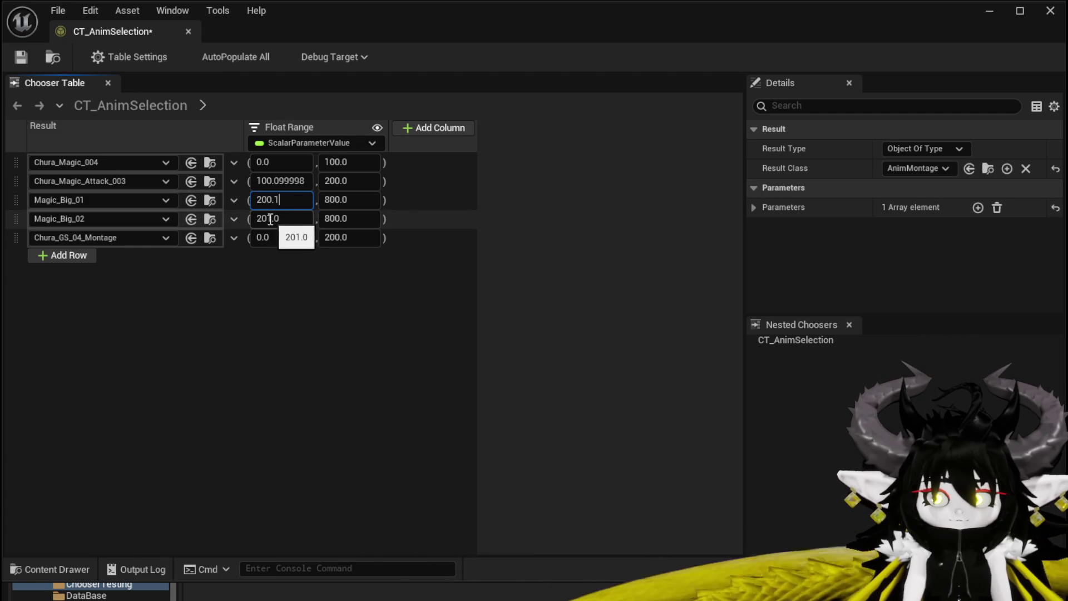
{"action": "left_click", "coordinate": [270, 218]}
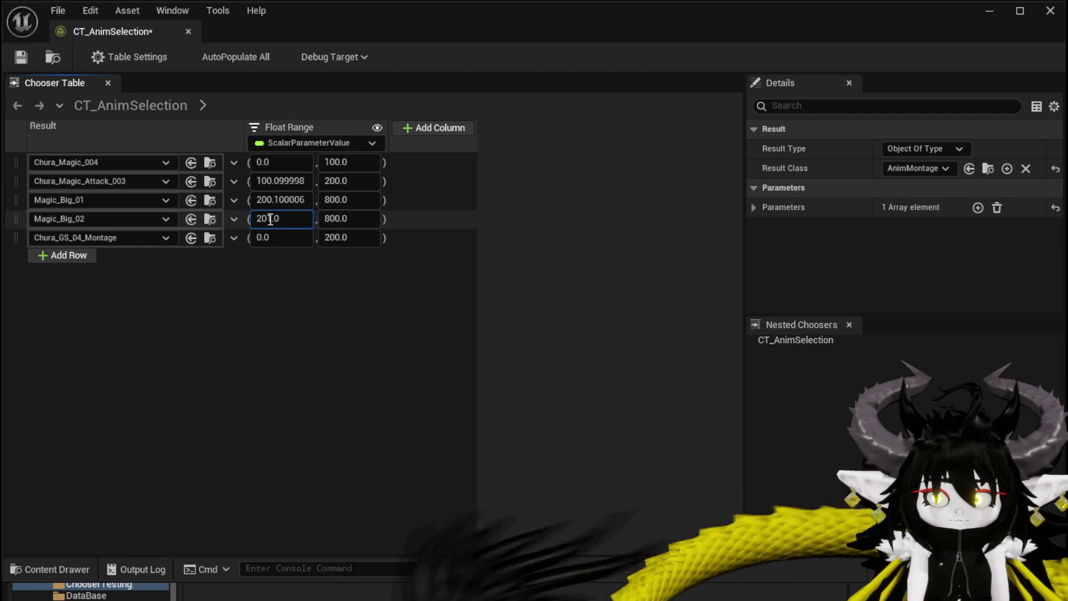
Step: Set row 3's upper limit to 400, row 4's lower to 400.1, and row 2's lower to 100.1
{"action": "left_click", "coordinate": [271, 218]}
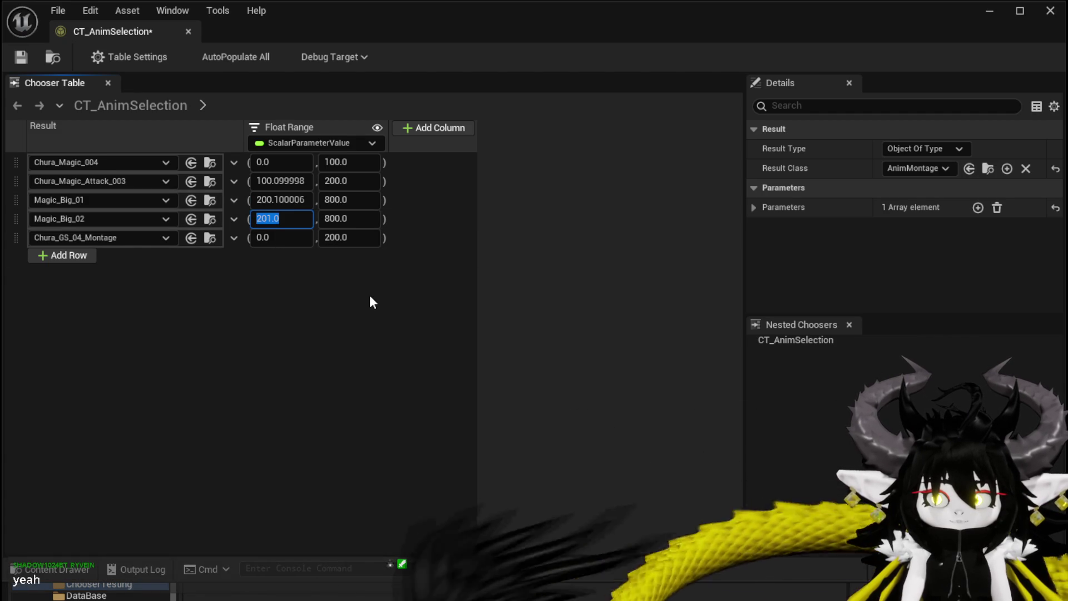
{"action": "key", "text": "shift+Tab"}
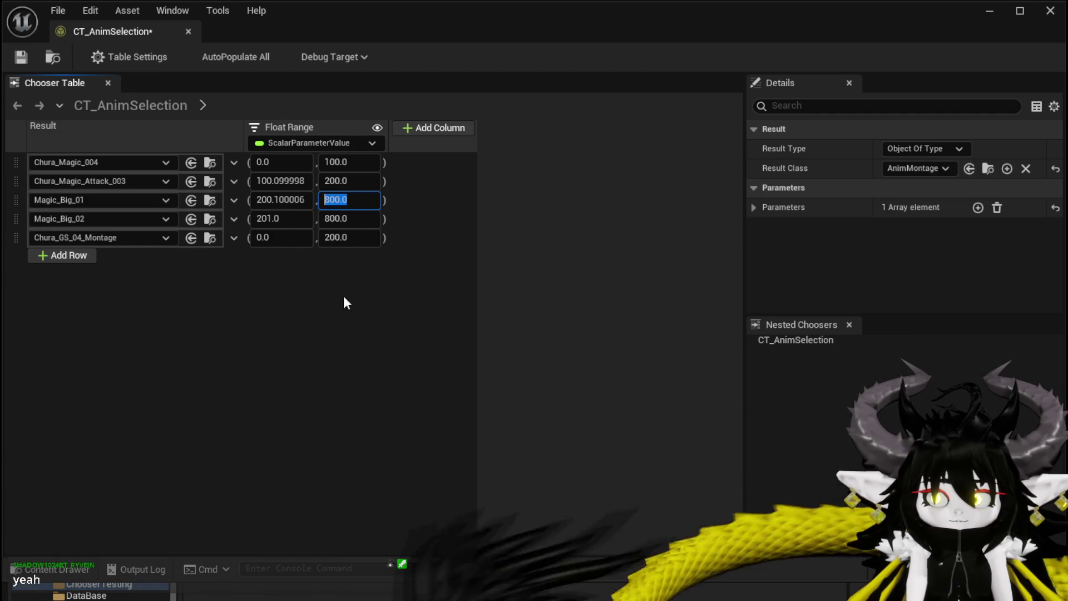
{"action": "type", "text": "400"}
{"action": "key", "text": "Tab"}
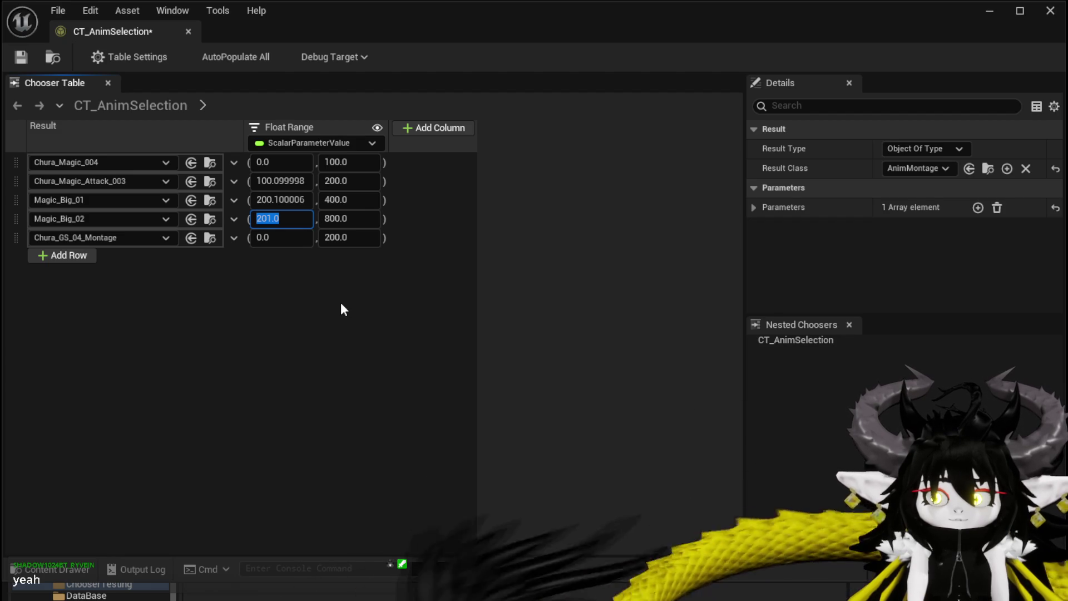
{"action": "type", "text": "4"}
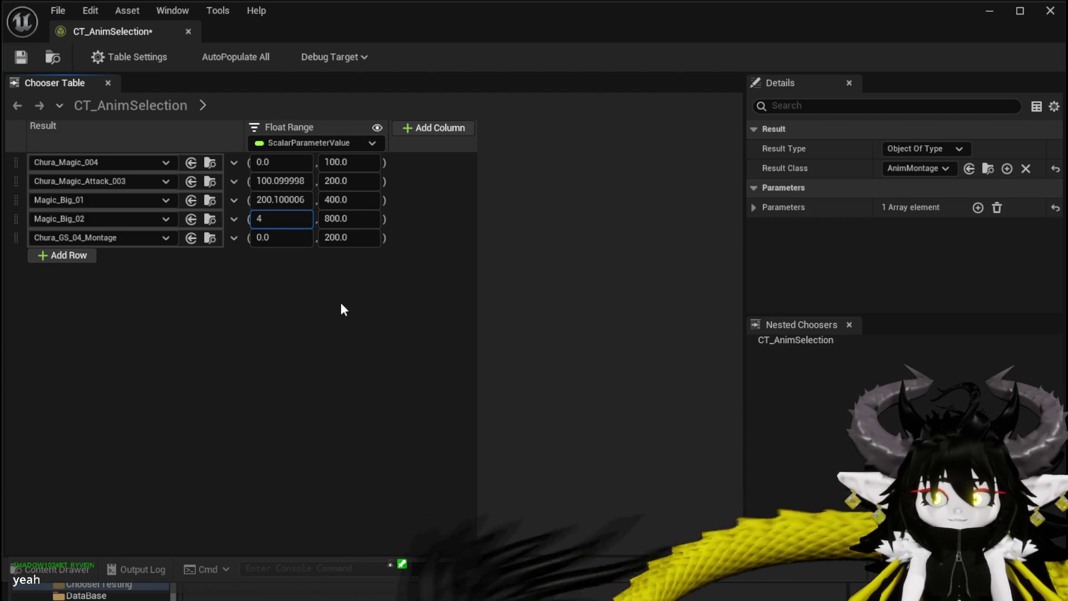
{"action": "type", "text": "00."}
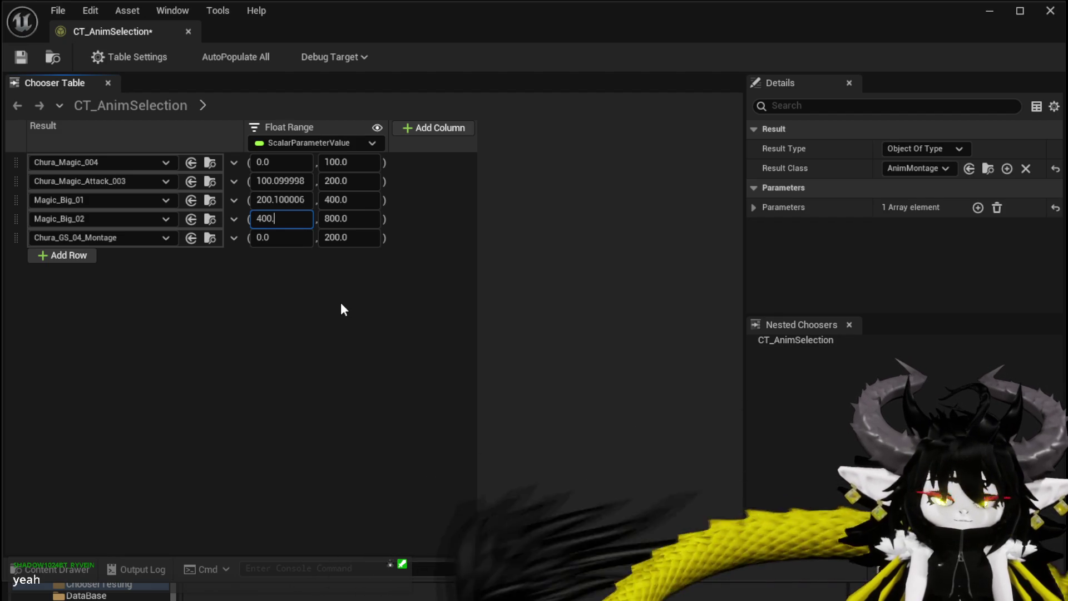
{"action": "type", "text": "1"}
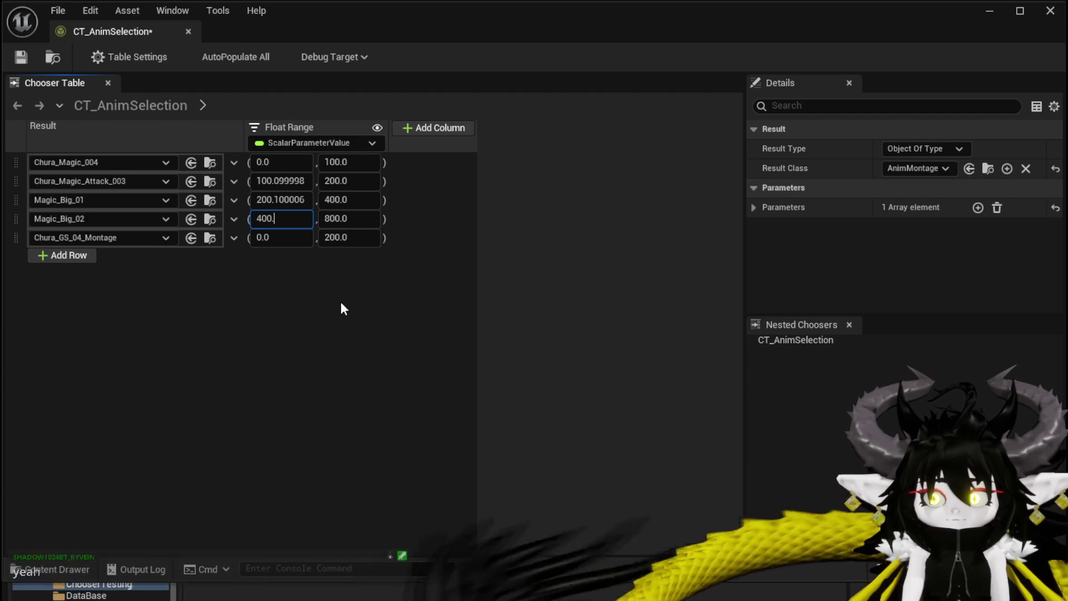
{"action": "key", "text": "Return"}
{"action": "left_click", "coordinate": [295, 181]}
{"action": "type", "text": "100.1"}
{"action": "key", "text": "Return"}
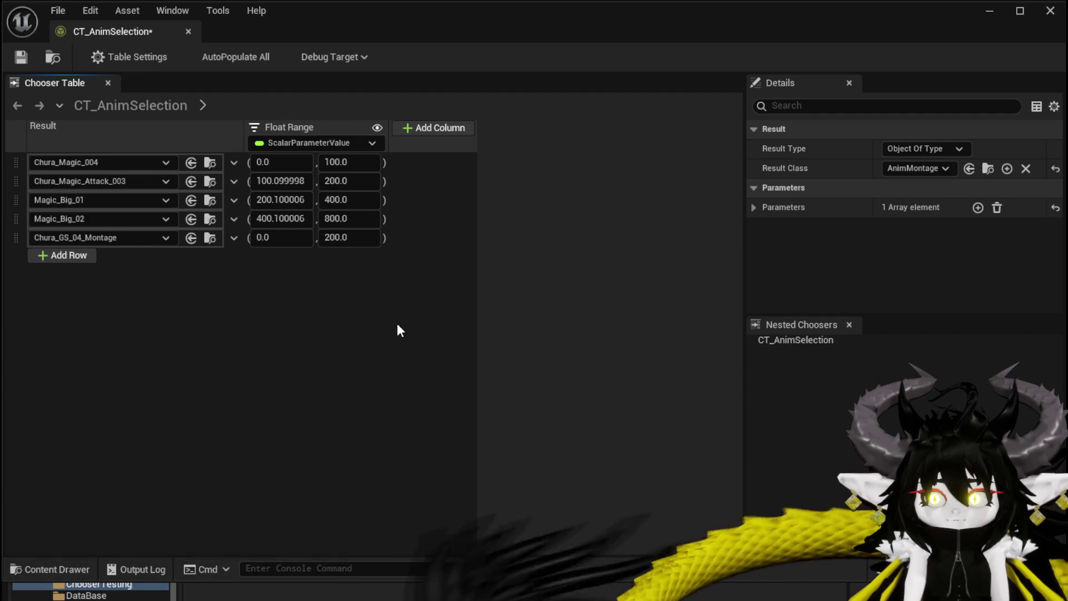
Step: Set row 4's upper limit to 600, row 5 to 600–800, and save the table
{"action": "left_click", "coordinate": [346, 219]}
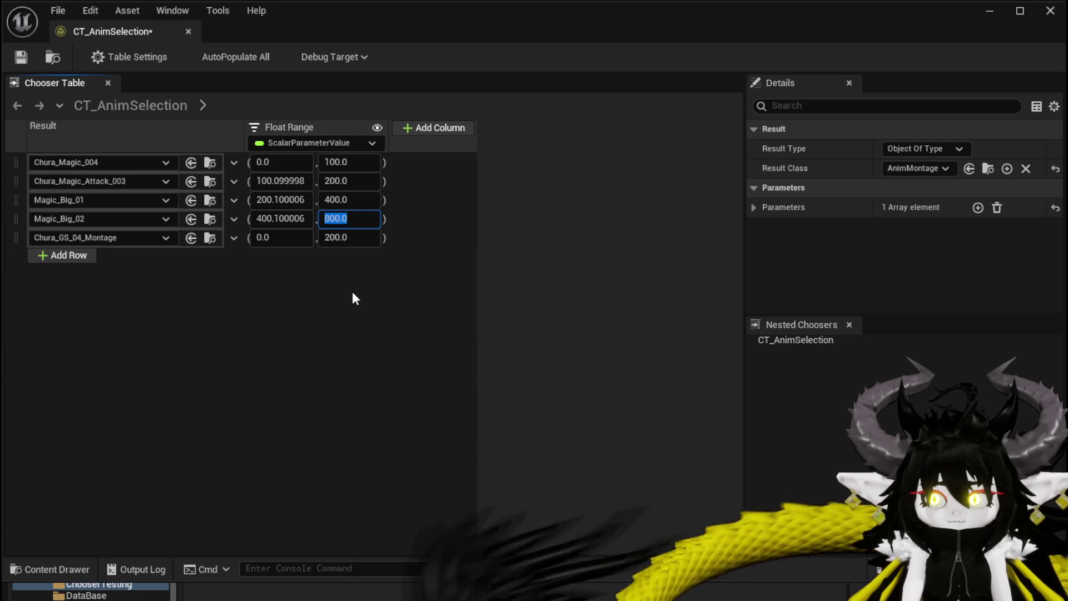
{"action": "type", "text": "600"}
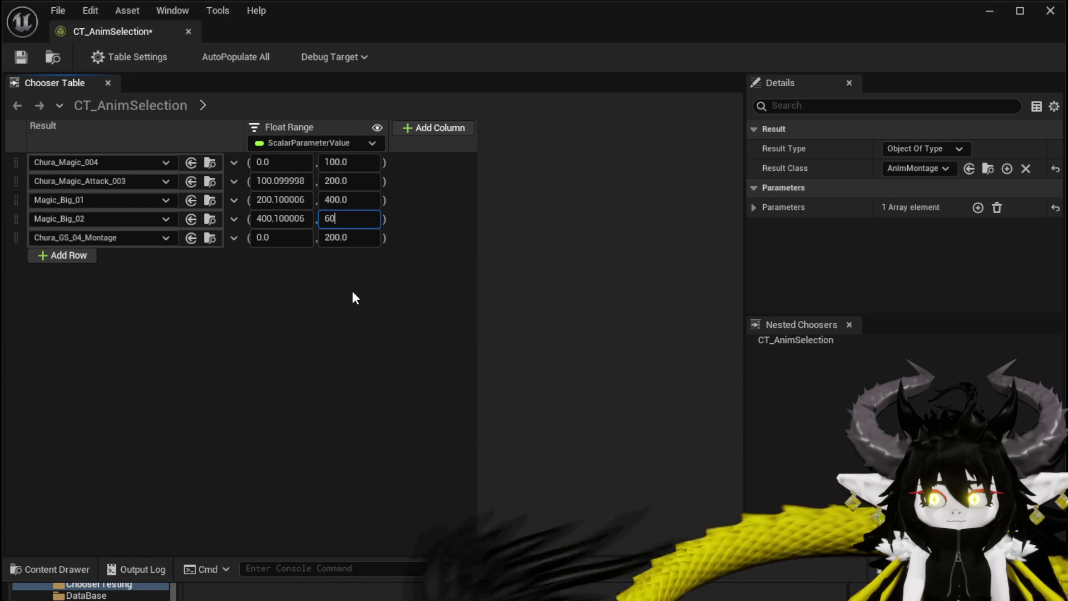
{"action": "key", "text": "Return"}
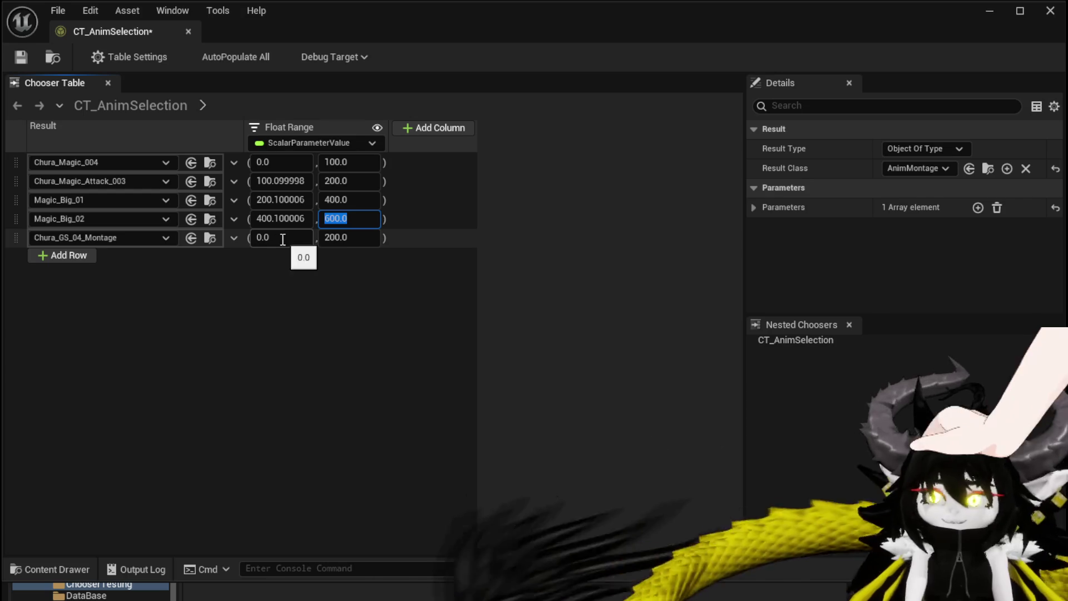
{"action": "left_click", "coordinate": [277, 239]}
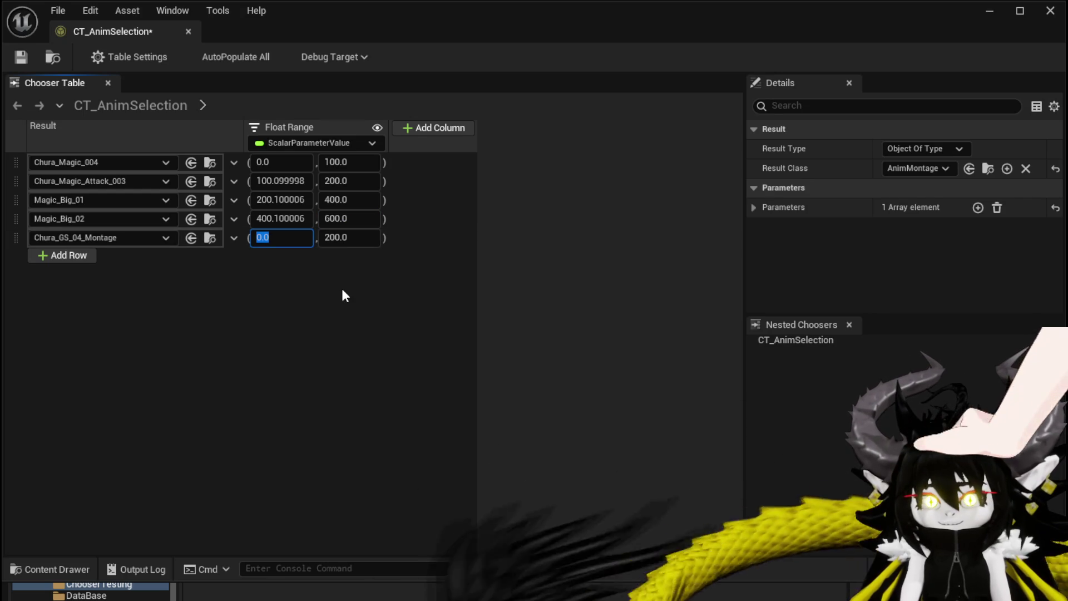
{"action": "type", "text": "600"}
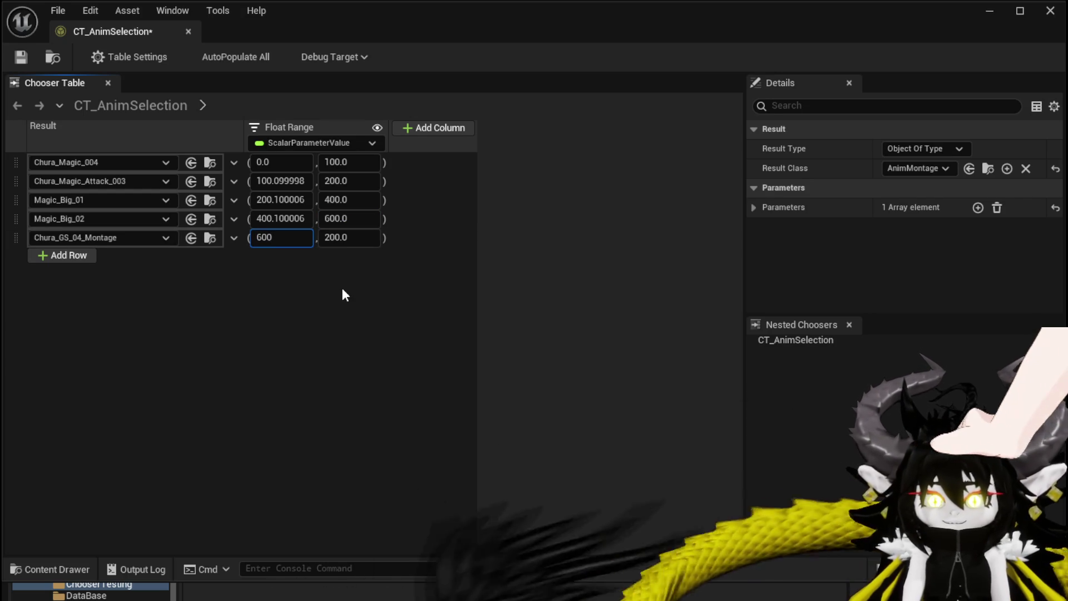
{"action": "key", "text": "Tab"}
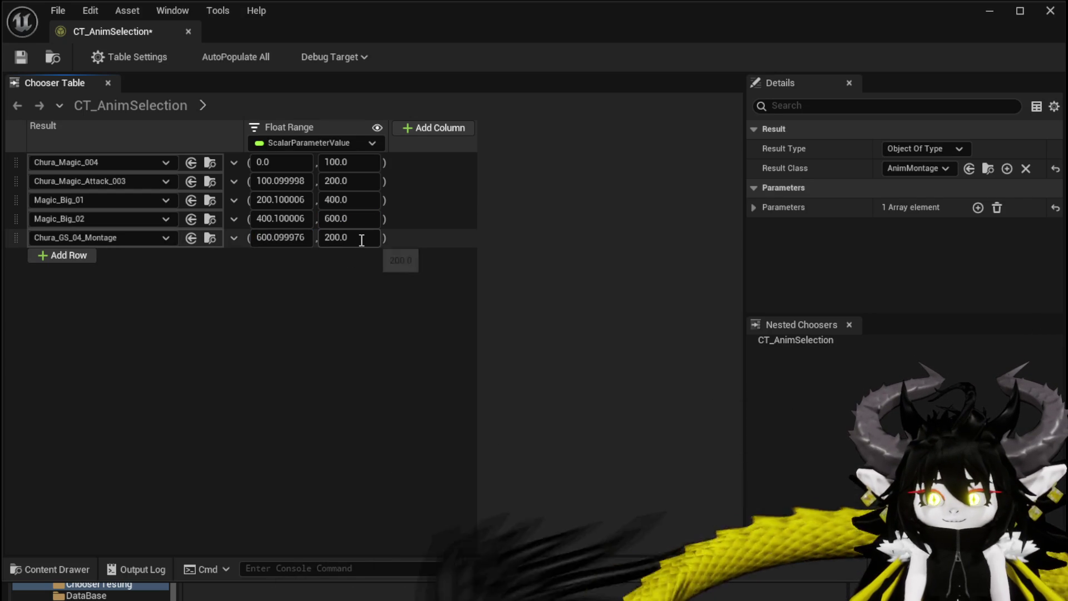
{"action": "type", "text": "800"}
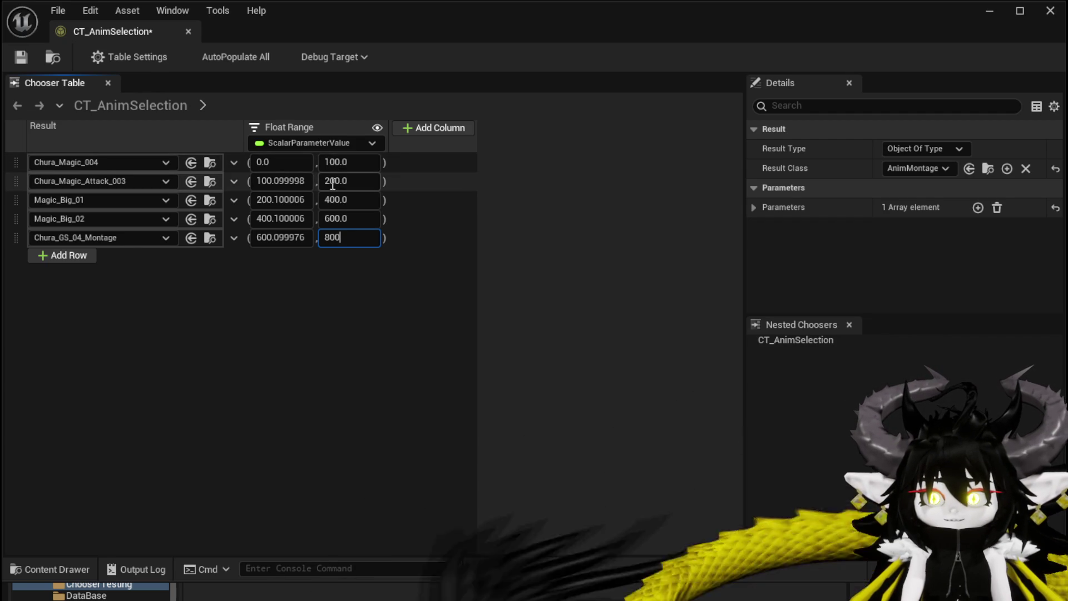
{"action": "key", "text": "Return"}
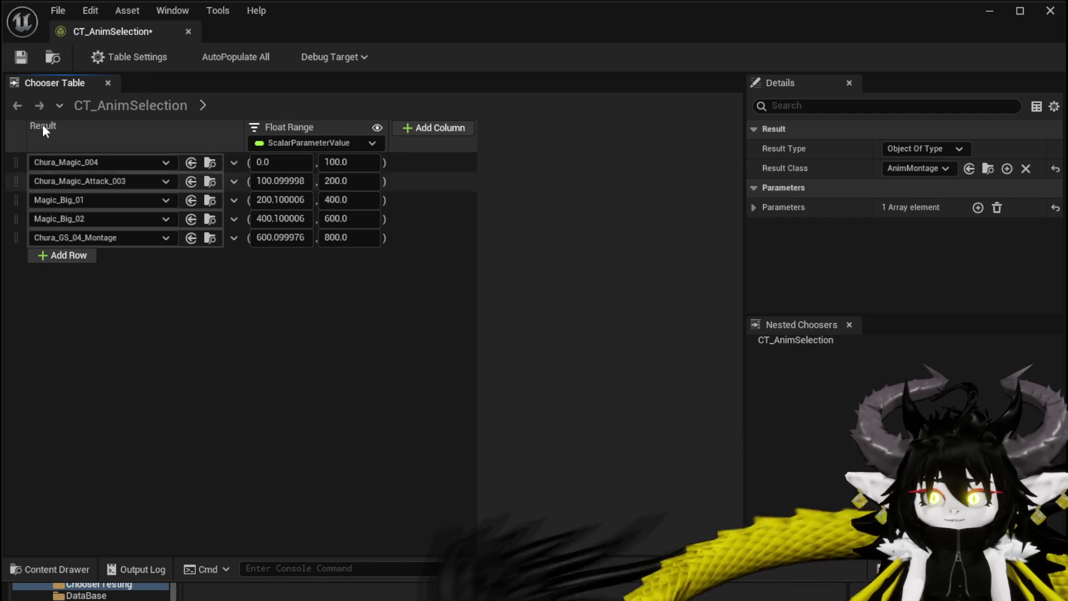
{"action": "left_click", "coordinate": [21, 57]}
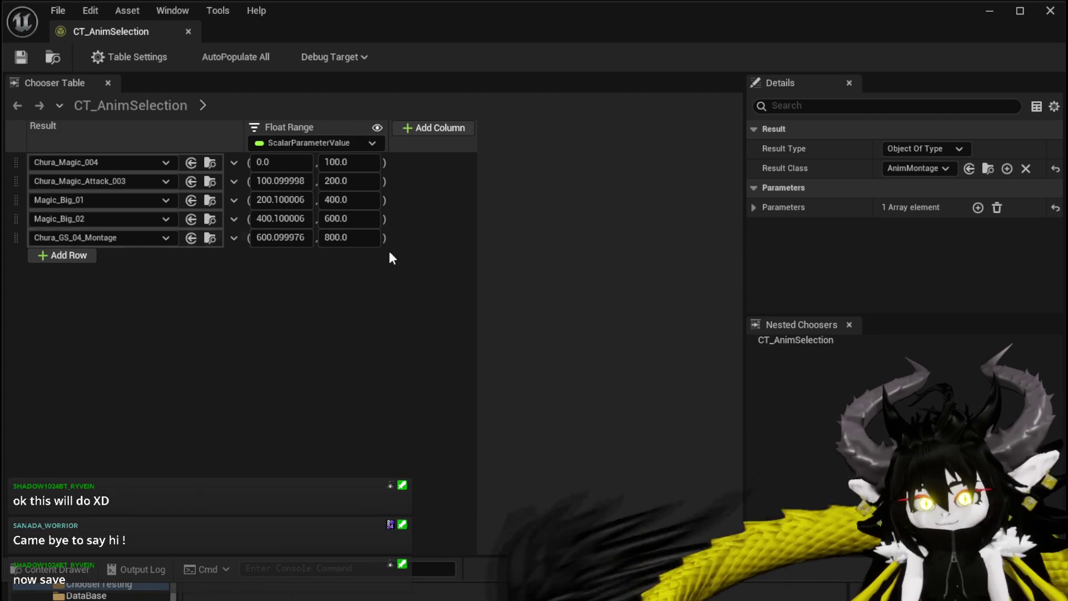
Step: Save CT_AnimSelection again and close its editor window
{"action": "left_click", "coordinate": [20, 56]}
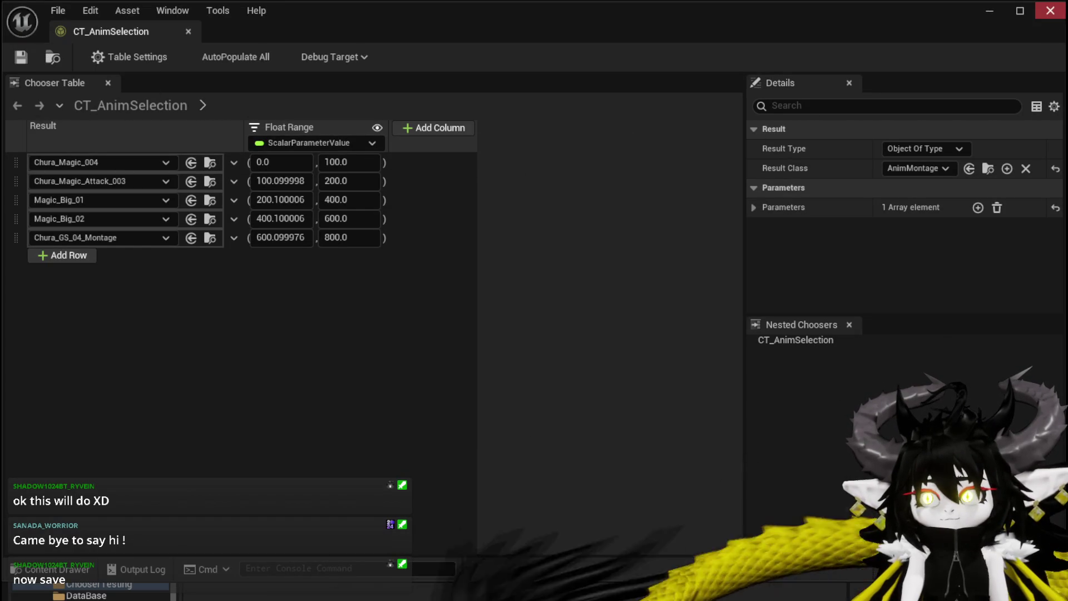
{"action": "left_click", "coordinate": [1062, 14]}
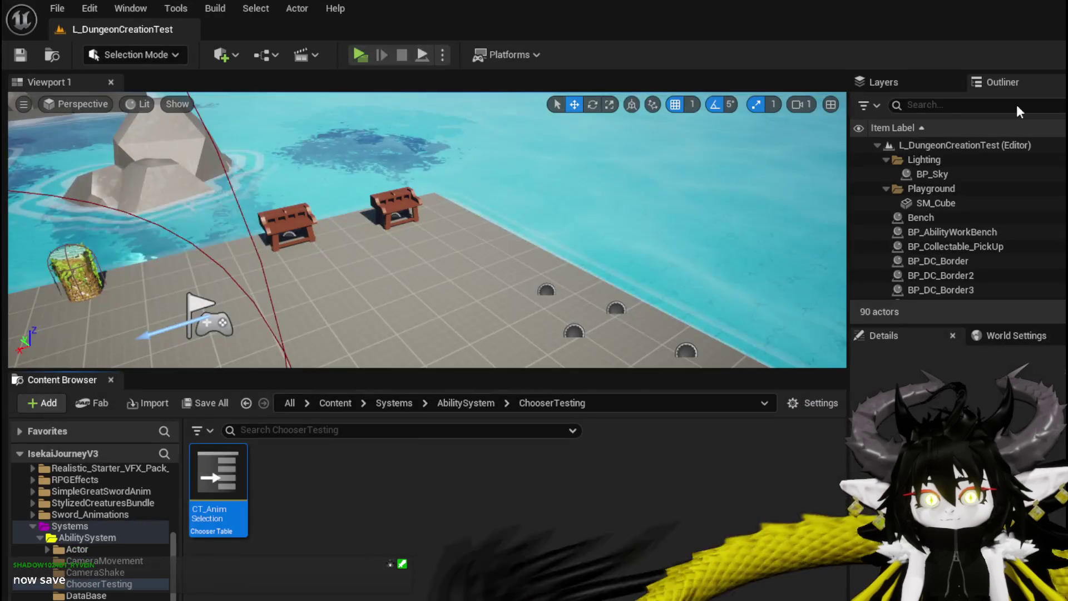
Step: Save all changes, then open BP_ThirdPersonCharacter from ThirdPerson > Blueprints to its OOC_DamageReaction graph
{"action": "left_click", "coordinate": [20, 56]}
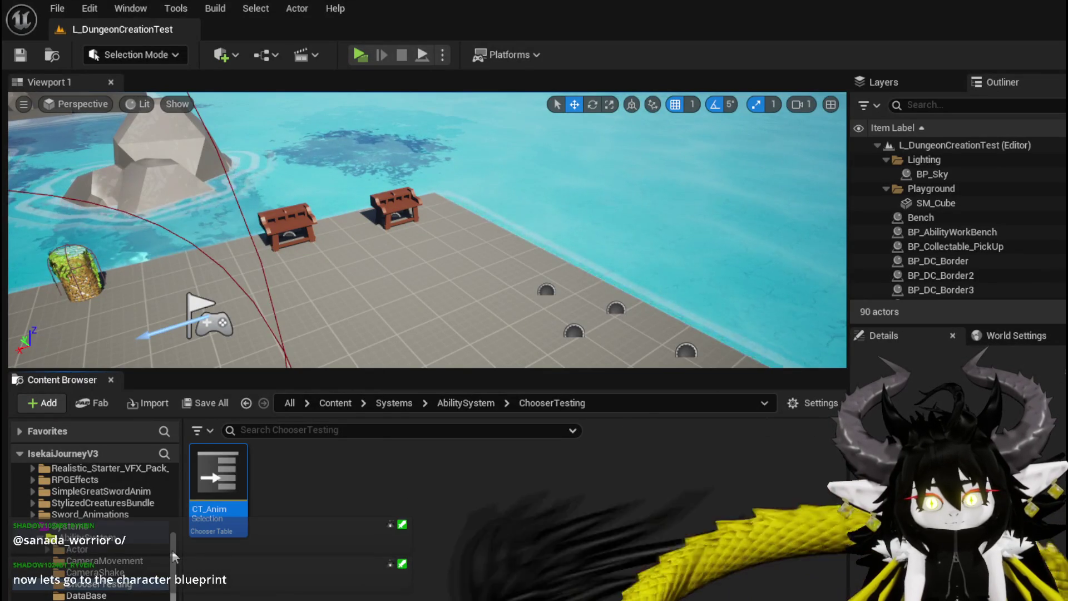
{"action": "scroll", "coordinate": [172, 550], "scroll_direction": "down", "scroll_amount": 5}
{"action": "scroll", "coordinate": [172, 550], "scroll_direction": "down", "scroll_amount": 2}
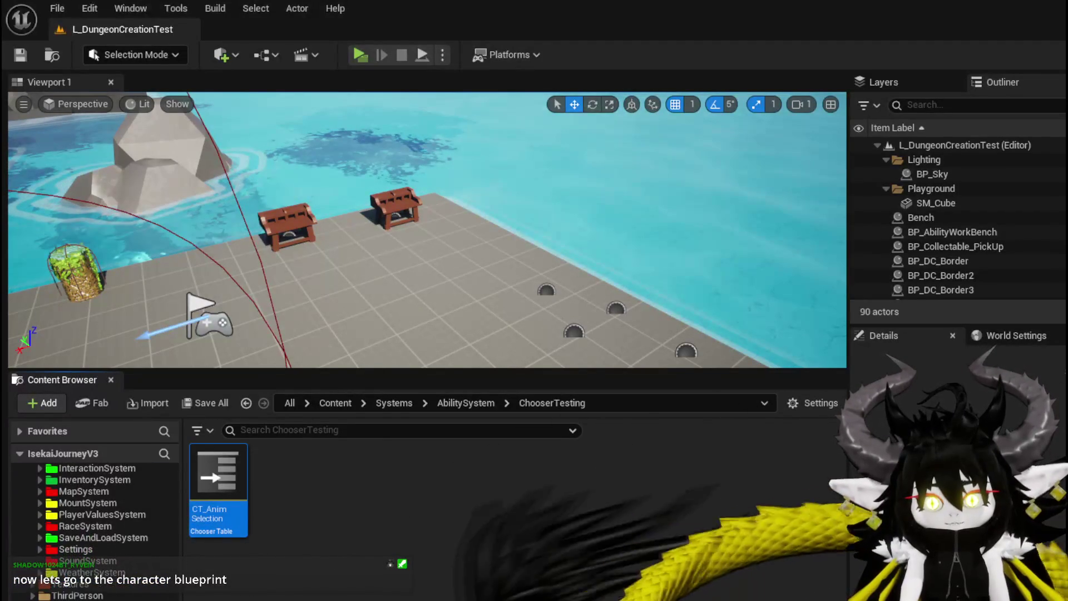
{"action": "left_click", "coordinate": [77, 594]}
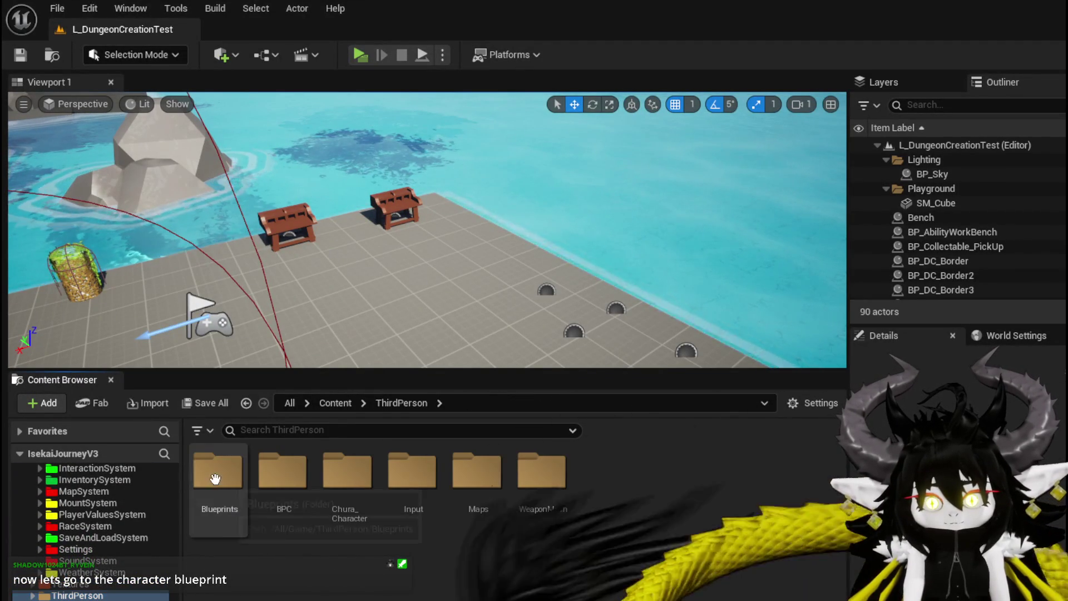
{"action": "double_click", "coordinate": [216, 476]}
{"action": "double_click", "coordinate": [423, 518]}
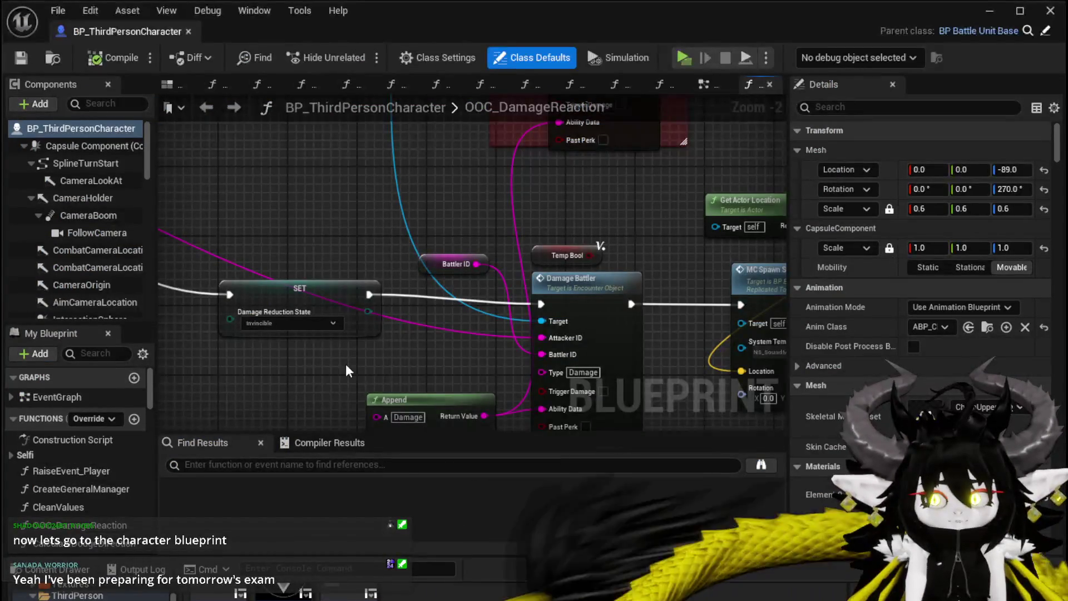
{"action": "left_click_drag", "start_coordinate": [346, 364], "coordinate": [377, 338]}
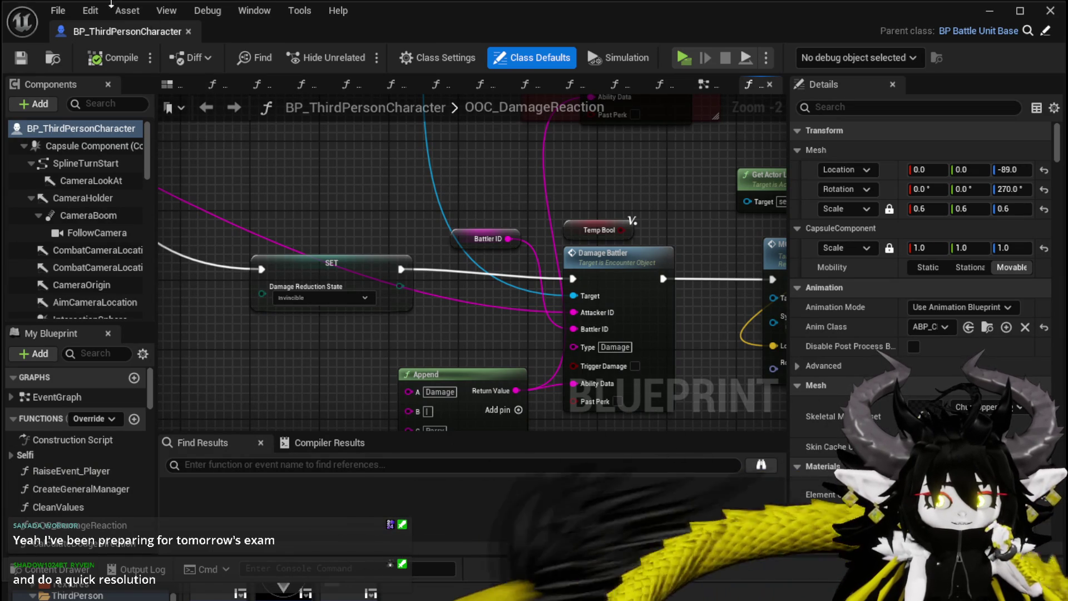
Step: Save the blueprint and pan the OOC_DamageReaction graph to show the Append and GET nodes
{"action": "left_click", "coordinate": [21, 58]}
{"action": "scroll", "coordinate": [274, 225], "scroll_direction": "down", "scroll_amount": 9}
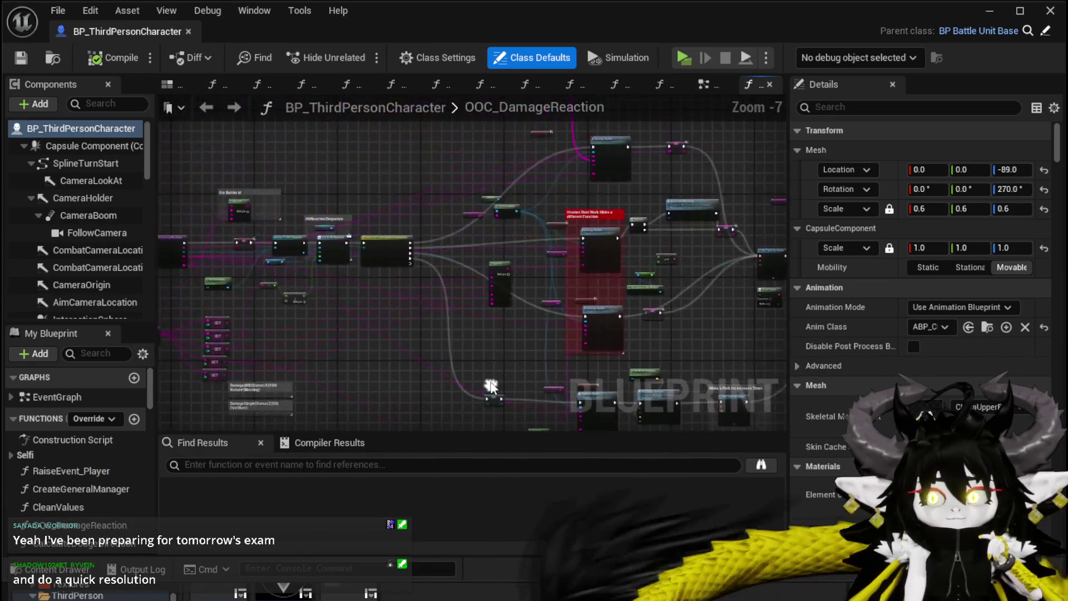
{"action": "scroll", "coordinate": [505, 377], "scroll_direction": "up", "scroll_amount": 8}
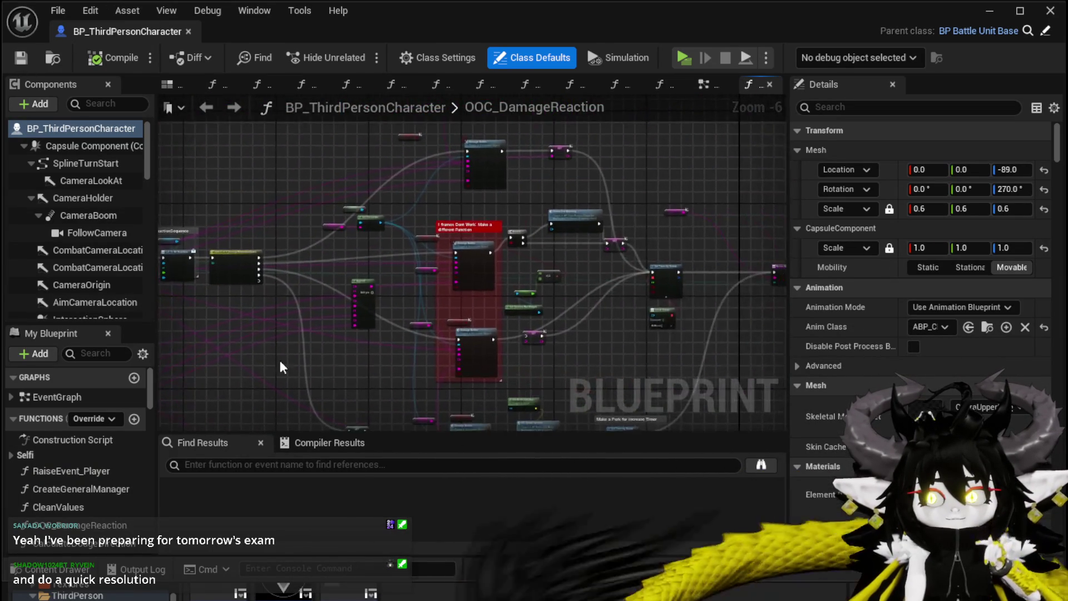
{"action": "scroll", "coordinate": [501, 281], "scroll_direction": "down", "scroll_amount": 4}
{"action": "scroll", "coordinate": [408, 314], "scroll_direction": "up", "scroll_amount": 4}
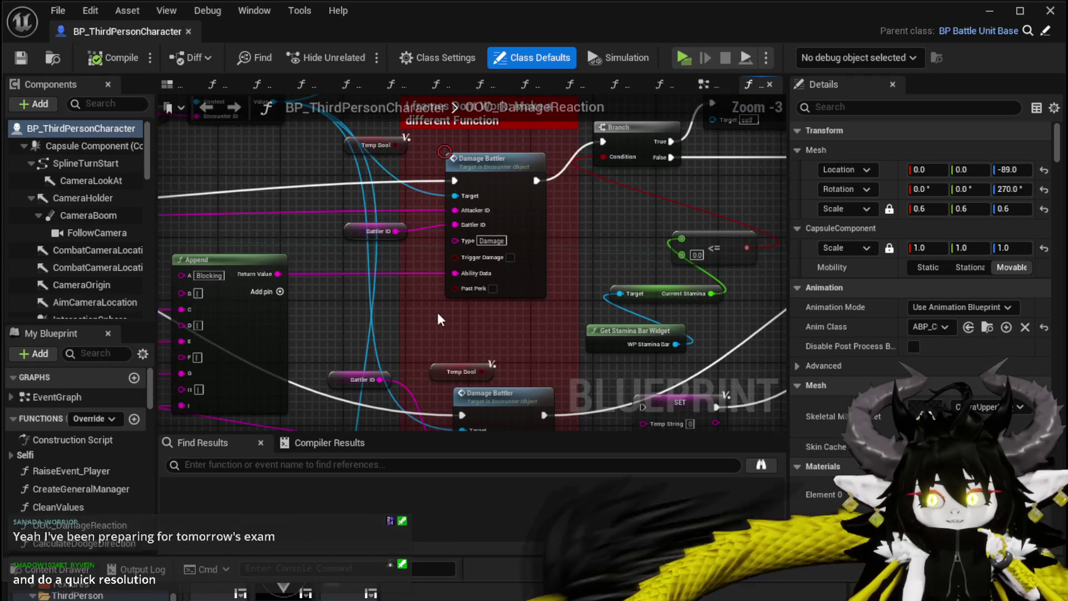
{"action": "scroll", "coordinate": [348, 283], "scroll_direction": "down", "scroll_amount": 2}
{"action": "left_click_drag", "start_coordinate": [356, 282], "coordinate": [461, 279]}
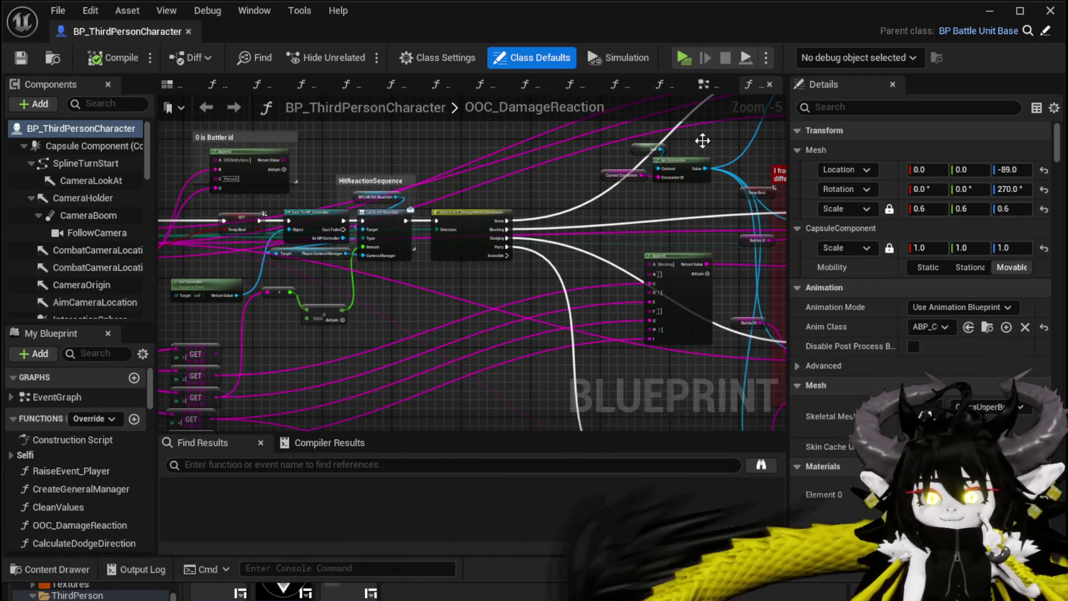
Step: Return to the character's EventGraph and bring up the action menu on empty canvas
{"action": "key", "text": "alt+Left"}
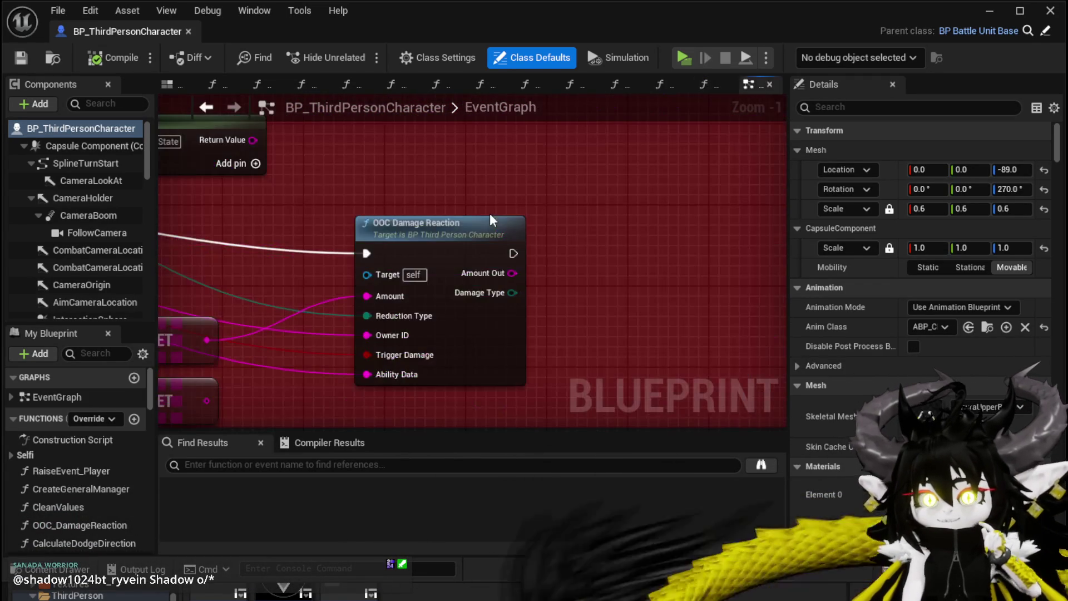
{"action": "scroll", "coordinate": [490, 213], "scroll_direction": "down", "scroll_amount": 6}
{"action": "left_click_drag", "start_coordinate": [694, 287], "coordinate": [492, 341]}
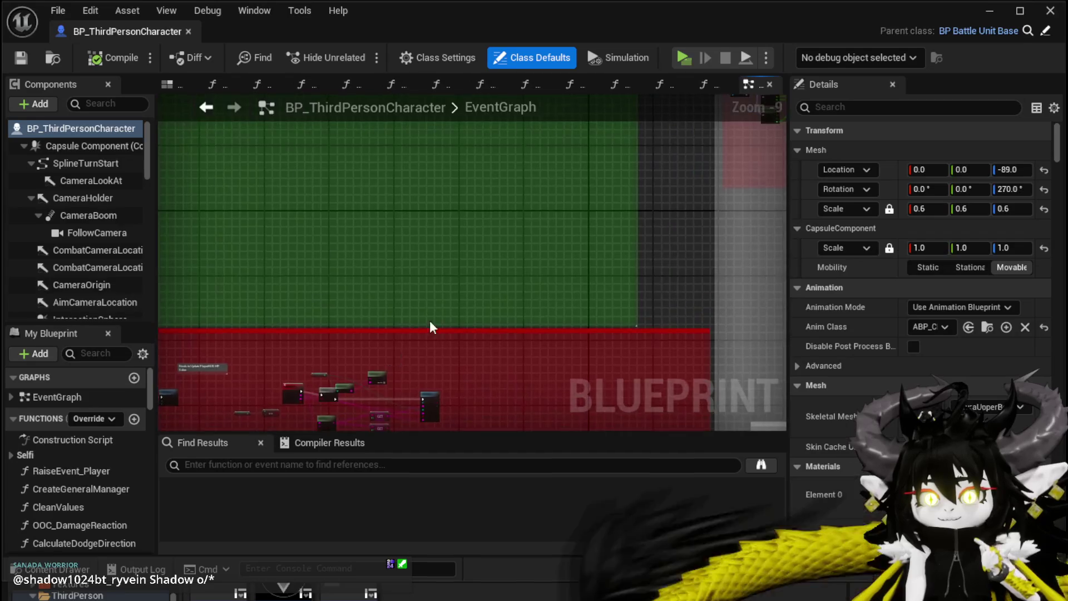
{"action": "scroll", "coordinate": [410, 350], "scroll_direction": "down", "scroll_amount": 3}
{"action": "left_click_drag", "start_coordinate": [369, 406], "coordinate": [294, 250]}
{"action": "scroll", "coordinate": [362, 279], "scroll_direction": "up", "scroll_amount": 3}
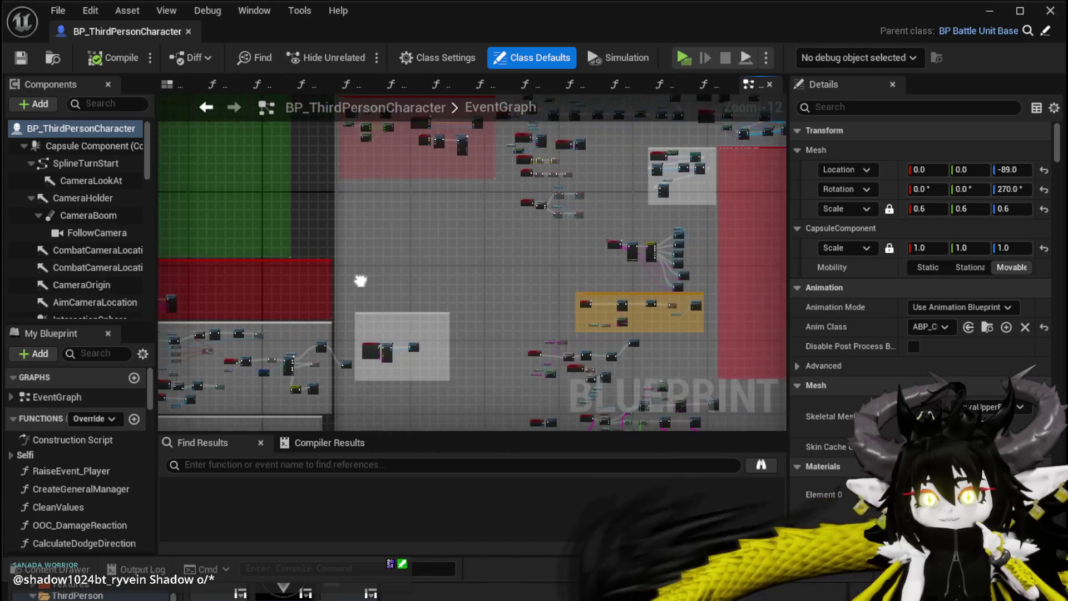
{"action": "scroll", "coordinate": [437, 228], "scroll_direction": "up", "scroll_amount": 3}
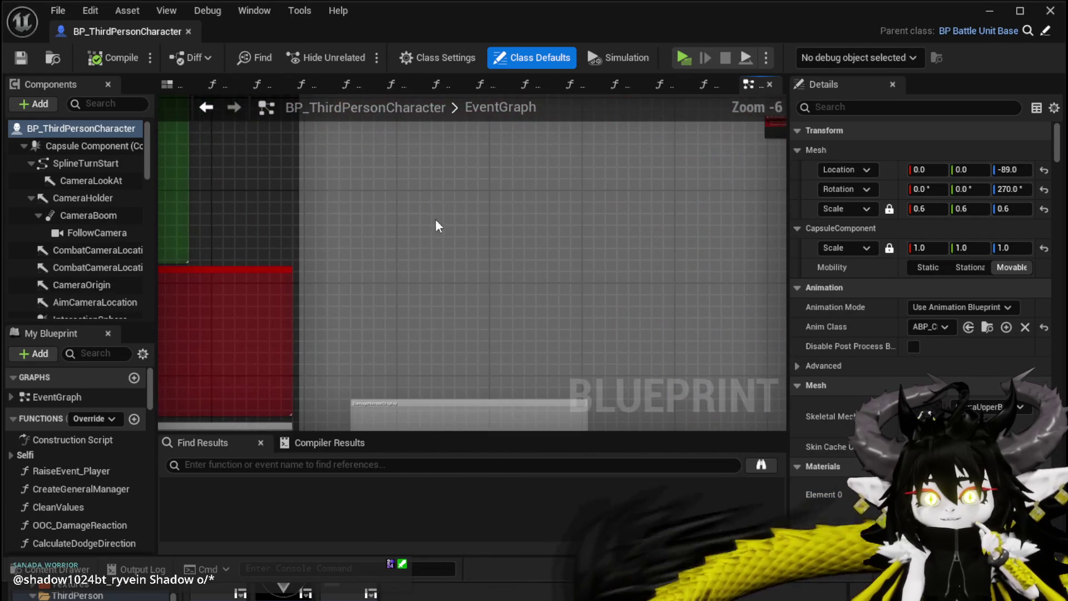
{"action": "scroll", "coordinate": [423, 195], "scroll_direction": "up", "scroll_amount": 2}
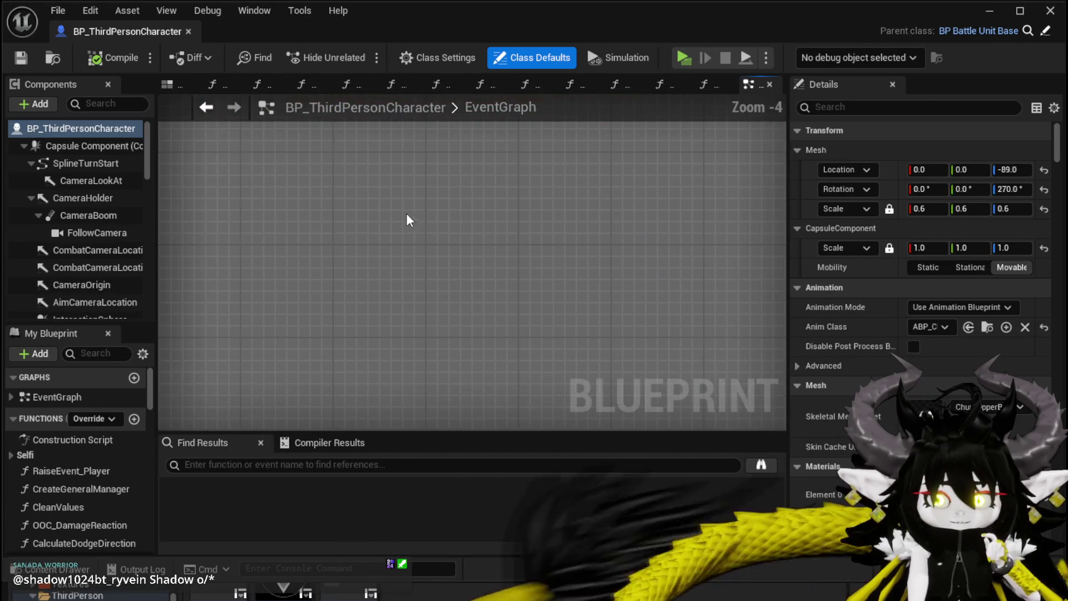
{"action": "scroll", "coordinate": [383, 199], "scroll_direction": "down", "scroll_amount": 2}
{"action": "right_click", "coordinate": [386, 200]}
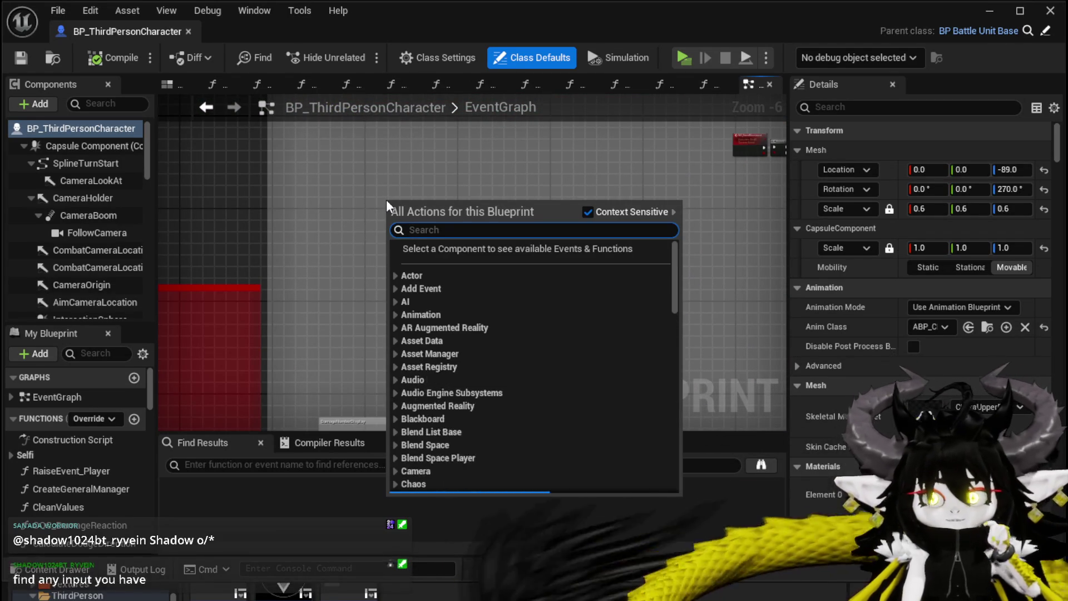
Step: Place a Debug Key J event node and search the blueprint, finding two Debug Key J nodes
{"action": "type", "text": "Debu"}
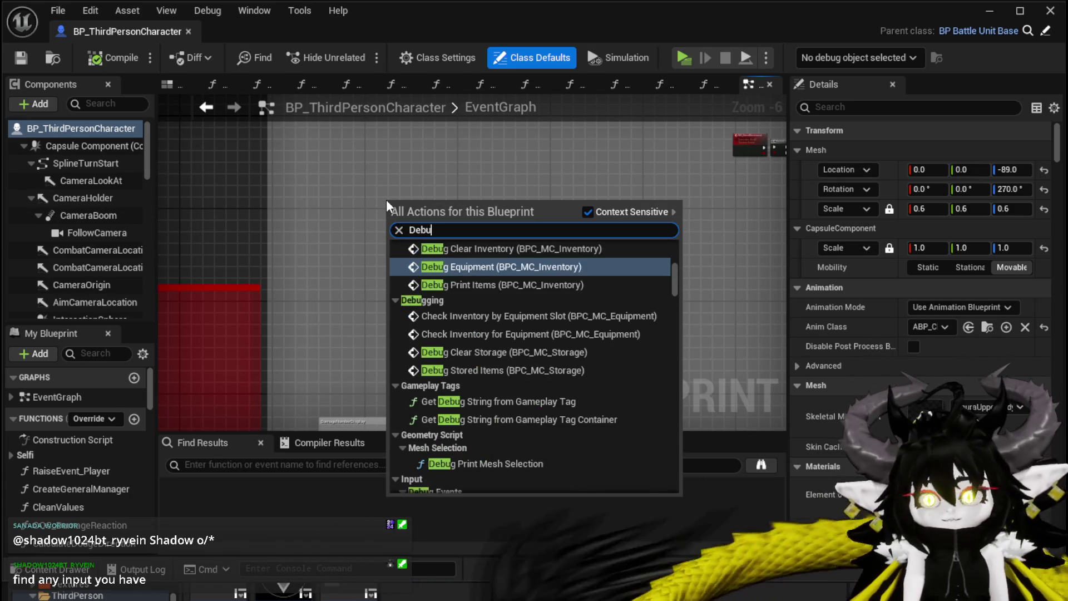
{"action": "type", "text": "g KeyJ"}
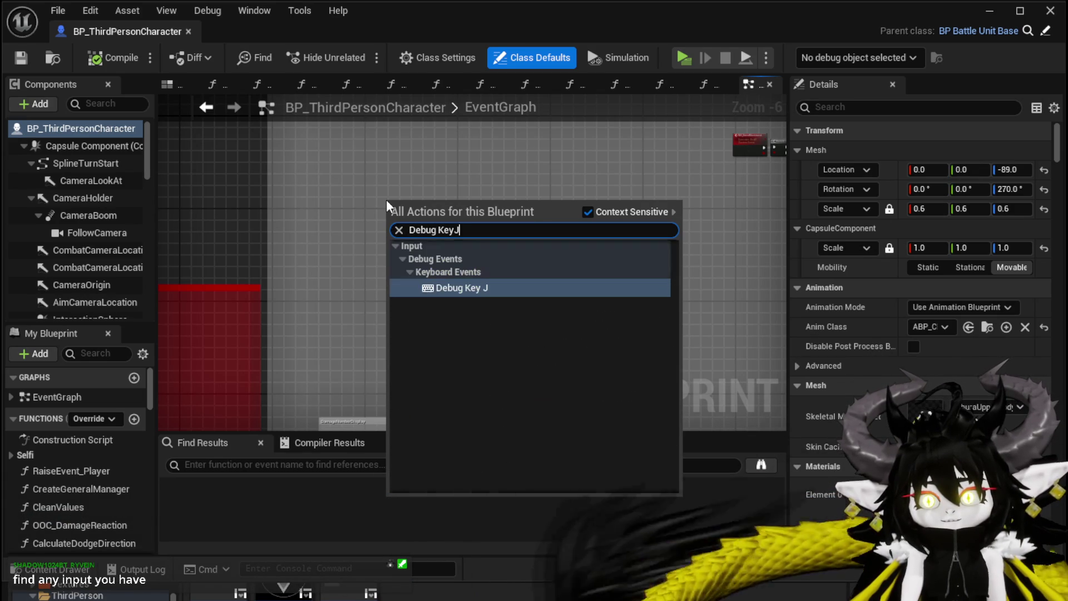
{"action": "left_click", "coordinate": [502, 287]}
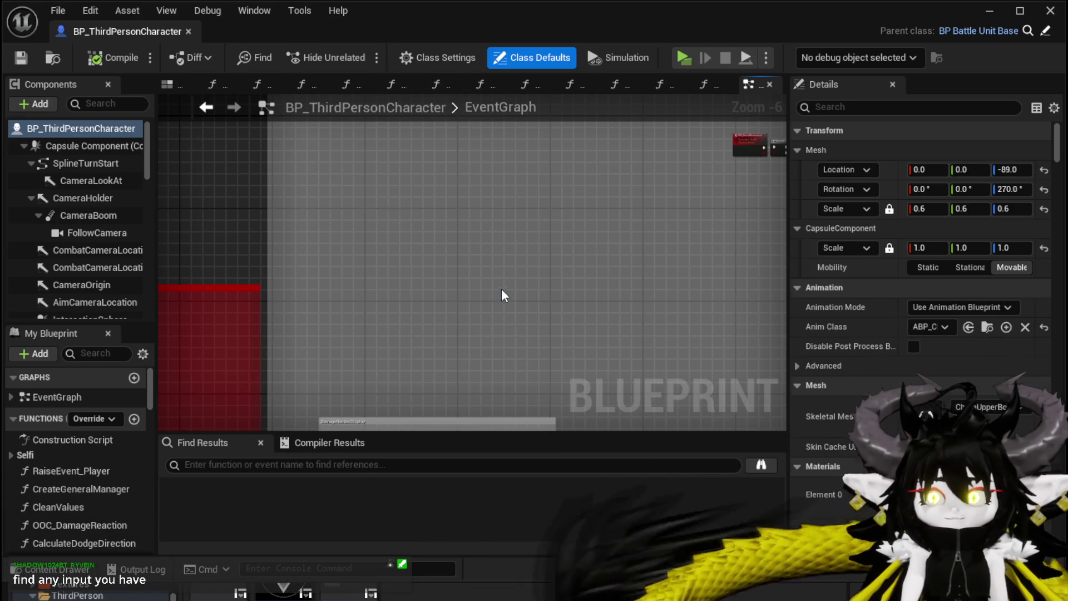
{"action": "left_click", "coordinate": [238, 464]}
{"action": "type", "text": "De"}
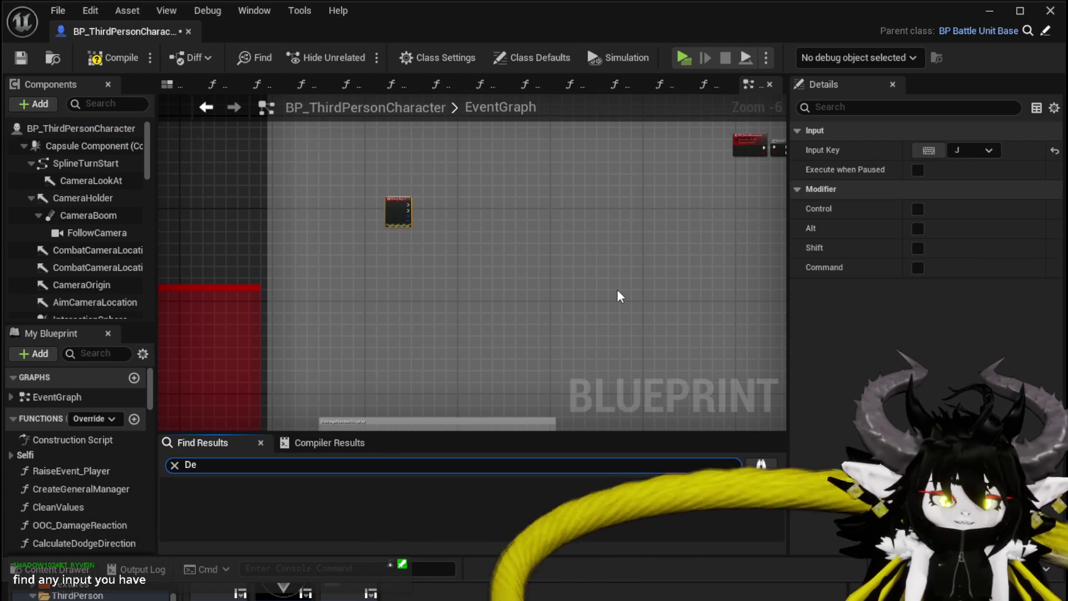
{"action": "type", "text": "bug Key J"}
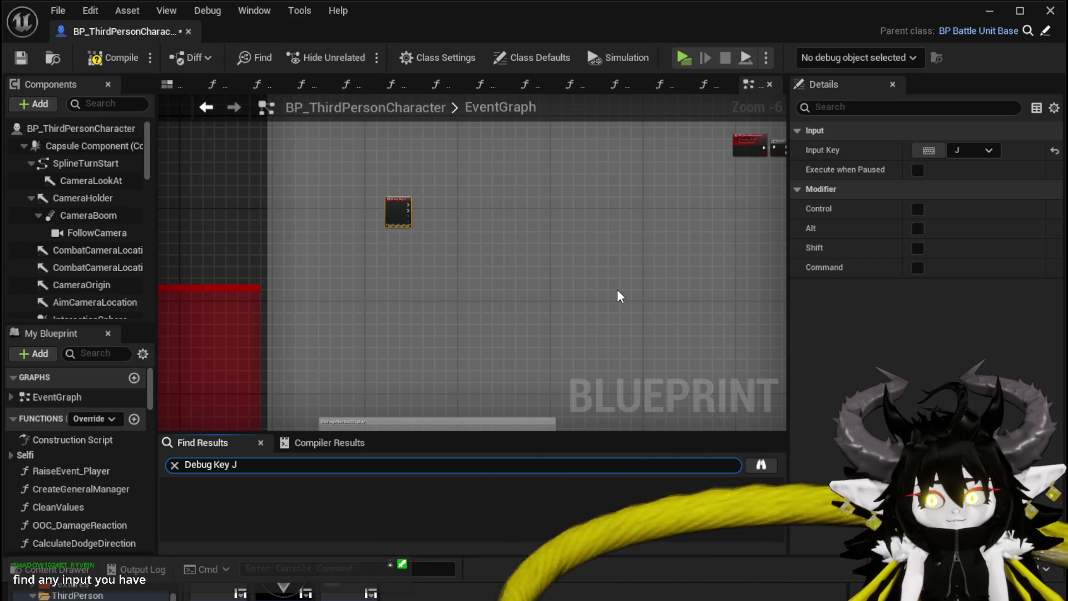
{"action": "key", "text": "Return"}
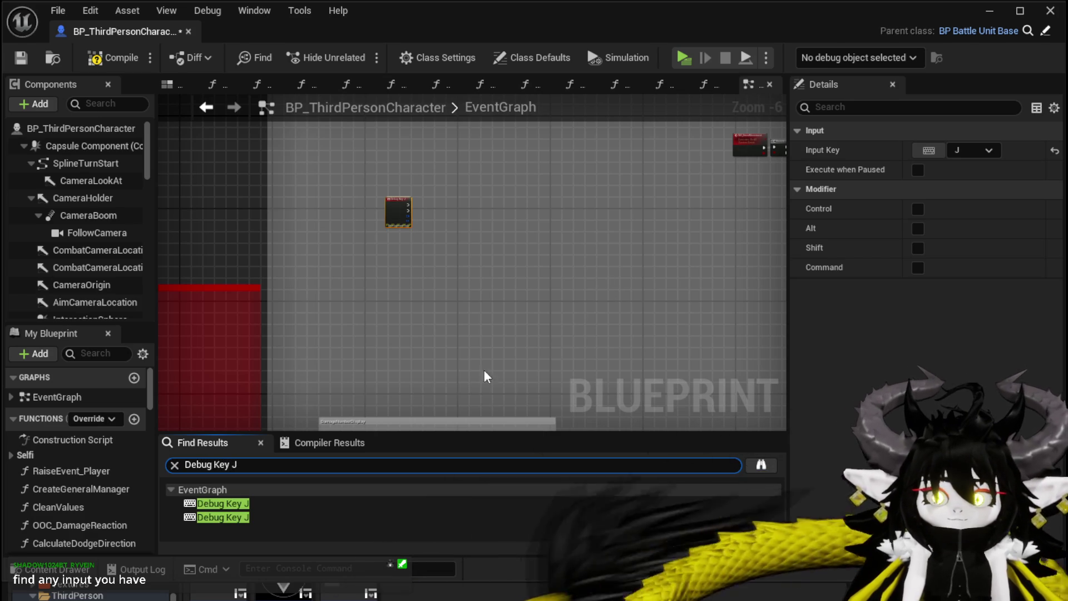
{"action": "left_click", "coordinate": [235, 504]}
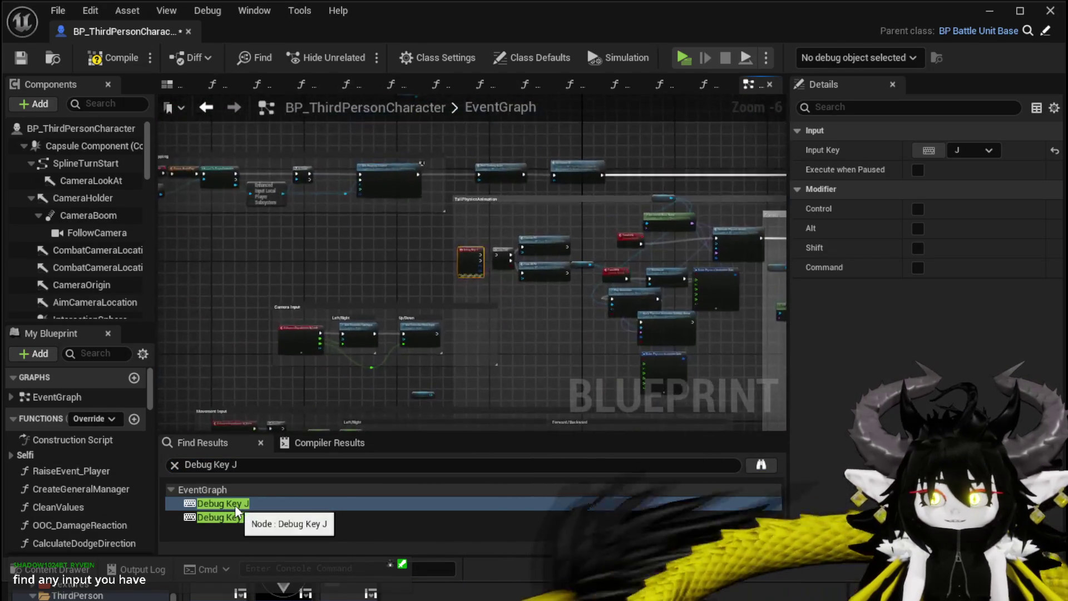
{"action": "left_click", "coordinate": [224, 518]}
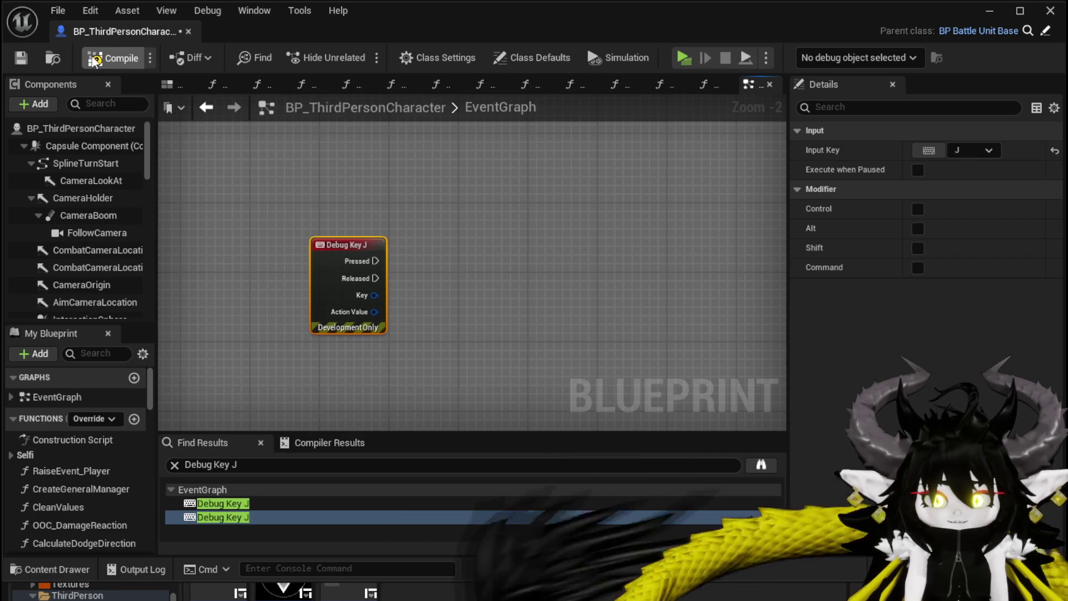
Step: Compile the character blueprint and move the Debug Key J node up and left
{"action": "left_click", "coordinate": [16, 57]}
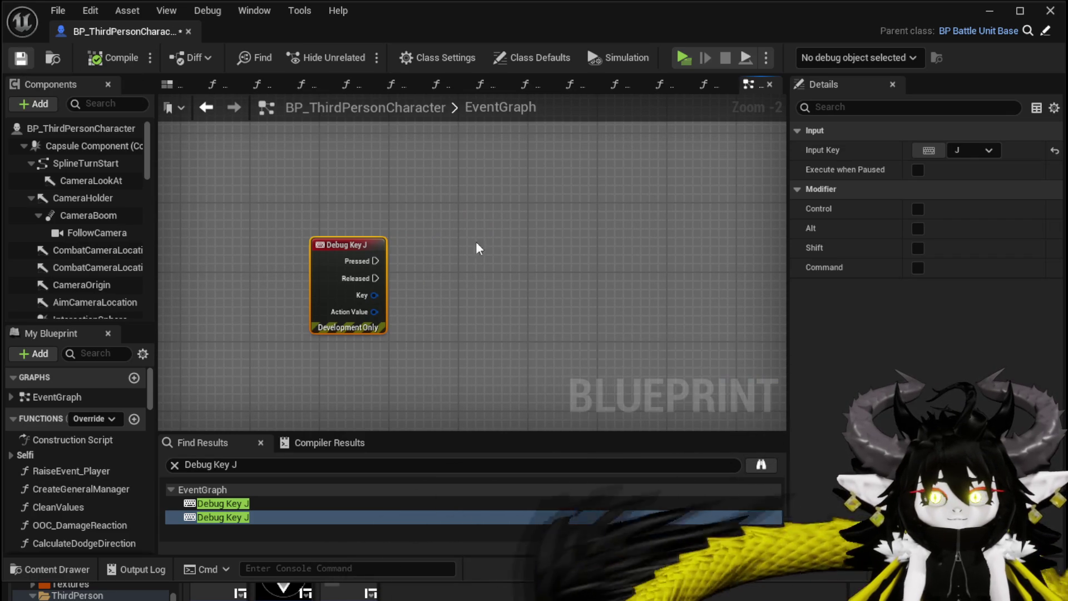
{"action": "left_click_drag", "start_coordinate": [359, 268], "coordinate": [325, 260]}
{"action": "left_click", "coordinate": [449, 257]}
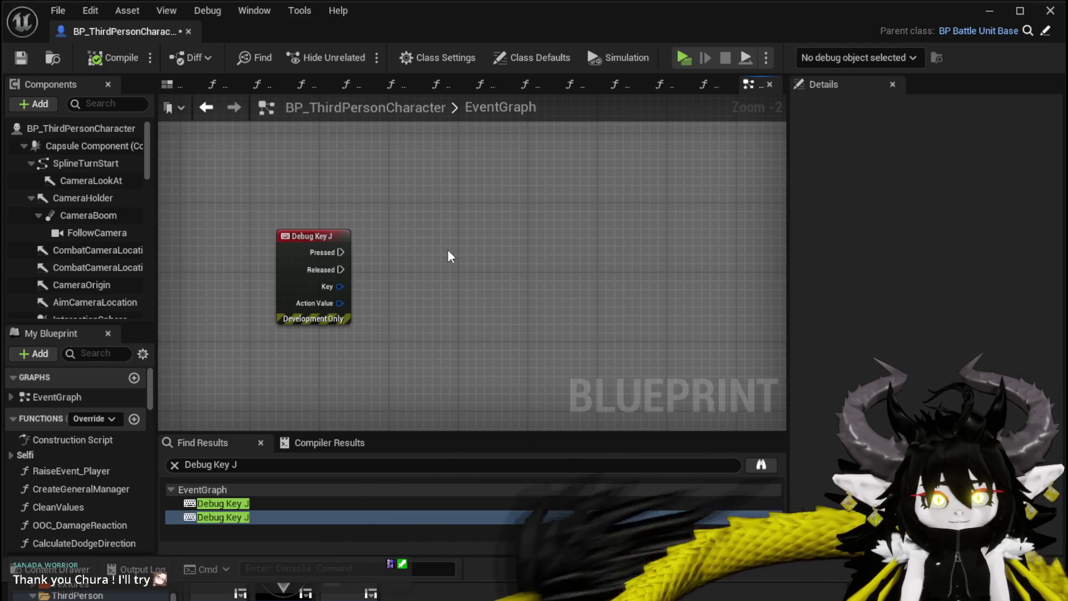
{"action": "scroll", "coordinate": [388, 201], "scroll_direction": "up", "scroll_amount": 2}
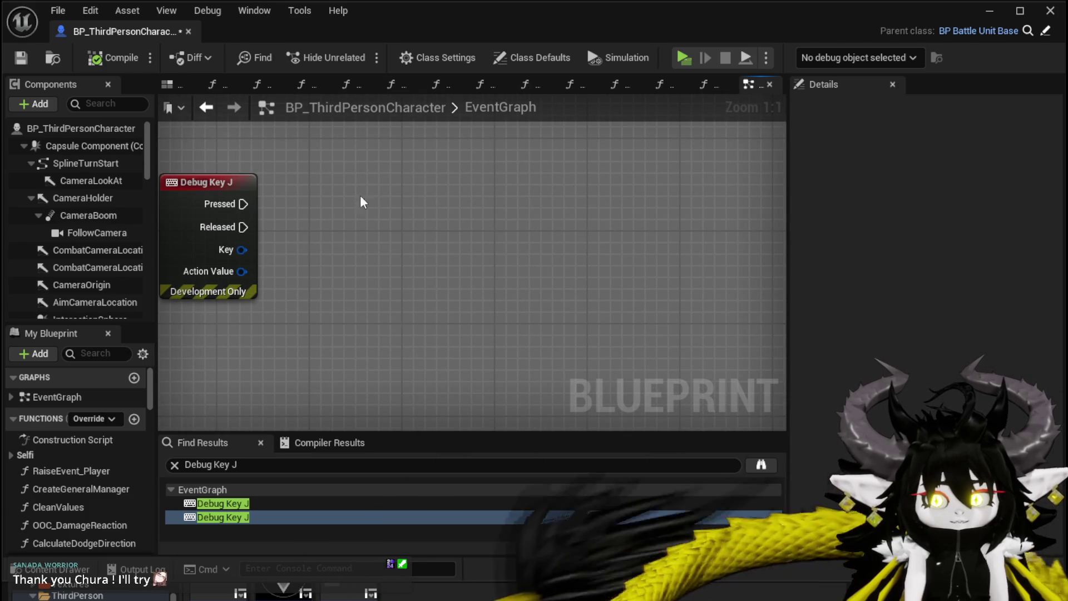
Step: Search the action menu for 'cho' with Context Sensitive turned off
{"action": "right_click", "coordinate": [330, 198]}
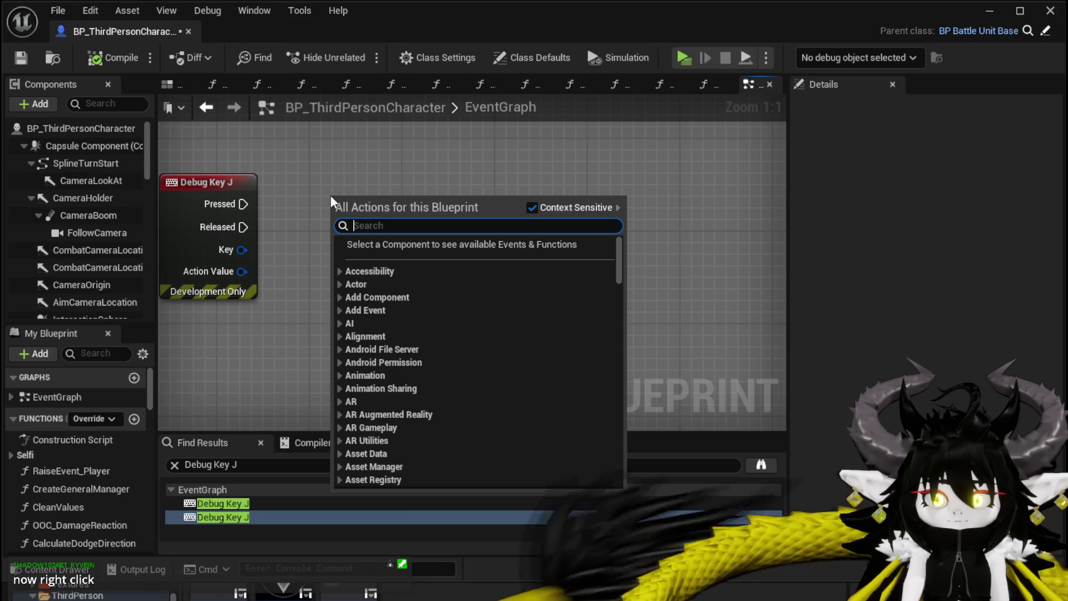
{"action": "type", "text": "resolv"}
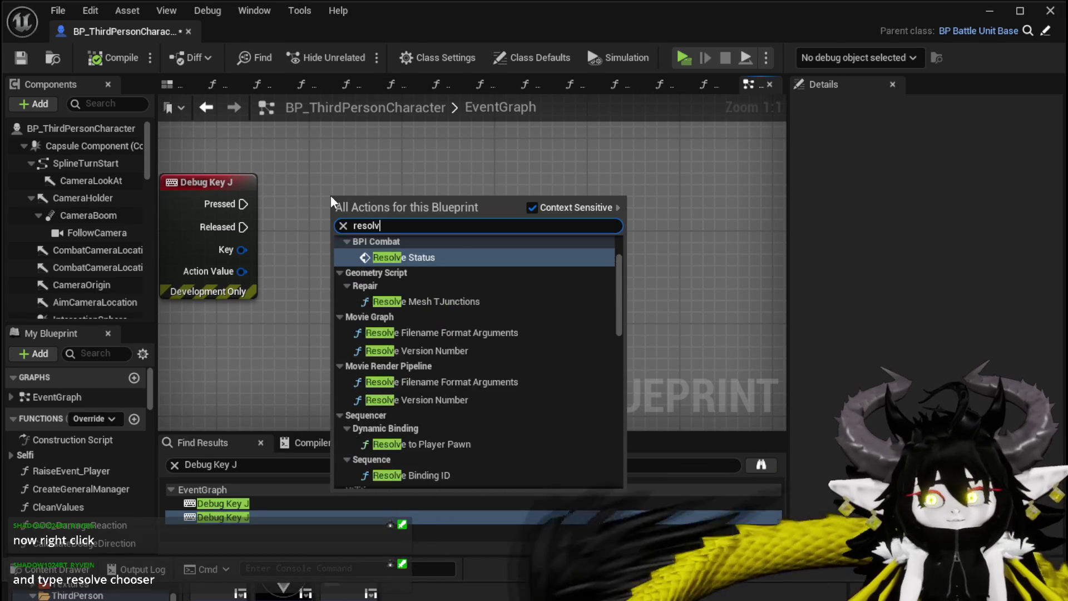
{"action": "type", "text": "er ch"}
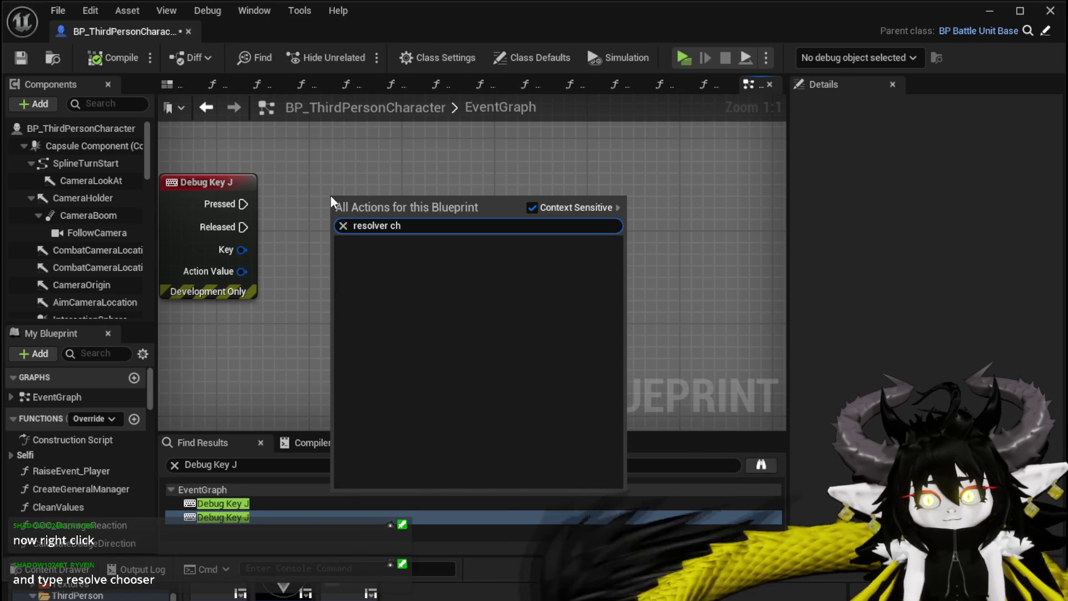
{"action": "key", "text": "BackSpace"}
{"action": "key", "text": "BackSpace"}
{"action": "key", "text": "BackSpace"}
{"action": "key", "text": "BackSpace"}
{"action": "type", "text": " cho"}
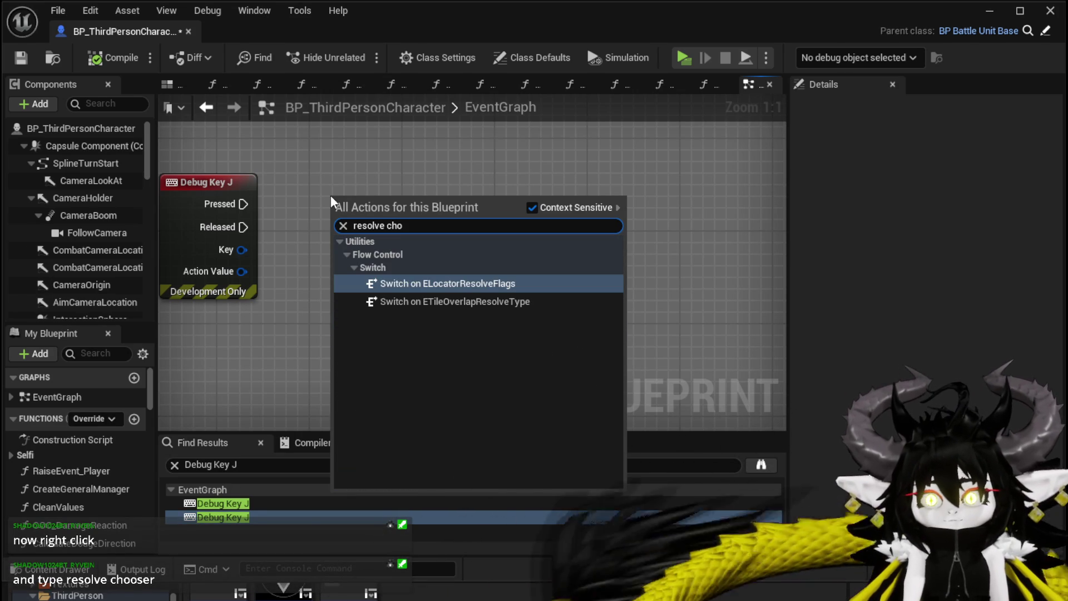
{"action": "left_click", "coordinate": [532, 208]}
{"action": "left_click", "coordinate": [532, 208]}
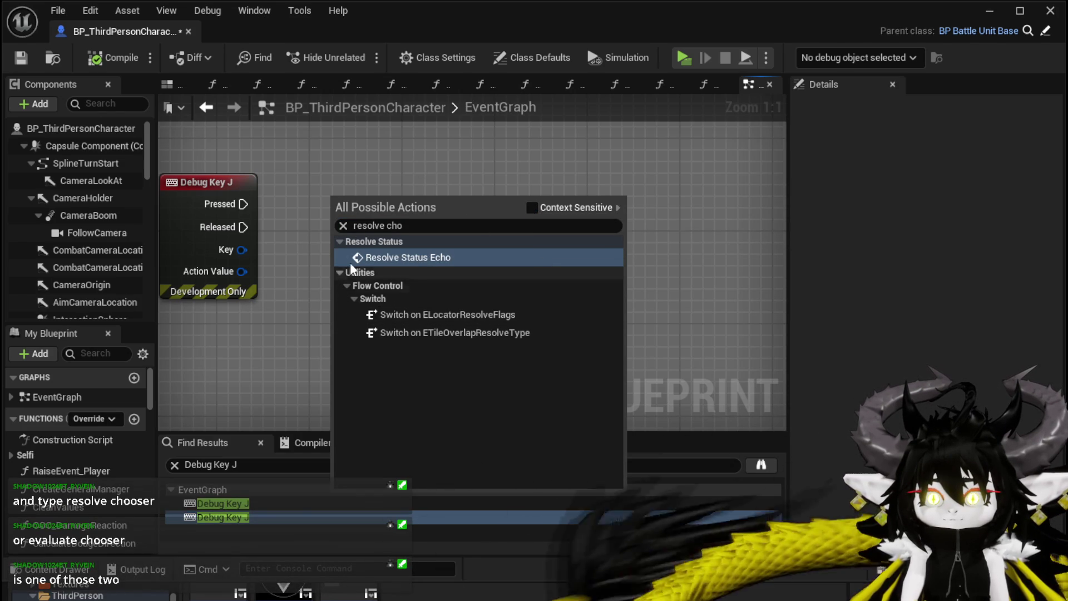
Step: Search 'evaluate ch' and place an Evaluate Chooser node beside Debug Key J, then select it
{"action": "left_click", "coordinate": [415, 225]}
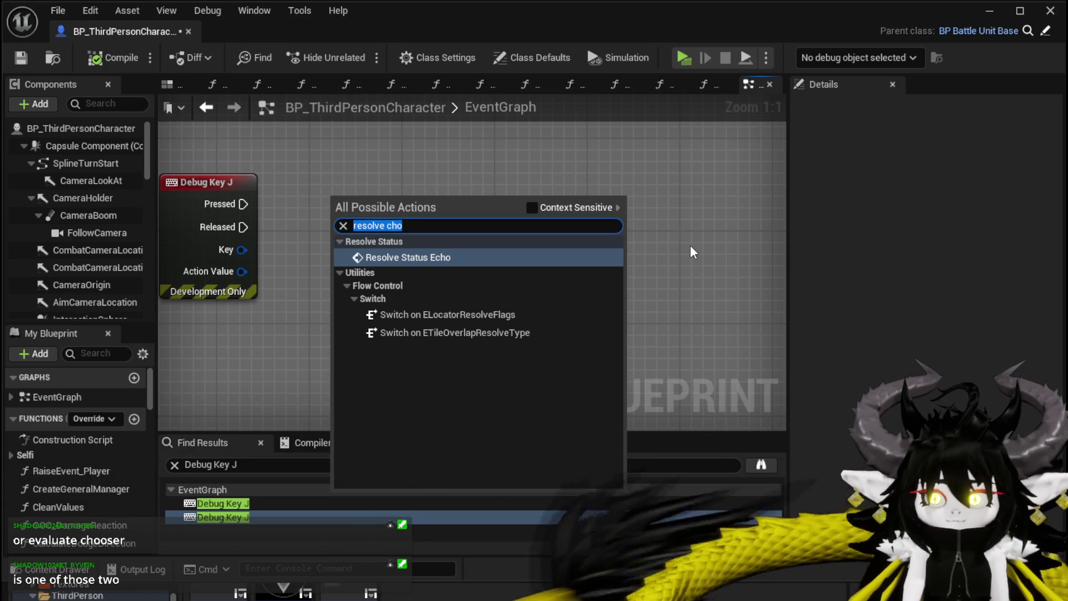
{"action": "type", "text": "eval"}
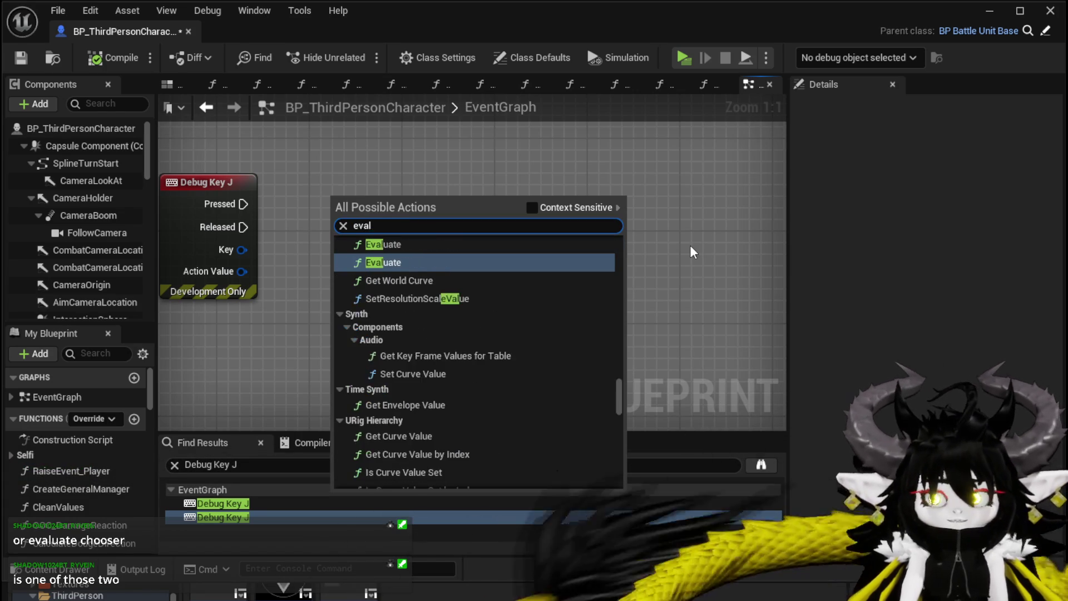
{"action": "type", "text": "uet"}
{"action": "key", "text": "BackSpace"}
{"action": "key", "text": "BackSpace"}
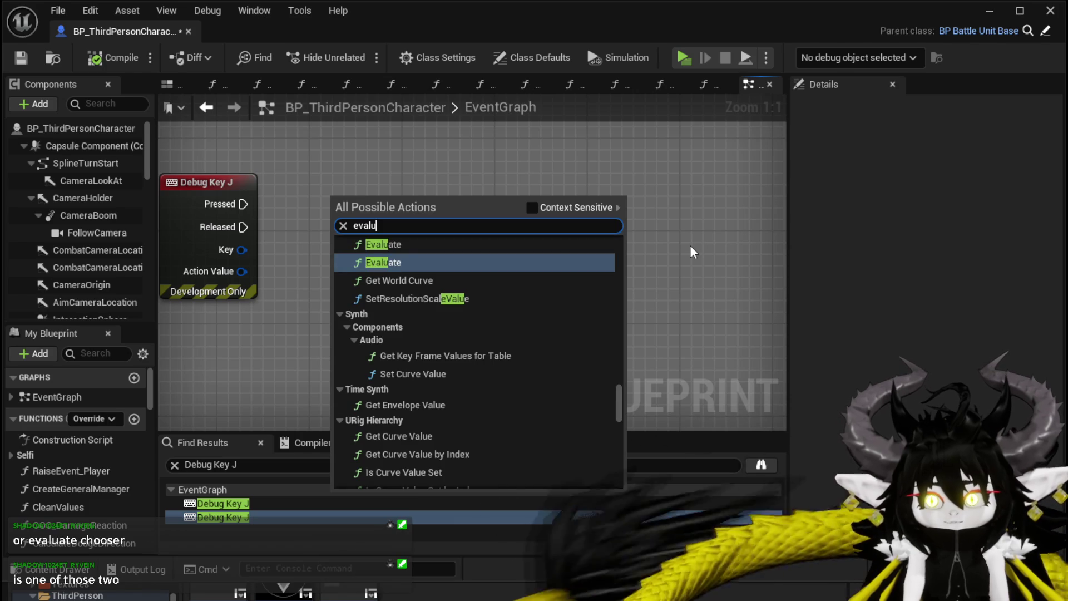
{"action": "type", "text": "ate"}
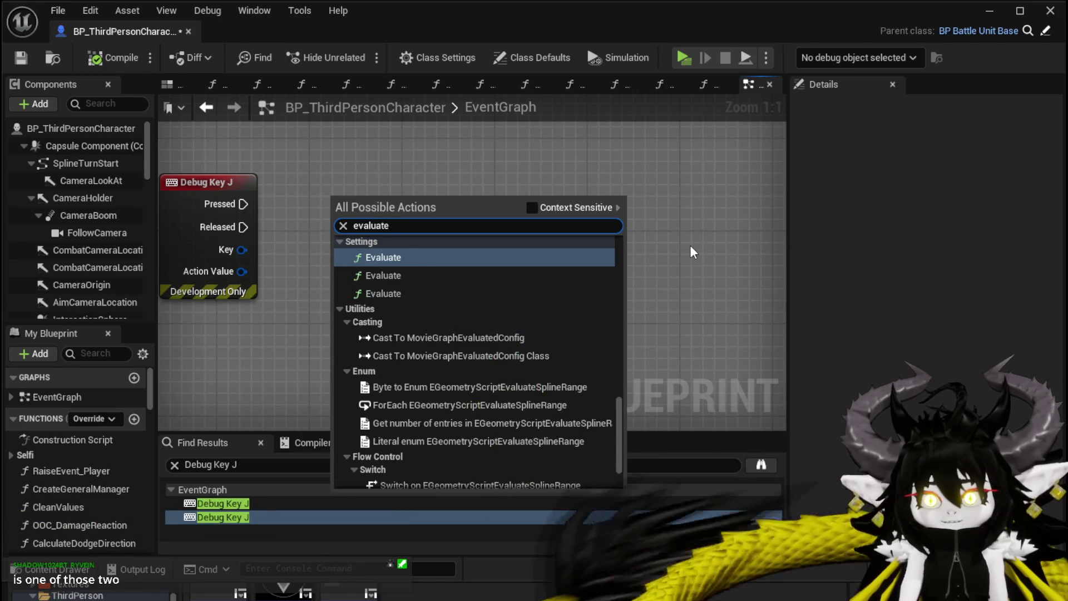
{"action": "type", "text": " ch"}
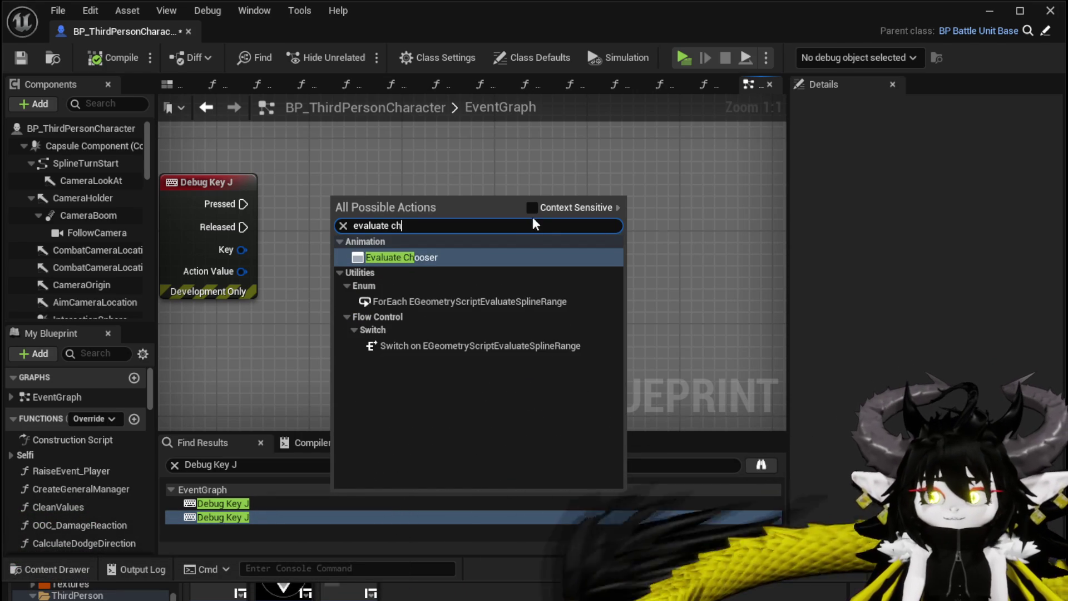
{"action": "left_click", "coordinate": [533, 208]}
{"action": "left_click", "coordinate": [533, 208]}
{"action": "left_click", "coordinate": [425, 257]}
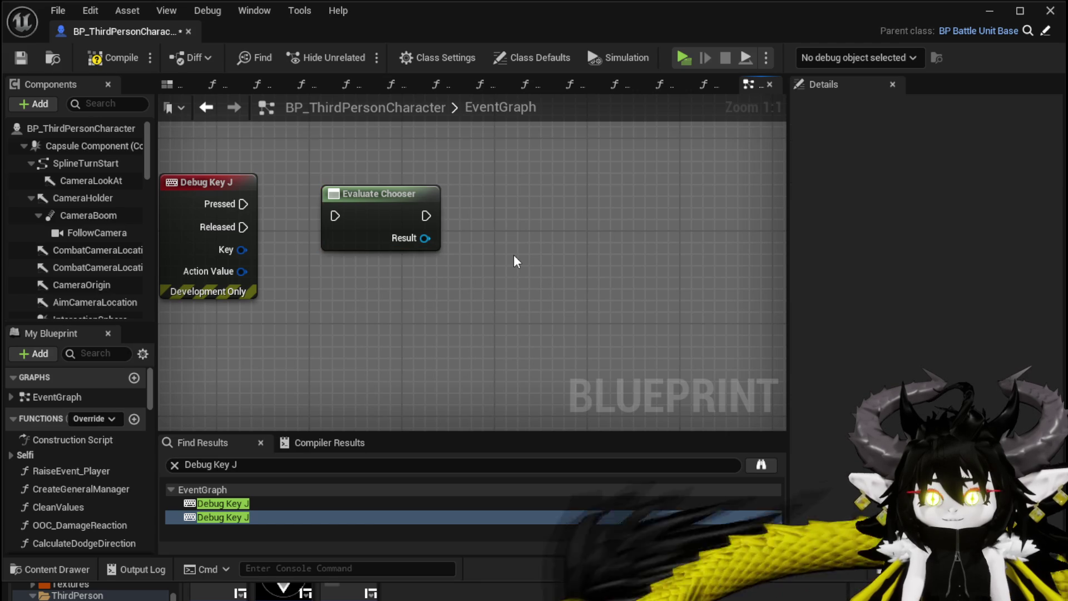
{"action": "left_click", "coordinate": [397, 208]}
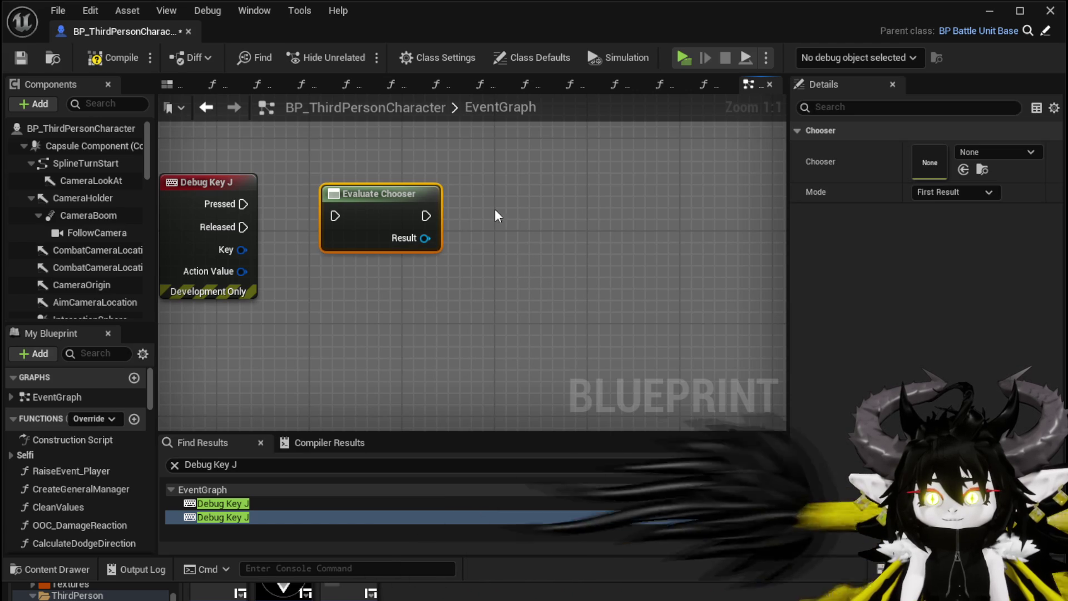
Step: Set the Evaluate Chooser's Chooser to CT_AnimSelection with Mode left on First Result
{"action": "left_click", "coordinate": [986, 149]}
{"action": "left_click", "coordinate": [1030, 334]}
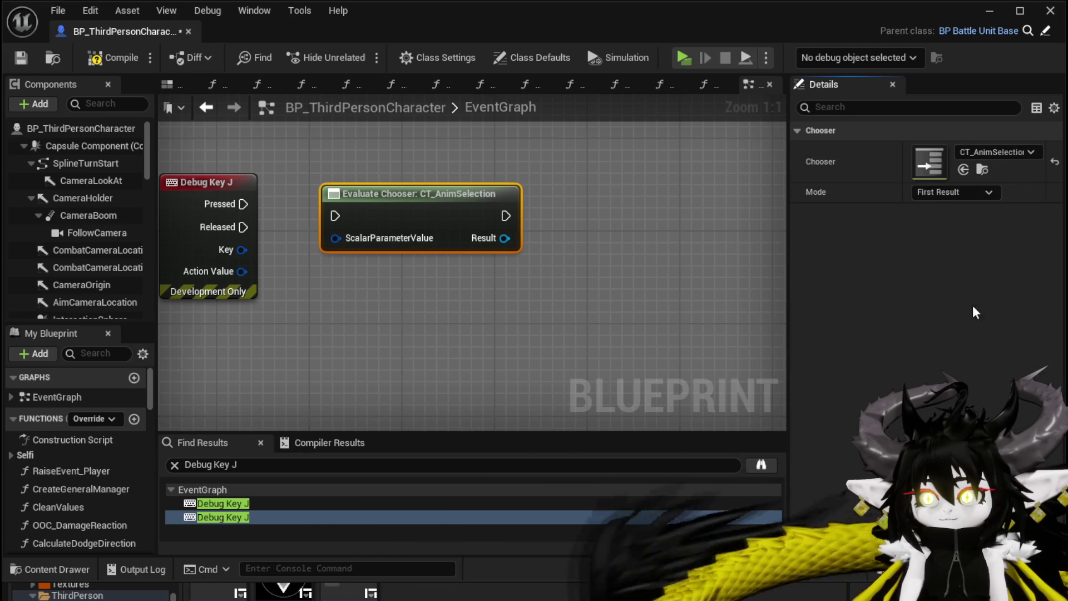
{"action": "left_click", "coordinate": [953, 191]}
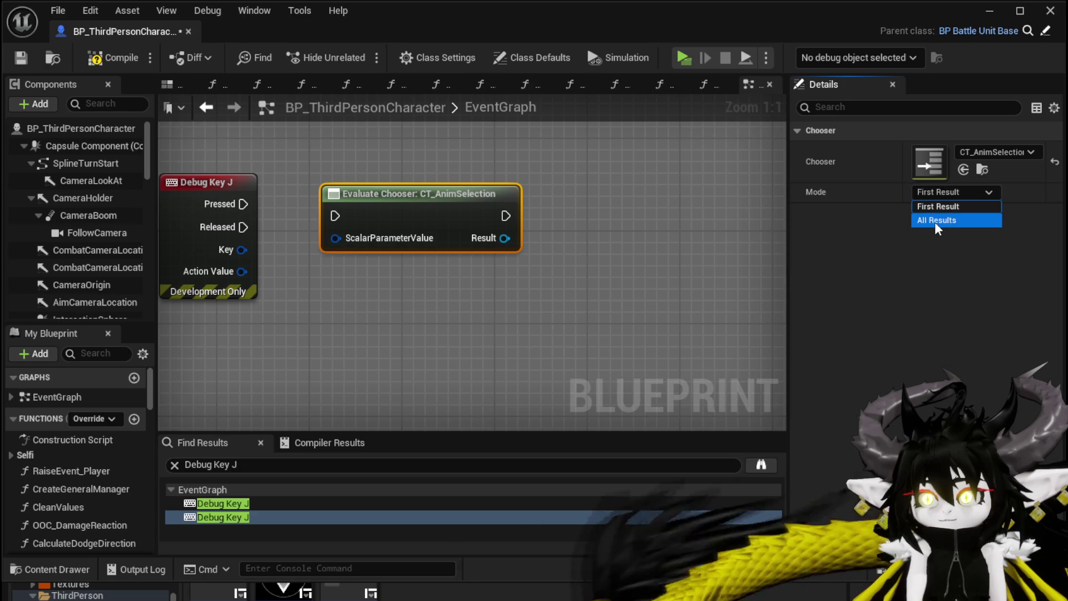
{"action": "left_click", "coordinate": [940, 219]}
{"action": "left_click", "coordinate": [943, 194]}
{"action": "left_click", "coordinate": [939, 206]}
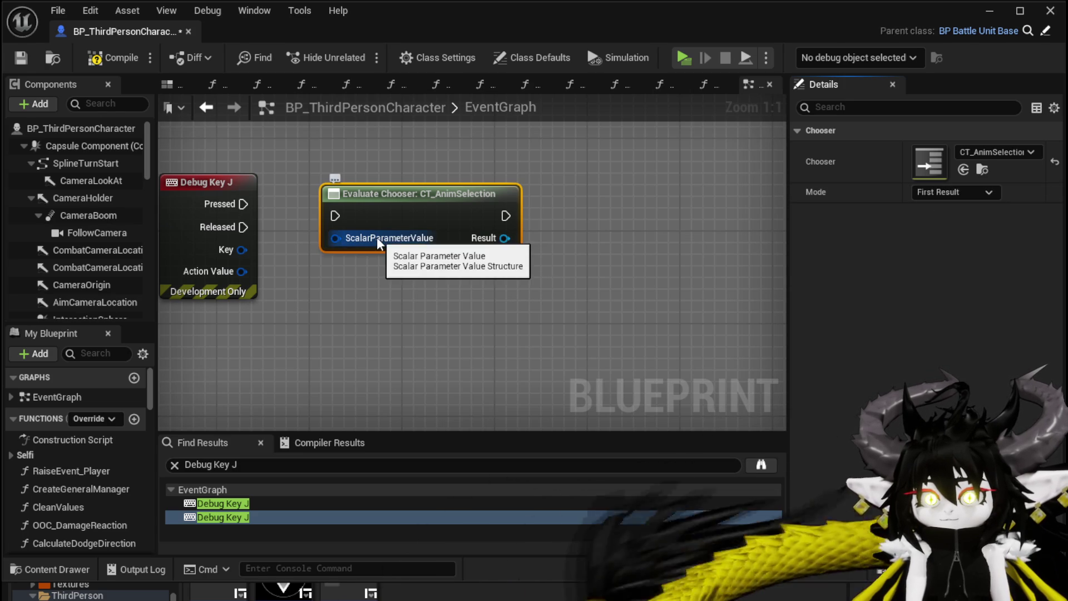
Step: Wire Debug Key J's Pressed to the Evaluate Chooser's execution input
{"action": "left_click_drag", "start_coordinate": [477, 210], "coordinate": [558, 209]}
{"action": "left_click_drag", "start_coordinate": [243, 204], "coordinate": [378, 213]}
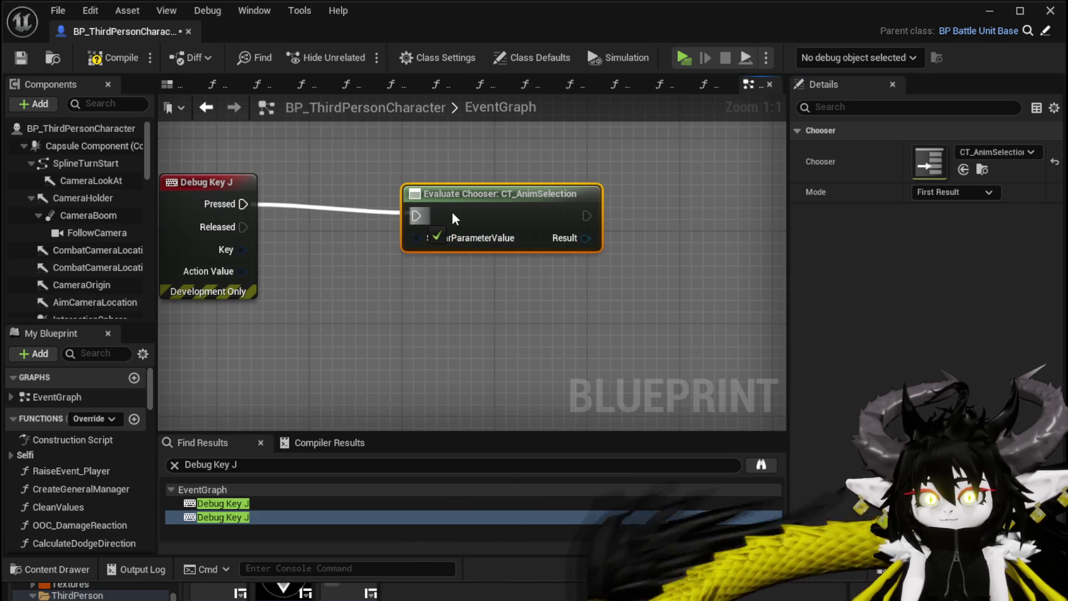
{"action": "left_click_drag", "start_coordinate": [491, 205], "coordinate": [529, 183]}
{"action": "left_click_drag", "start_coordinate": [455, 281], "coordinate": [298, 287]}
Step: Add a Play Montage node after the chooser, feeding the chooser's Result into Montage to Play
{"action": "right_click", "coordinate": [582, 261]}
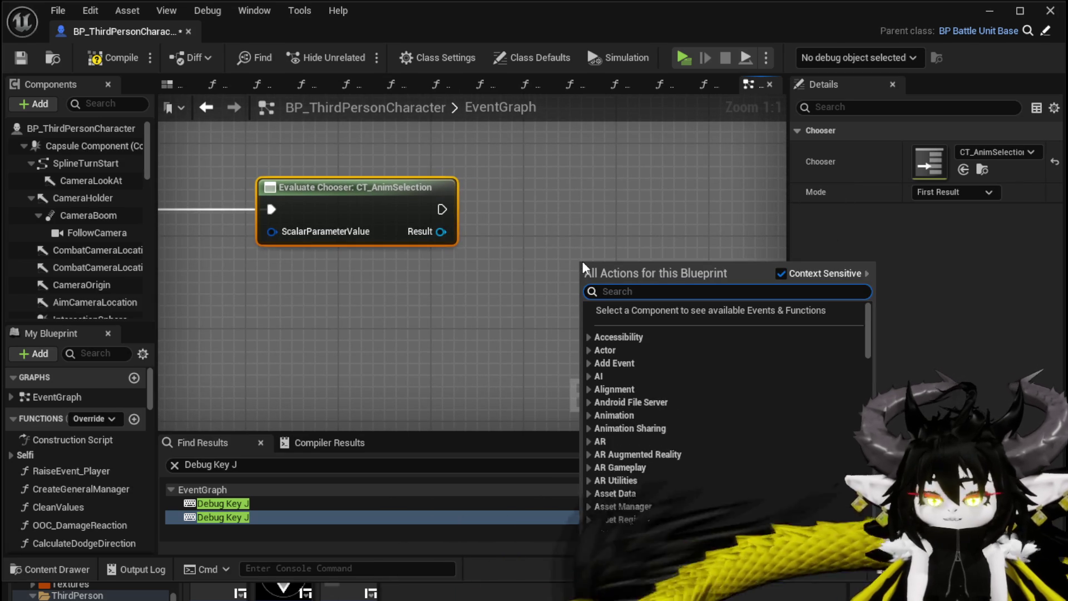
{"action": "type", "text": "Play M"}
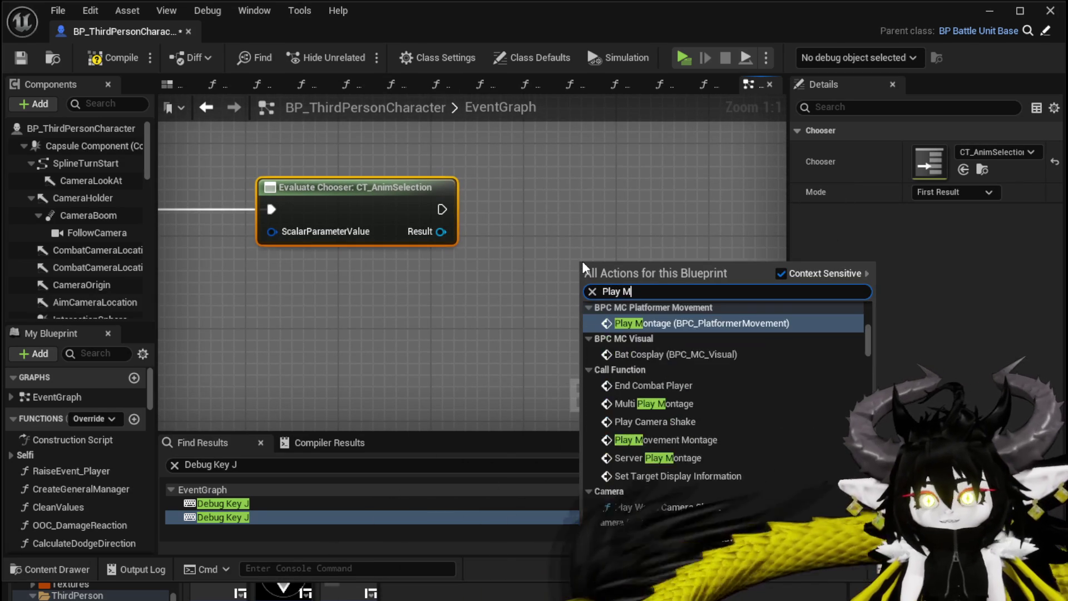
{"action": "type", "text": "ontage"}
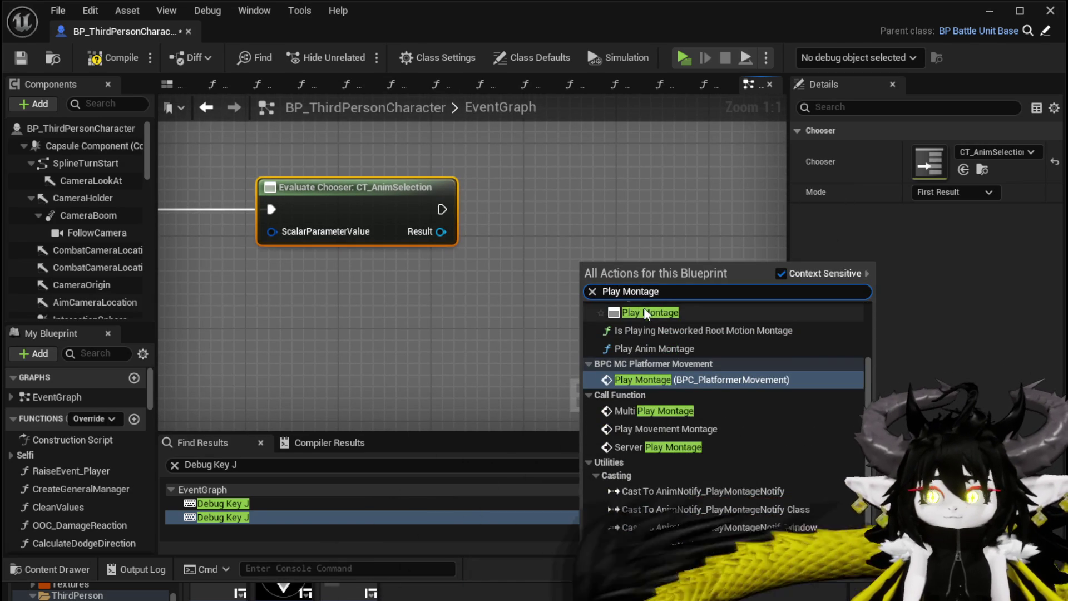
{"action": "left_click", "coordinate": [643, 309]}
{"action": "mouse_move", "coordinate": [636, 291]}
{"action": "left_mouse_down"}
{"action": "mouse_move", "coordinate": [636, 209]}
{"action": "mouse_move", "coordinate": [585, 209]}
{"action": "left_mouse_up"}
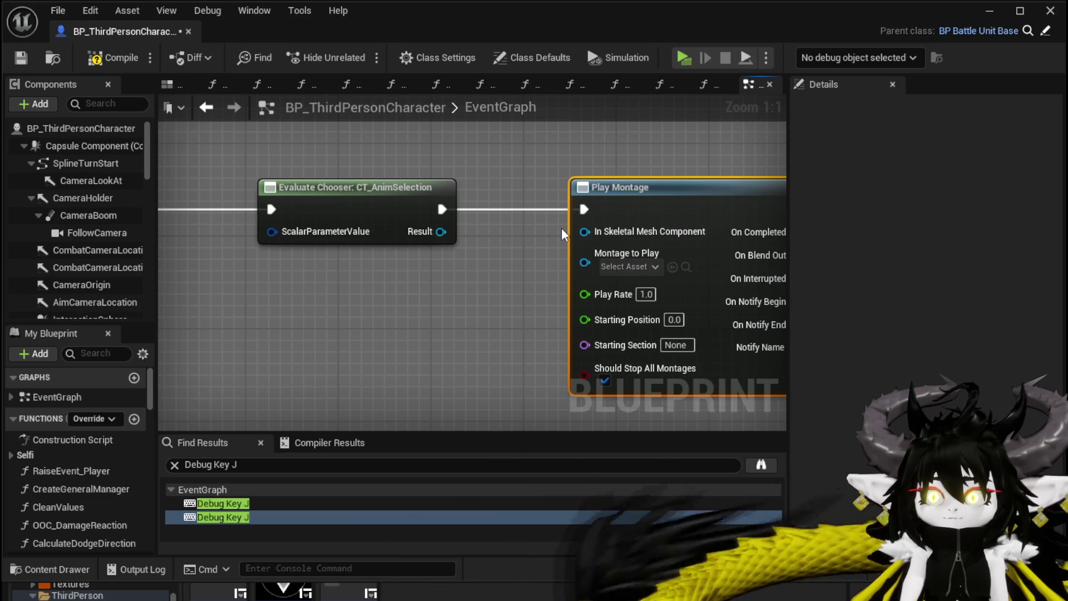
{"action": "mouse_move", "coordinate": [434, 231]}
{"action": "left_mouse_down"}
{"action": "mouse_move", "coordinate": [590, 232]}
{"action": "mouse_move", "coordinate": [589, 268]}
{"action": "left_mouse_up"}
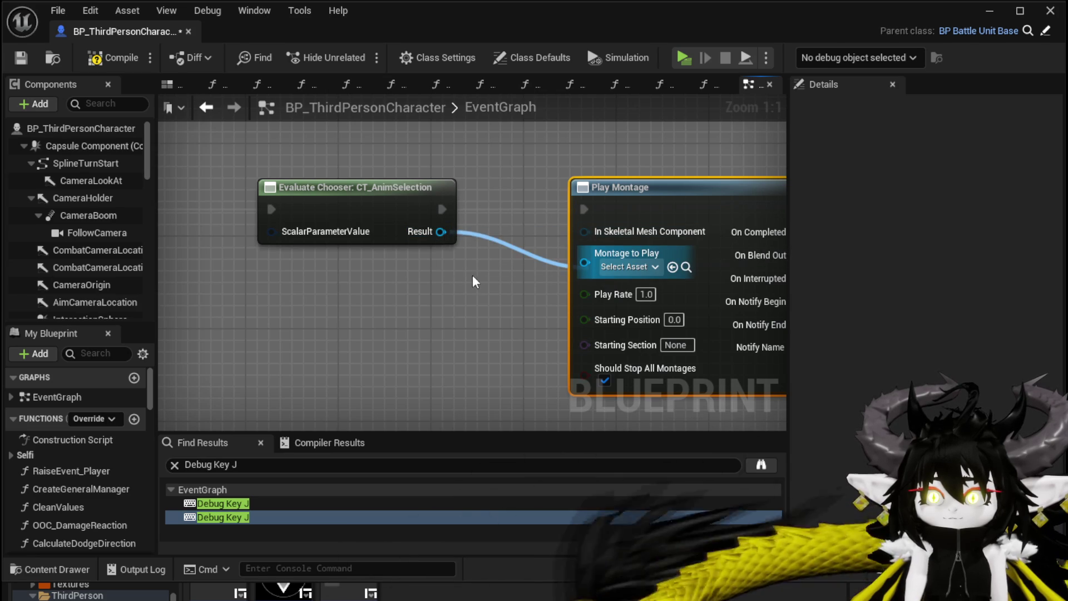
{"action": "scroll", "coordinate": [61, 223], "scroll_direction": "down", "scroll_amount": 5}
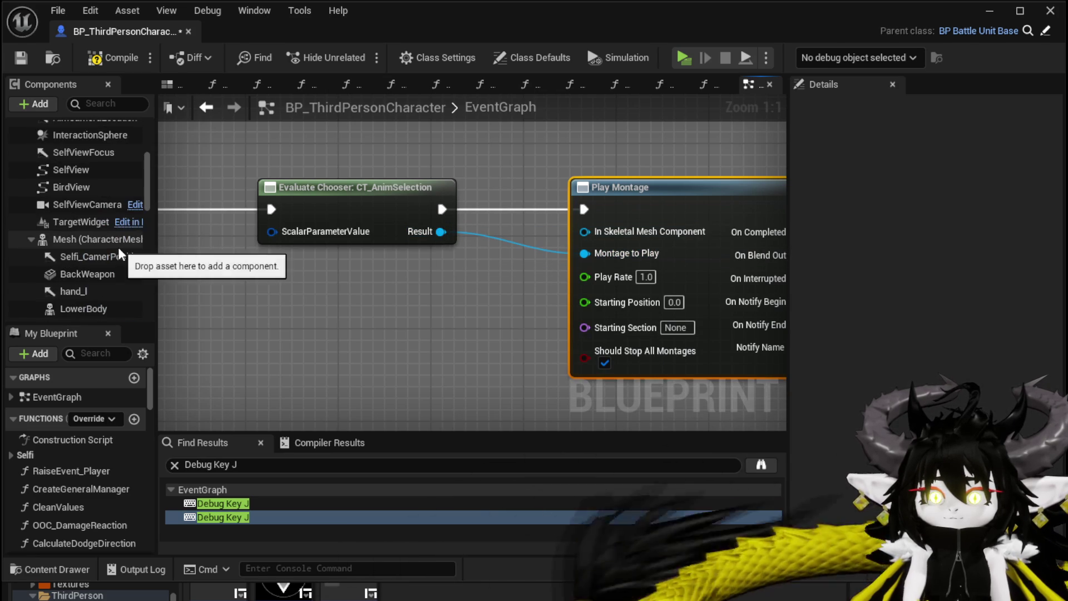
{"action": "left_click", "coordinate": [92, 239]}
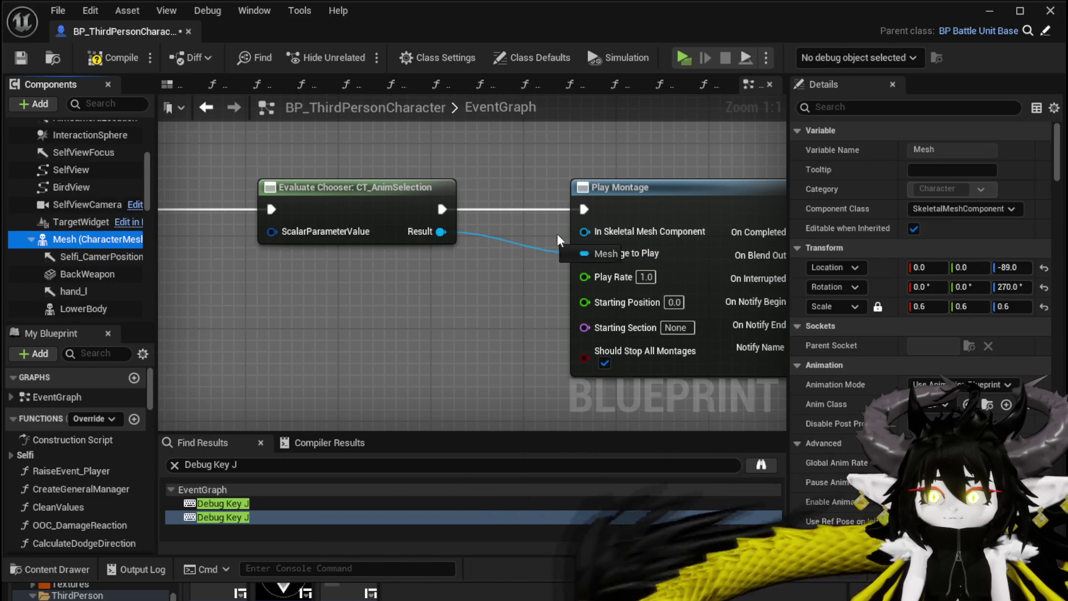
Step: Connect the character Mesh to Play Montage's In Skeletal Mesh Component input
{"action": "left_click_drag", "start_coordinate": [626, 233], "coordinate": [626, 232]}
{"action": "left_click_drag", "start_coordinate": [533, 246], "coordinate": [538, 166]}
{"action": "mouse_move", "coordinate": [409, 316]}
{"action": "left_mouse_down"}
{"action": "mouse_move", "coordinate": [478, 212]}
{"action": "mouse_move", "coordinate": [613, 286]}
{"action": "left_mouse_up"}
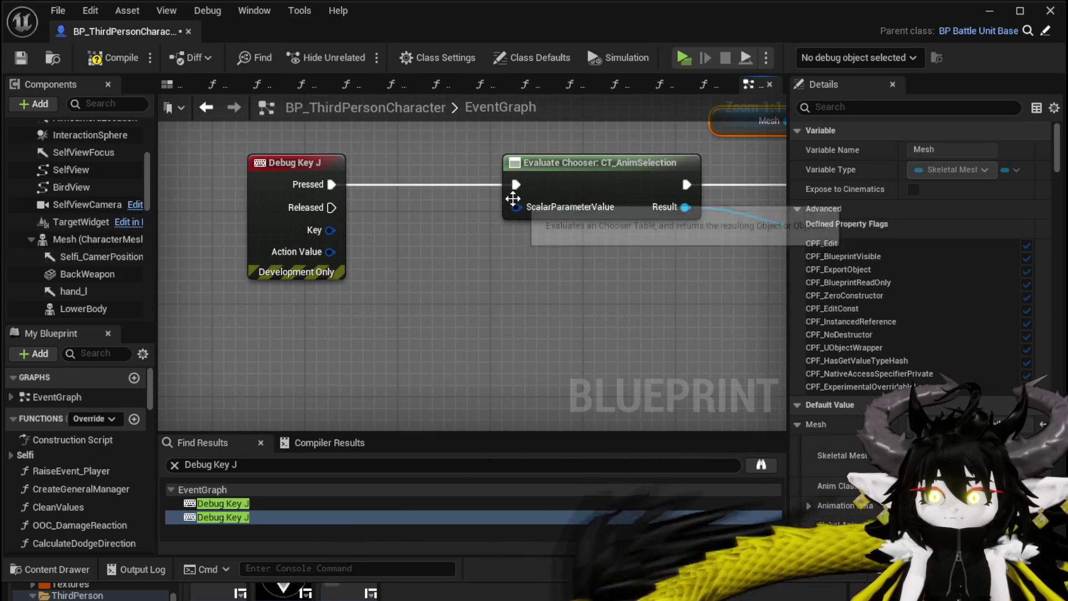
Step: Split the chooser's ScalarParameterValue pin into separate info and value inputs
{"action": "right_click", "coordinate": [516, 207]}
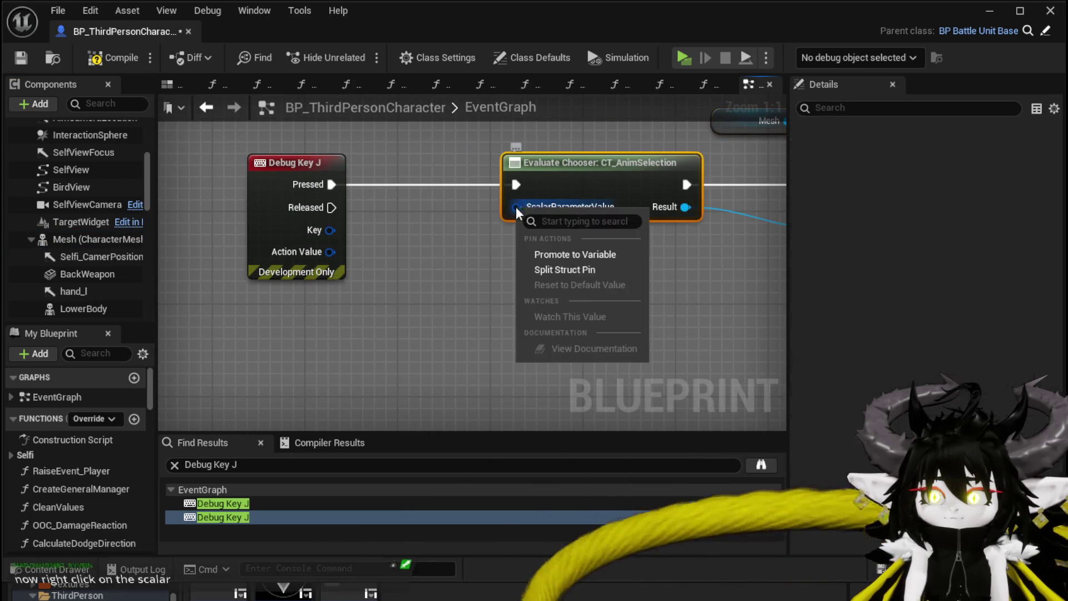
{"action": "left_click", "coordinate": [564, 276]}
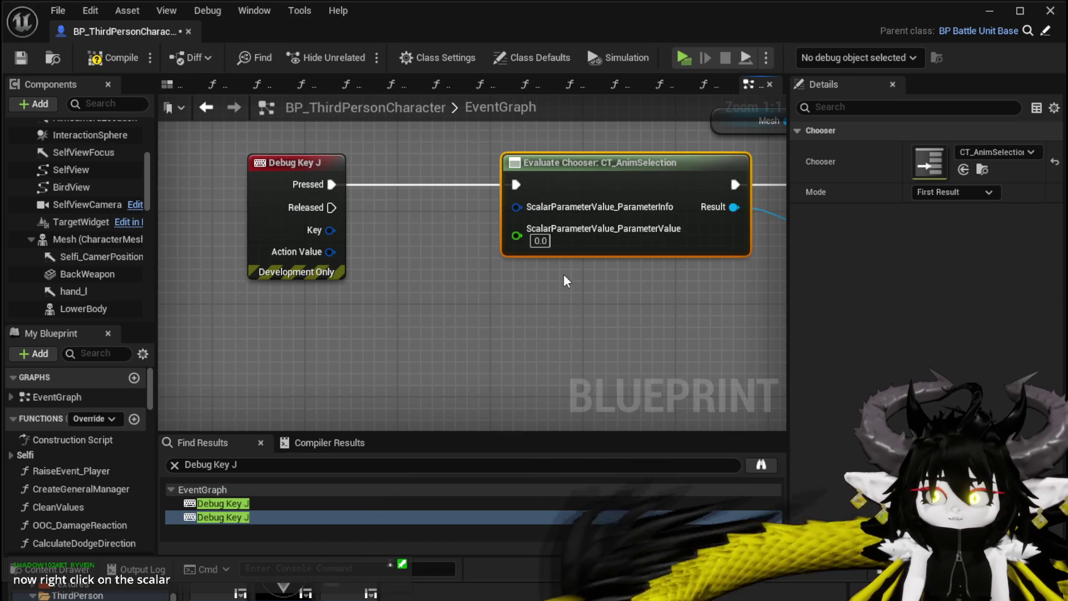
{"action": "mouse_move", "coordinate": [564, 277]}
{"action": "left_mouse_down"}
{"action": "mouse_move", "coordinate": [330, 275]}
{"action": "mouse_move", "coordinate": [457, 259]}
{"action": "mouse_move", "coordinate": [574, 262]}
{"action": "left_mouse_up"}
{"action": "left_click_drag", "start_coordinate": [267, 167], "coordinate": [186, 163]}
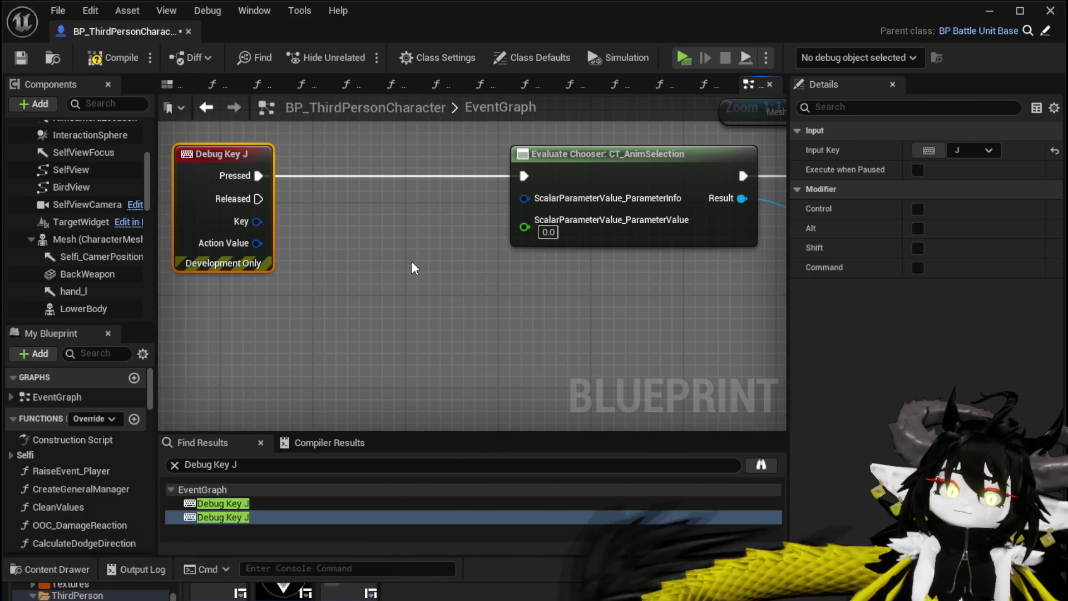
{"action": "left_click_drag", "start_coordinate": [382, 270], "coordinate": [405, 254]}
Step: Add a Random Float in Range node (Min 0, Max 800) wired into ScalarParameterValue_ParameterValue
{"action": "right_click", "coordinate": [302, 306]}
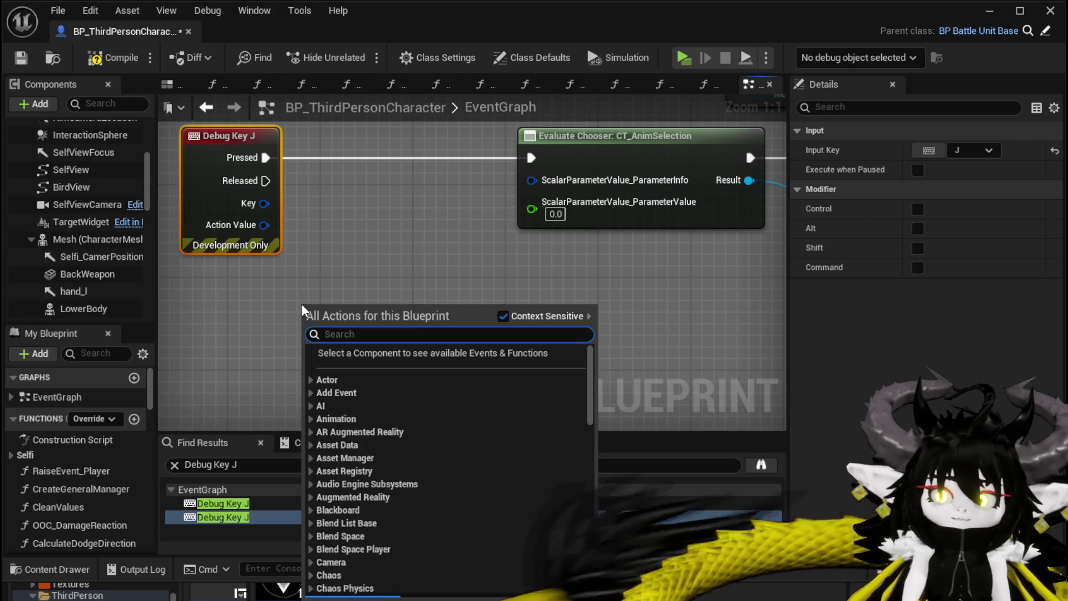
{"action": "type", "text": "random float in"}
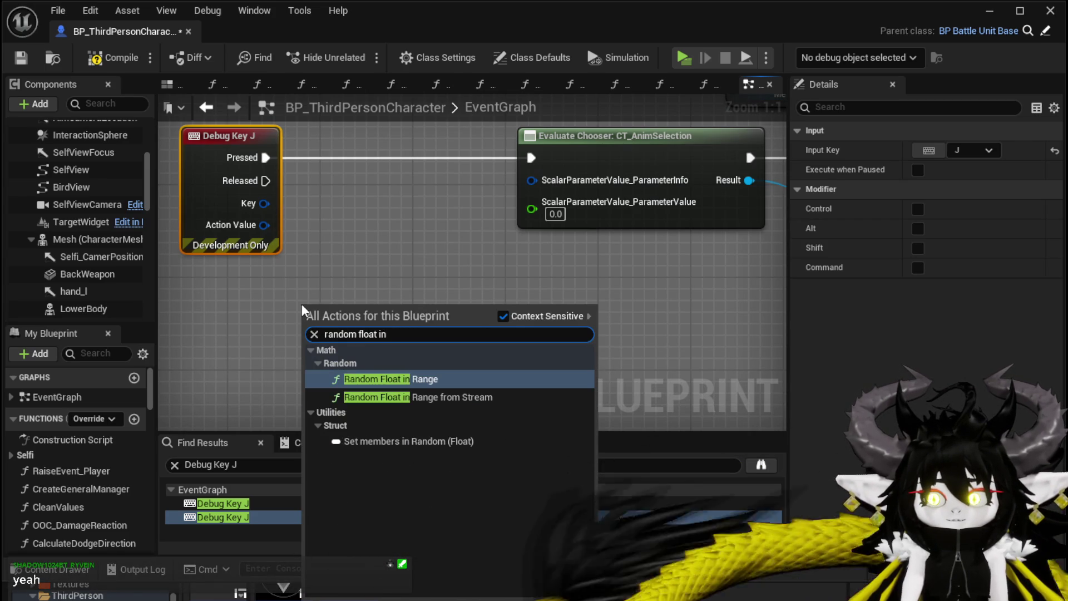
{"action": "key", "text": "Return"}
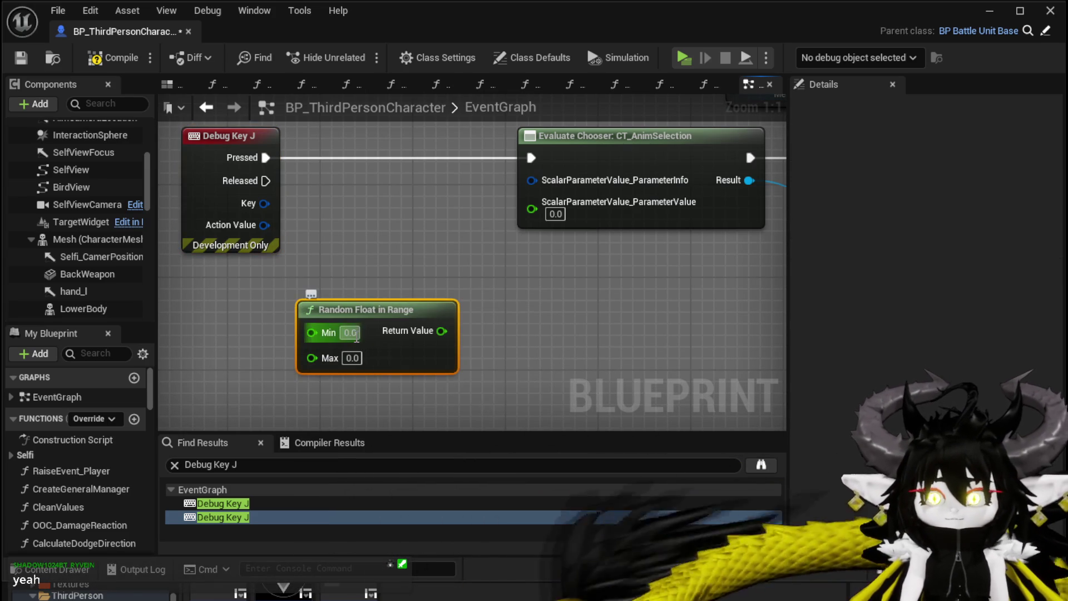
{"action": "left_click", "coordinate": [358, 360]}
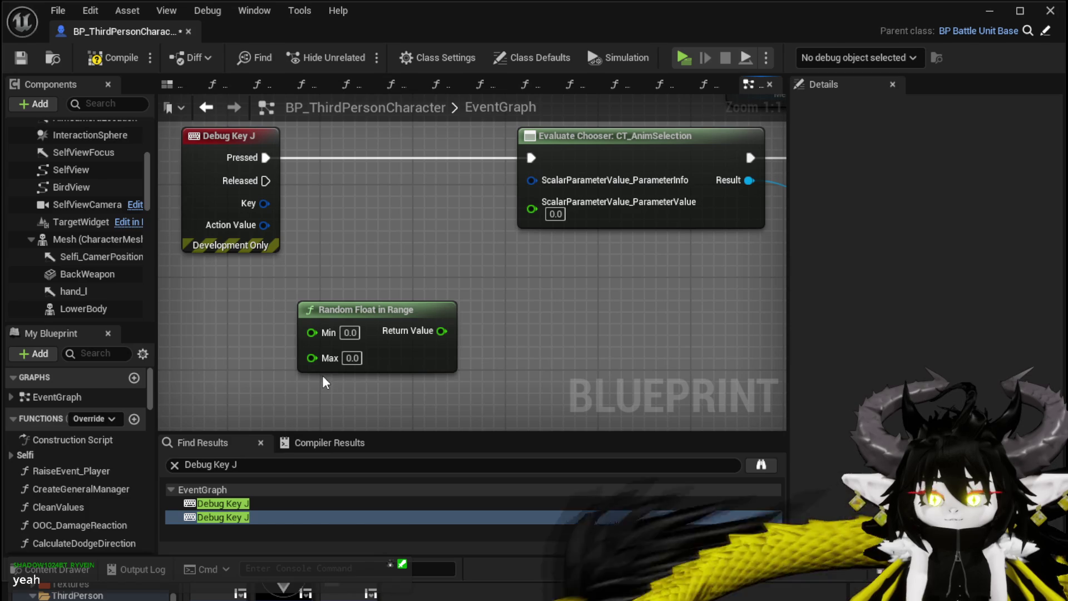
{"action": "type", "text": "800"}
{"action": "key", "text": "Return"}
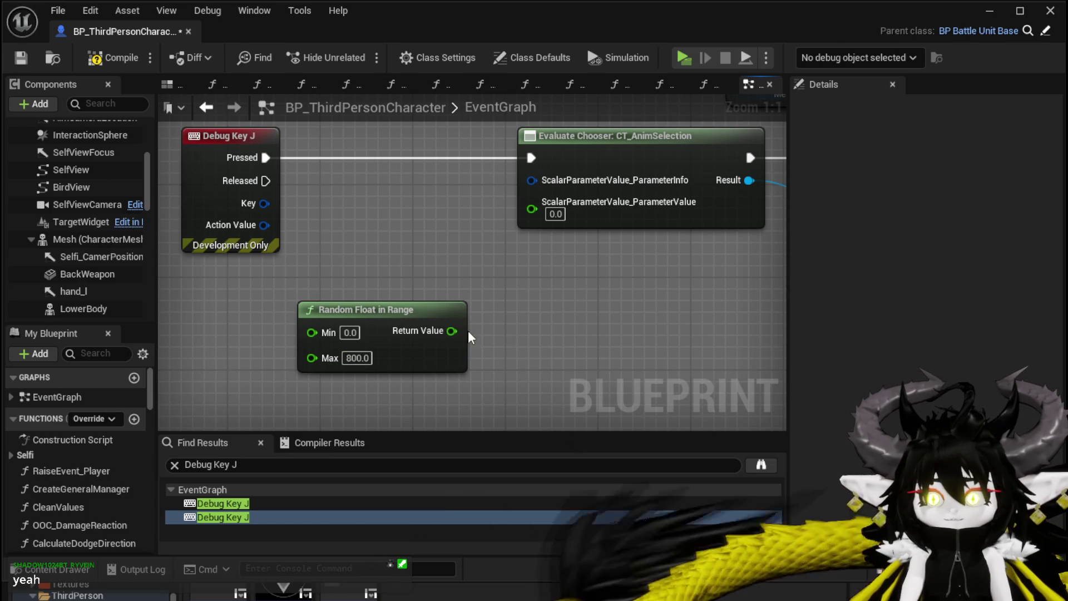
{"action": "left_click_drag", "start_coordinate": [452, 331], "coordinate": [532, 218]}
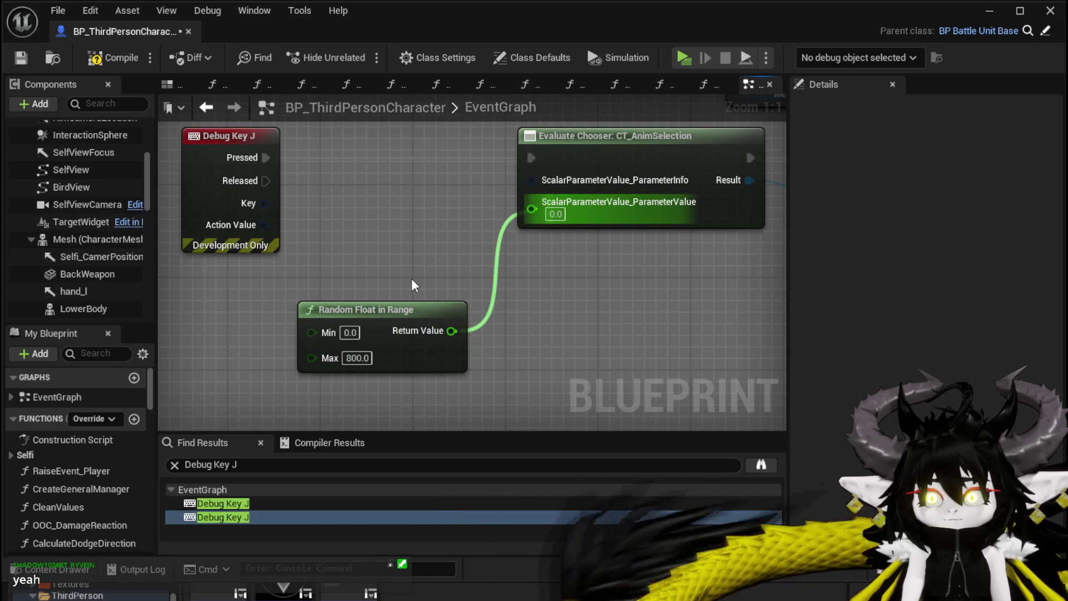
{"action": "left_click_drag", "start_coordinate": [415, 256], "coordinate": [315, 273]}
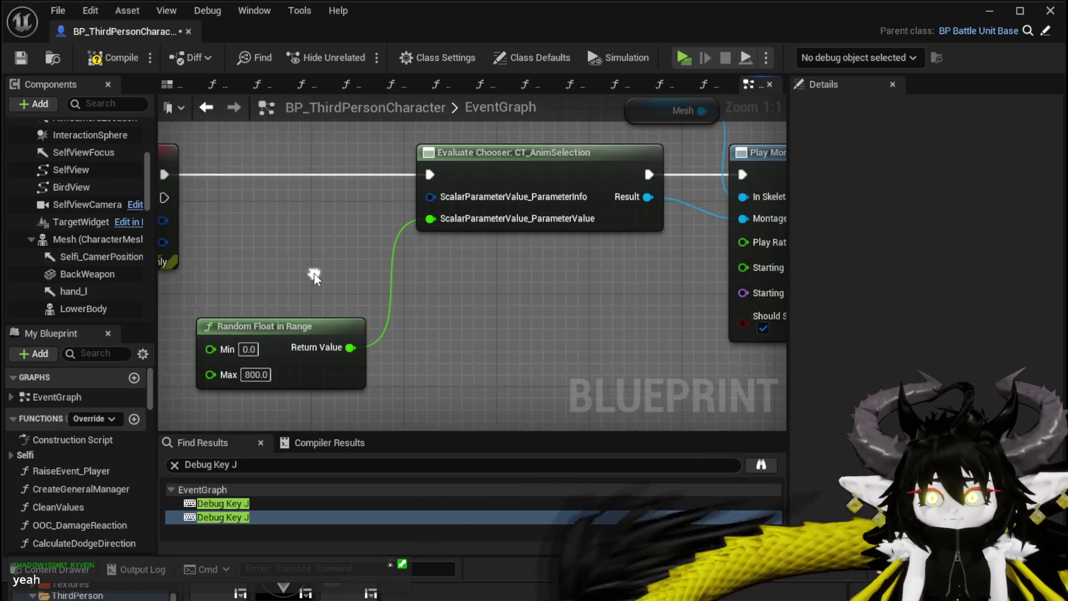
{"action": "scroll", "coordinate": [315, 273], "scroll_direction": "down", "scroll_amount": 4}
{"action": "scroll", "coordinate": [358, 251], "scroll_direction": "up", "scroll_amount": 2}
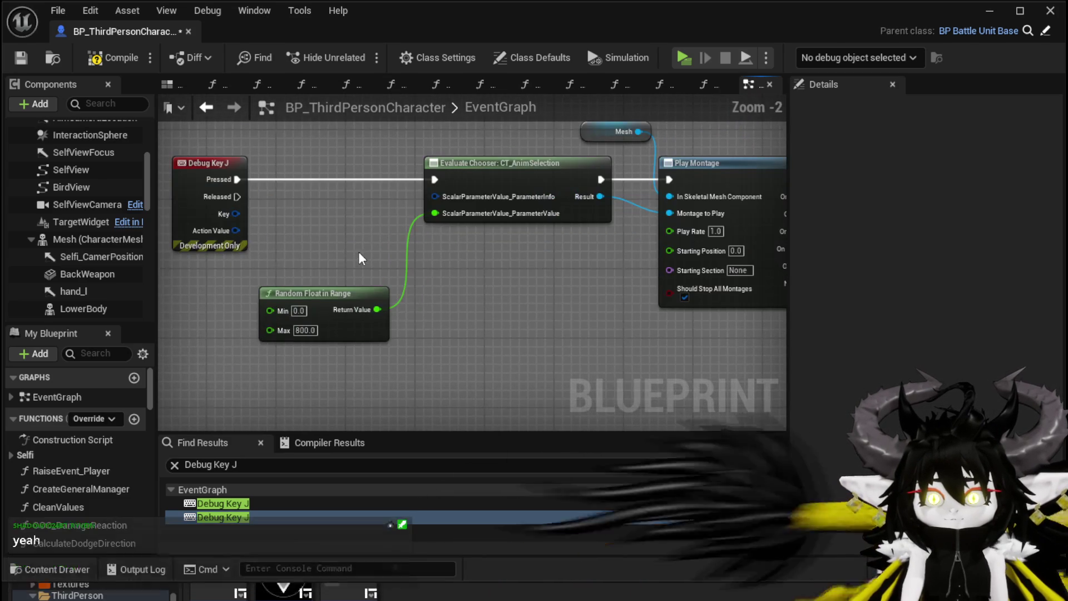
Step: Compile and save BP_ThirdPersonCharacter, then play-test the level and stop with Esc
{"action": "left_click", "coordinate": [94, 61]}
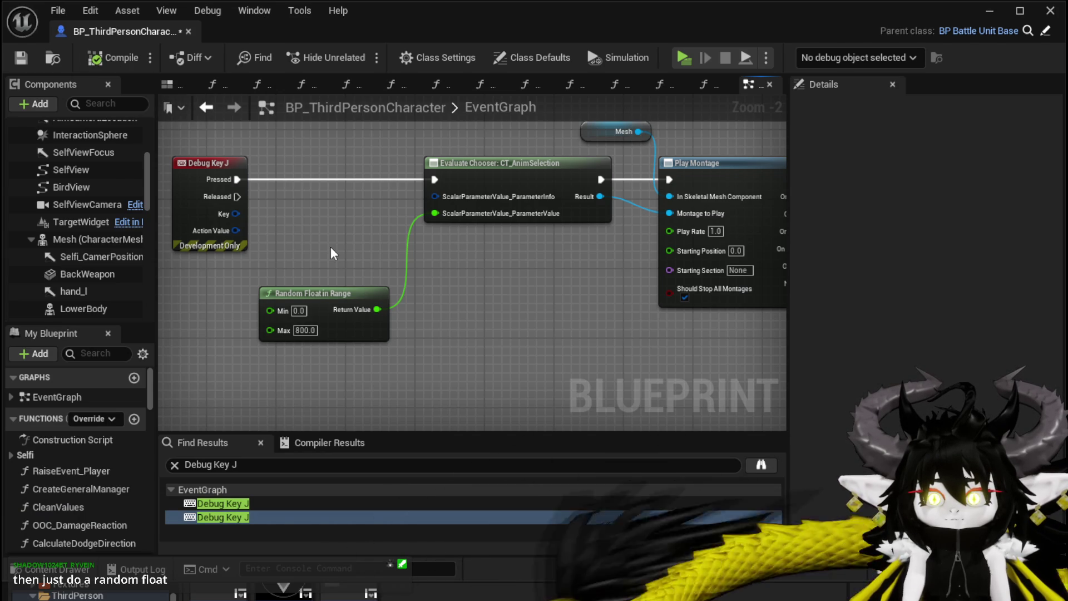
{"action": "left_click", "coordinate": [20, 59]}
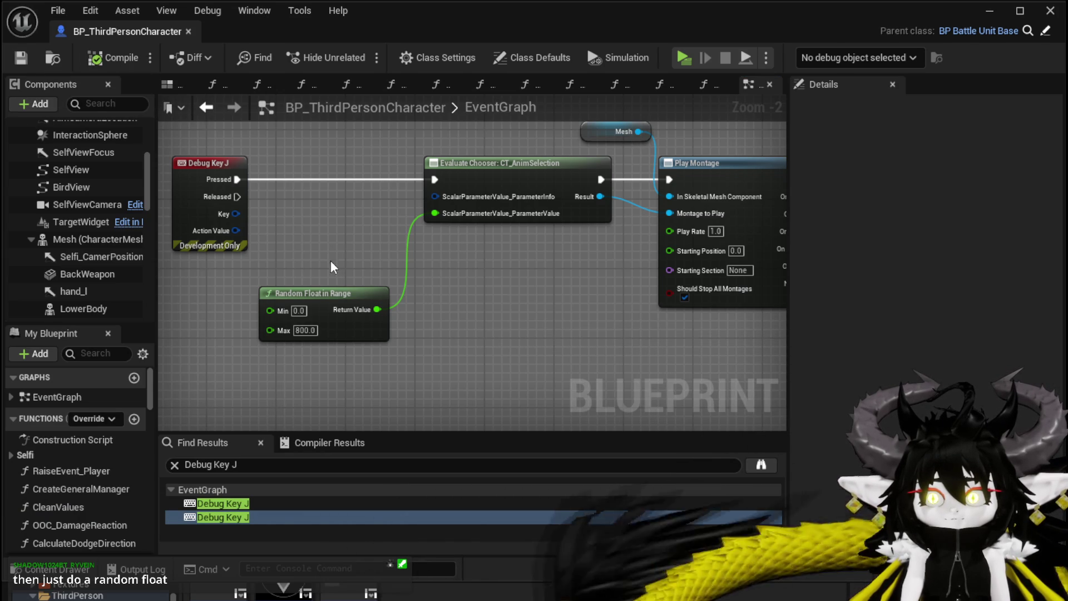
{"action": "left_click", "coordinate": [994, 11]}
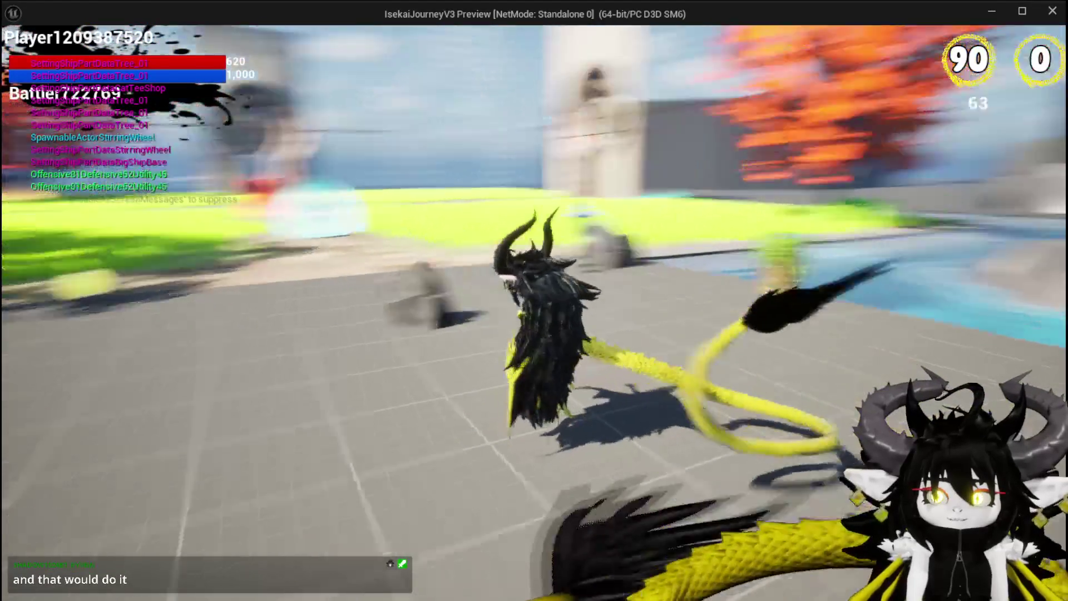
{"action": "key", "text": "Escape"}
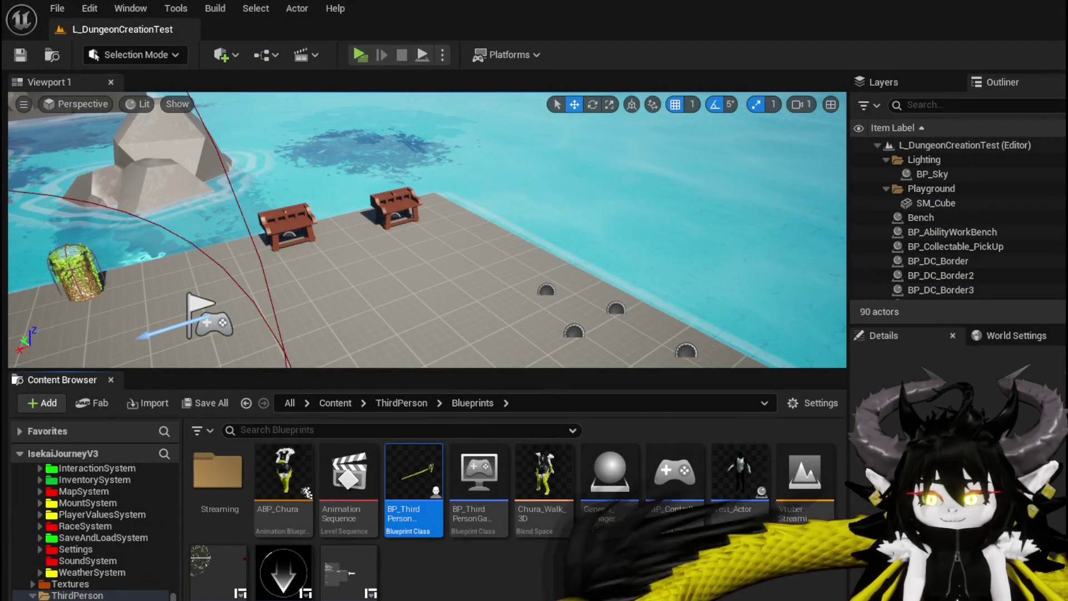
Step: Open CT_AnimSelection from ChooserTesting to check its 0–800 rows, then return to BP_ThirdPersonCharacter
{"action": "key", "text": "alt+Tab"}
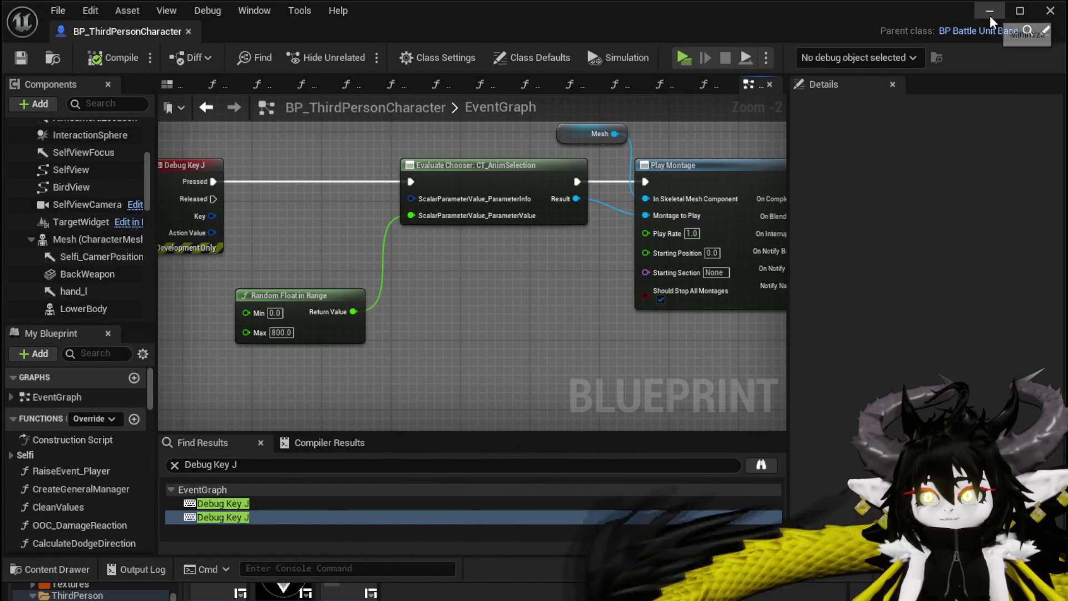
{"action": "left_click", "coordinate": [990, 11]}
{"action": "scroll", "coordinate": [102, 535], "scroll_direction": "up", "scroll_amount": 5}
{"action": "scroll", "coordinate": [101, 535], "scroll_direction": "up", "scroll_amount": 10}
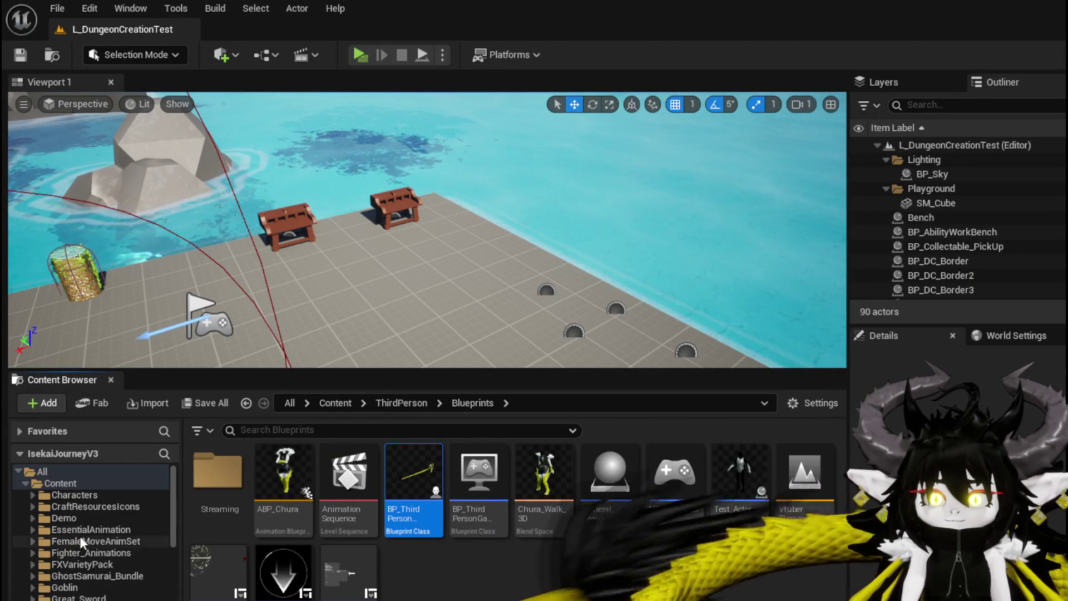
{"action": "scroll", "coordinate": [72, 549], "scroll_direction": "down", "scroll_amount": 12}
{"action": "scroll", "coordinate": [101, 577], "scroll_direction": "down", "scroll_amount": 2}
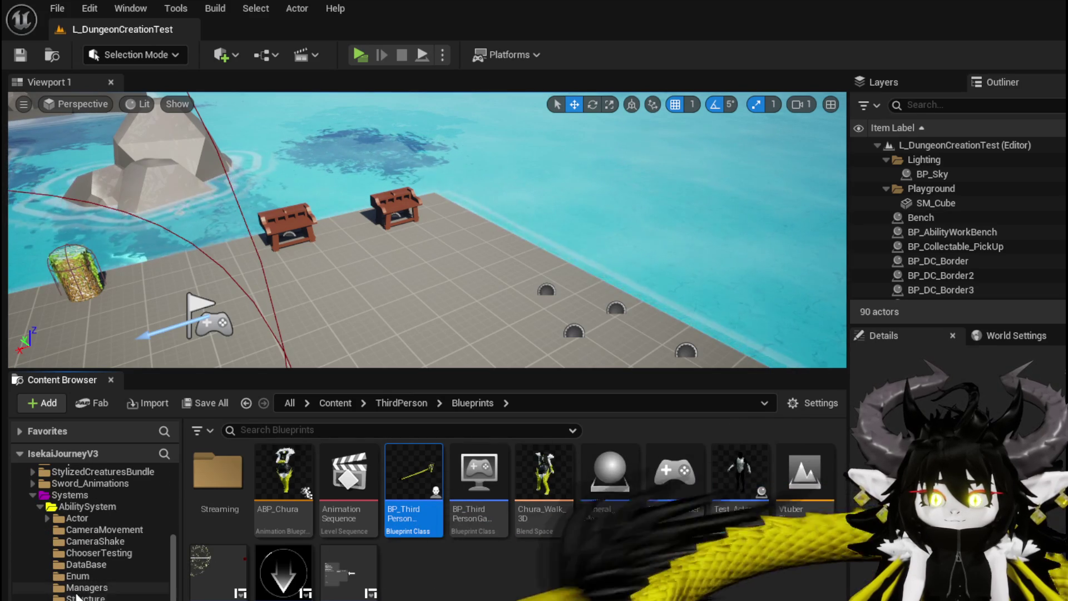
{"action": "left_click", "coordinate": [87, 551]}
{"action": "double_click", "coordinate": [217, 473]}
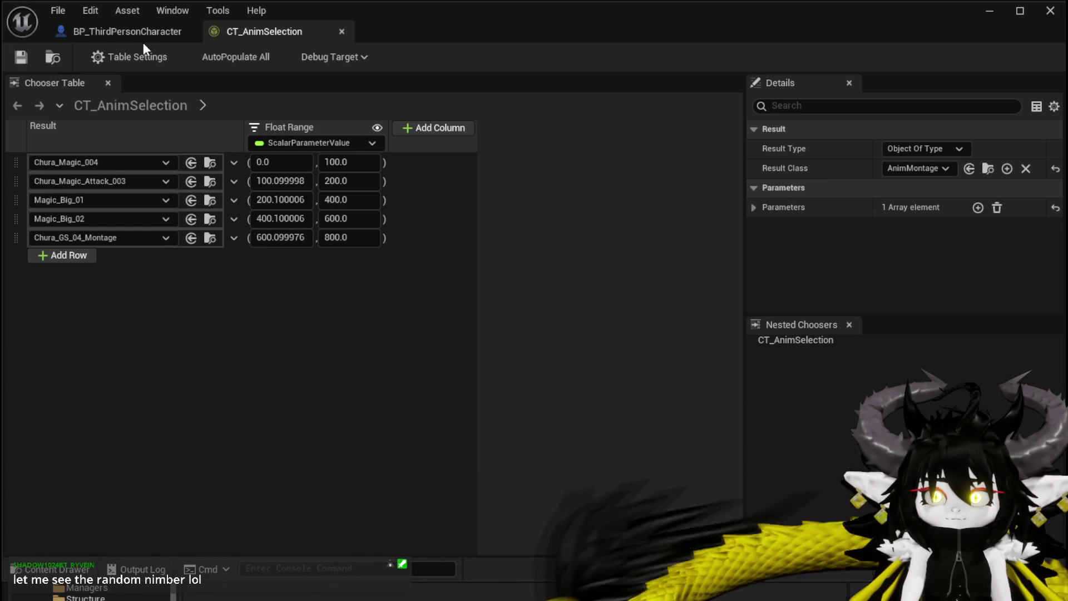
{"action": "left_click", "coordinate": [128, 32]}
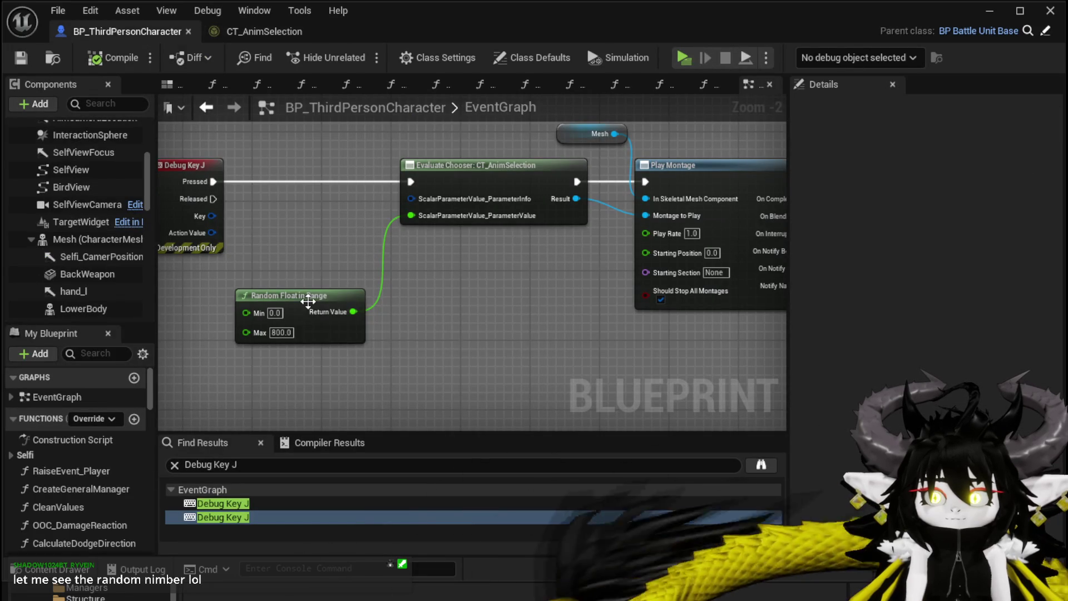
Step: Add a Print String node off Debug Key J's Pressed pin, placed before Evaluate Chooser
{"action": "left_click_drag", "start_coordinate": [310, 299], "coordinate": [270, 289]}
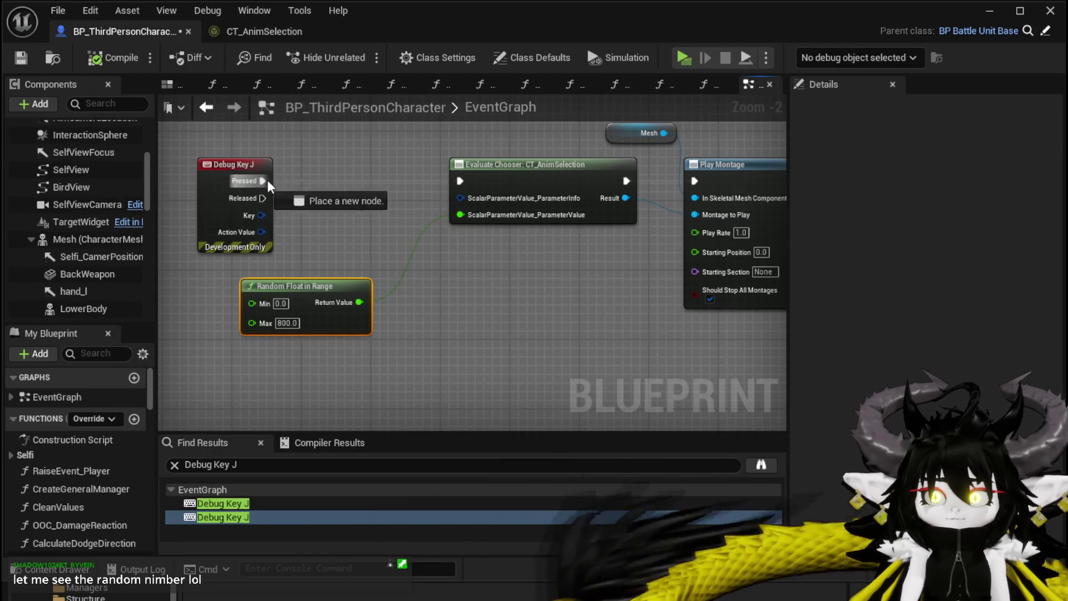
{"action": "left_click_drag", "start_coordinate": [261, 181], "coordinate": [307, 186]}
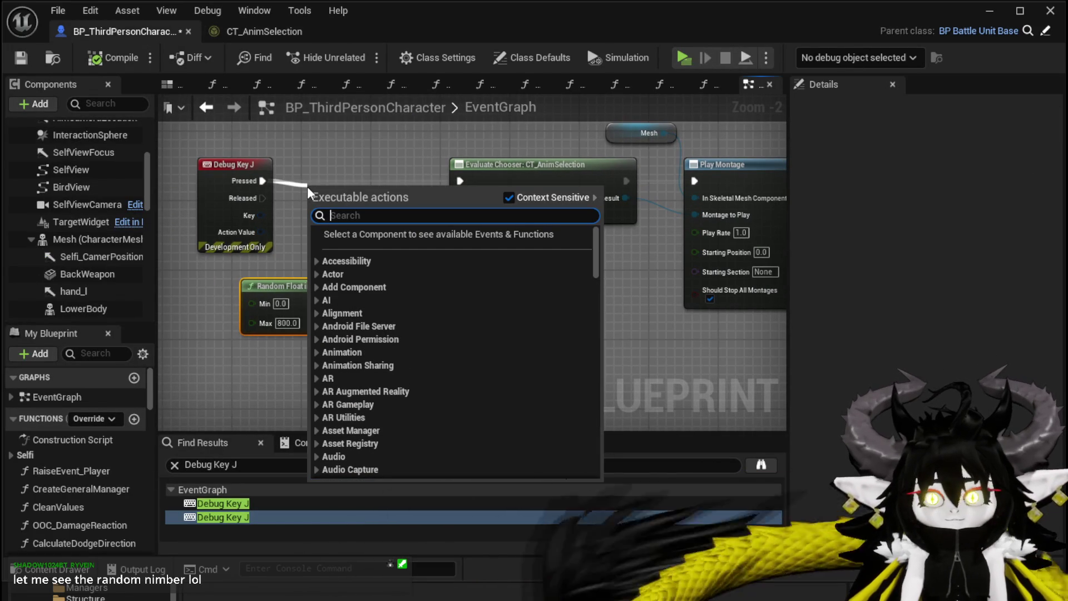
{"action": "type", "text": "Print String"}
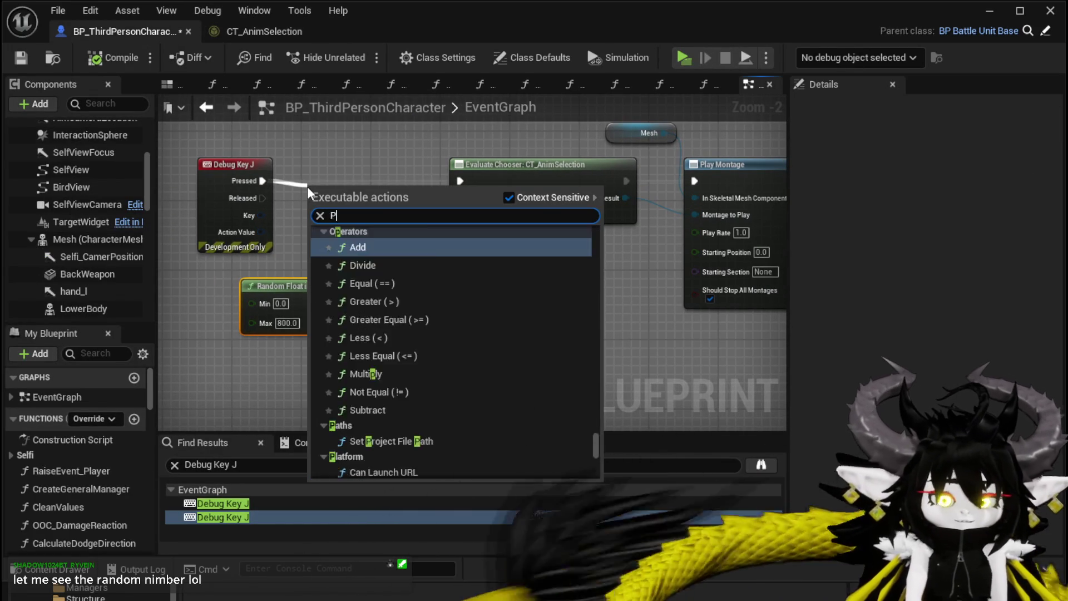
{"action": "key", "text": "Escape"}
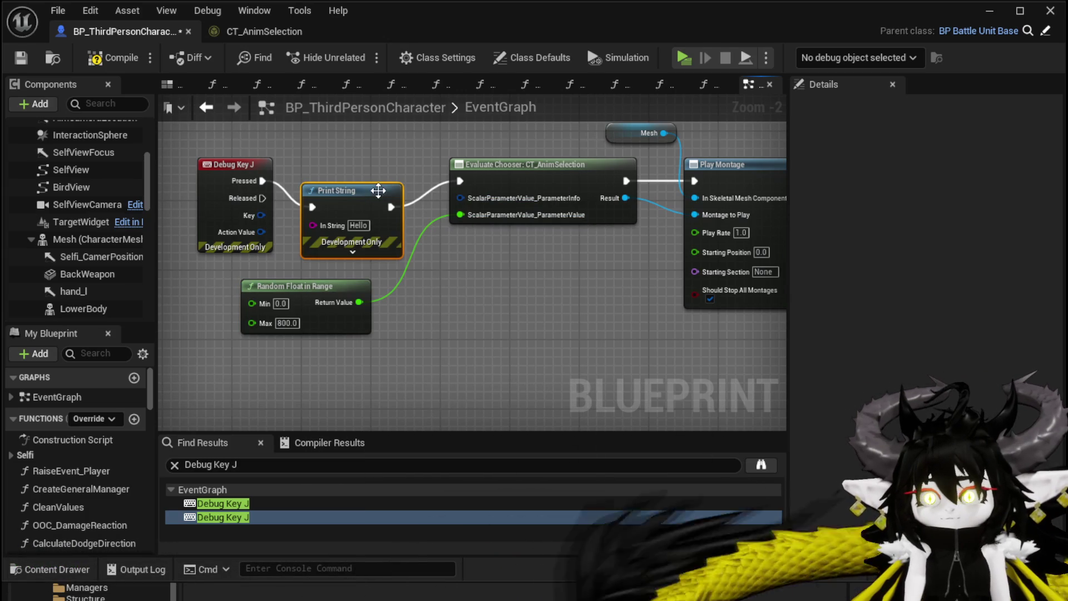
{"action": "left_click_drag", "start_coordinate": [378, 188], "coordinate": [413, 162]}
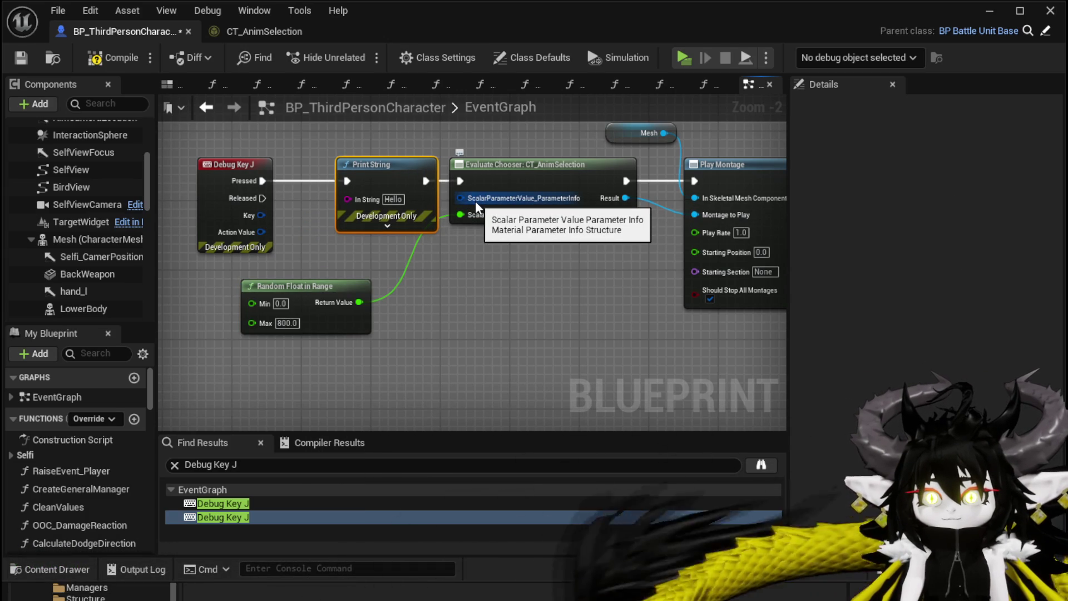
Step: Split the ParameterInfo pin into Name, Association and Index, recombine it, and move Random Float left
{"action": "left_click_drag", "start_coordinate": [470, 200], "coordinate": [465, 275]}
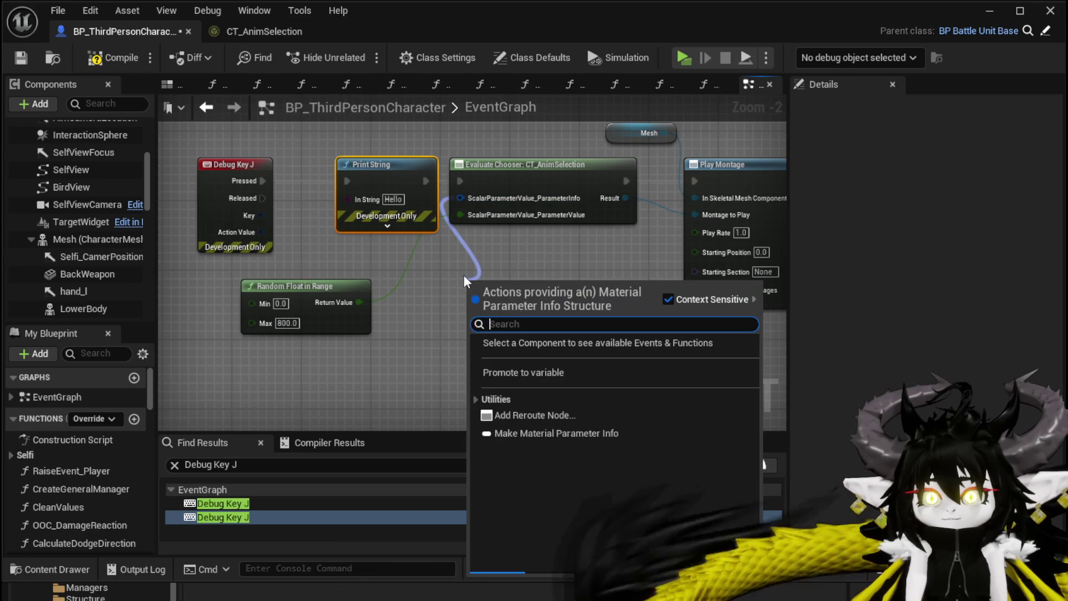
{"action": "right_click", "coordinate": [463, 201]}
{"action": "key", "text": "Escape"}
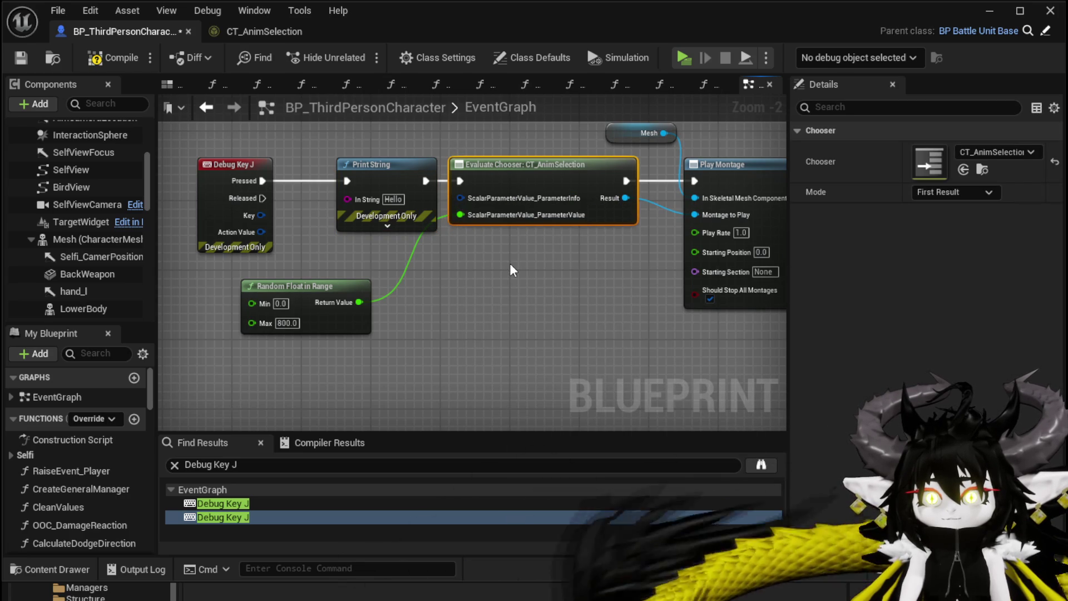
{"action": "right_click", "coordinate": [460, 198]}
{"action": "left_click", "coordinate": [460, 196]}
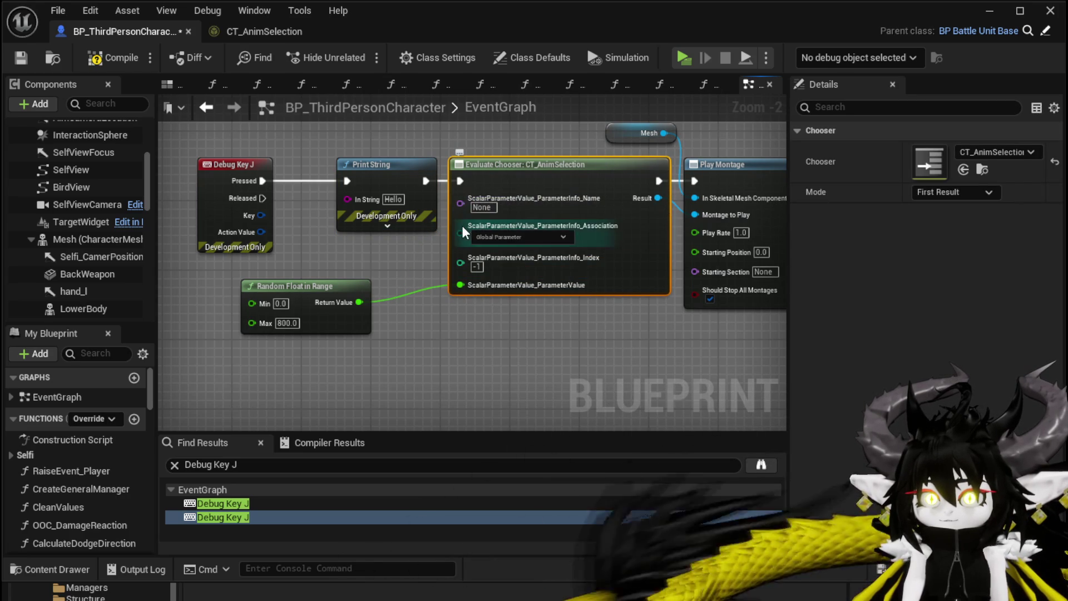
{"action": "right_click", "coordinate": [460, 202]}
{"action": "key", "text": "Escape"}
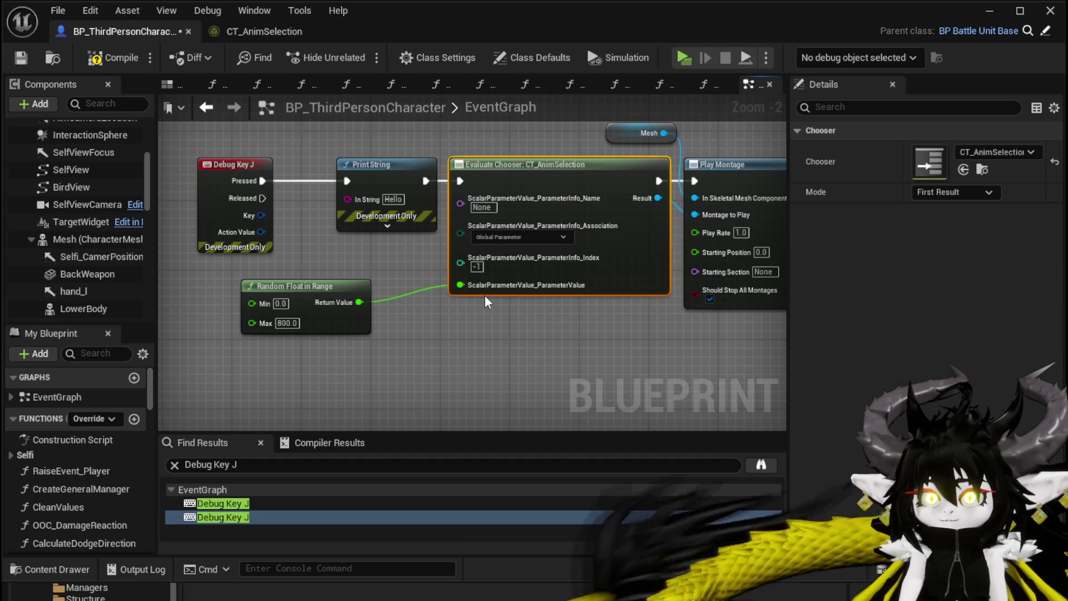
{"action": "key", "text": "ctrl+z"}
{"action": "mouse_move", "coordinate": [483, 300]}
{"action": "left_mouse_down"}
{"action": "mouse_move", "coordinate": [593, 311]}
{"action": "mouse_move", "coordinate": [611, 281]}
{"action": "left_mouse_up"}
{"action": "left_click_drag", "start_coordinate": [451, 273], "coordinate": [321, 291]}
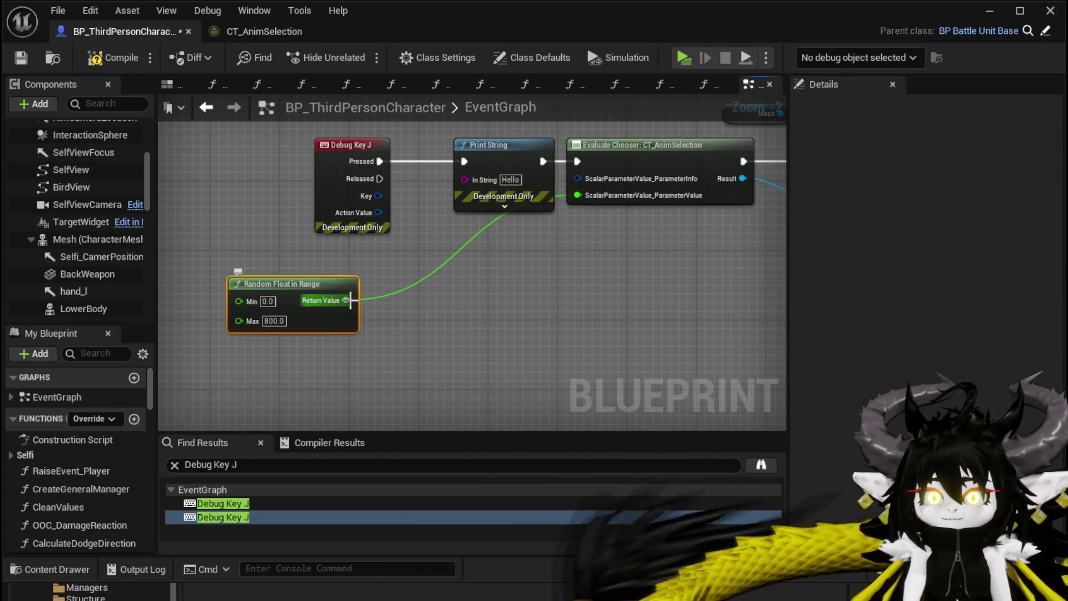
{"action": "right_click", "coordinate": [345, 300]}
{"action": "mouse_move", "coordinate": [389, 293]}
{"action": "left_mouse_down"}
{"action": "mouse_move", "coordinate": [271, 295]}
{"action": "mouse_move", "coordinate": [364, 302]}
{"action": "mouse_move", "coordinate": [270, 294]}
{"action": "left_mouse_up"}
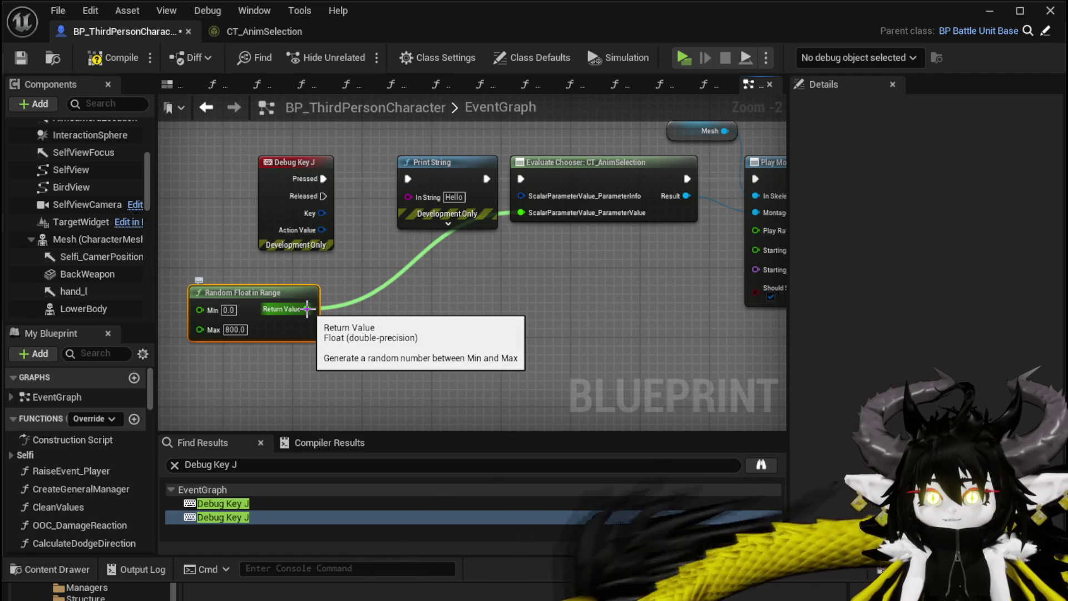
{"action": "right_click", "coordinate": [416, 316]}
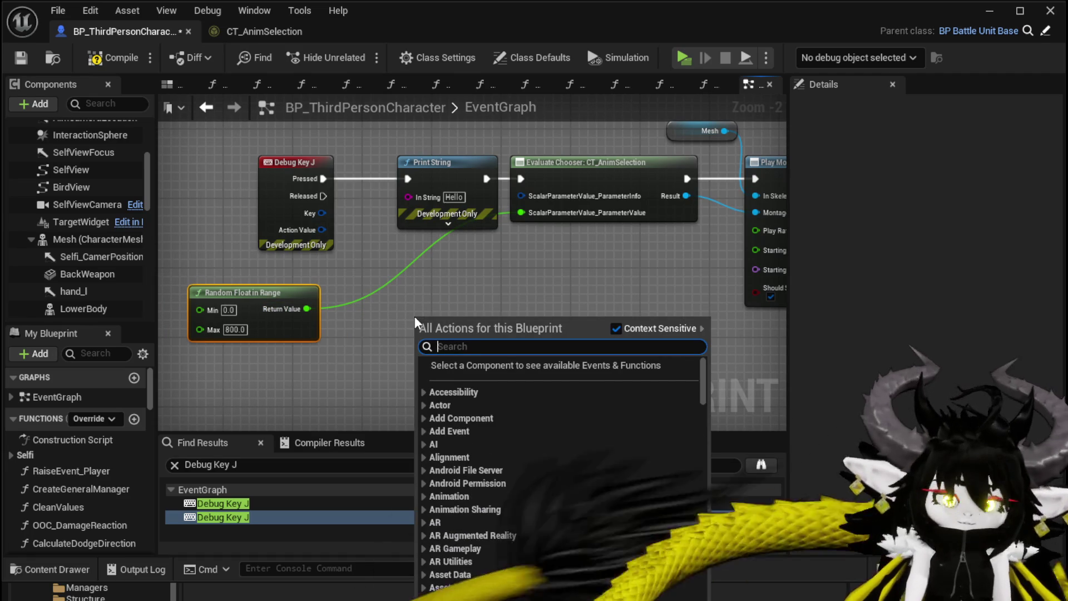
{"action": "type", "text": "make float"}
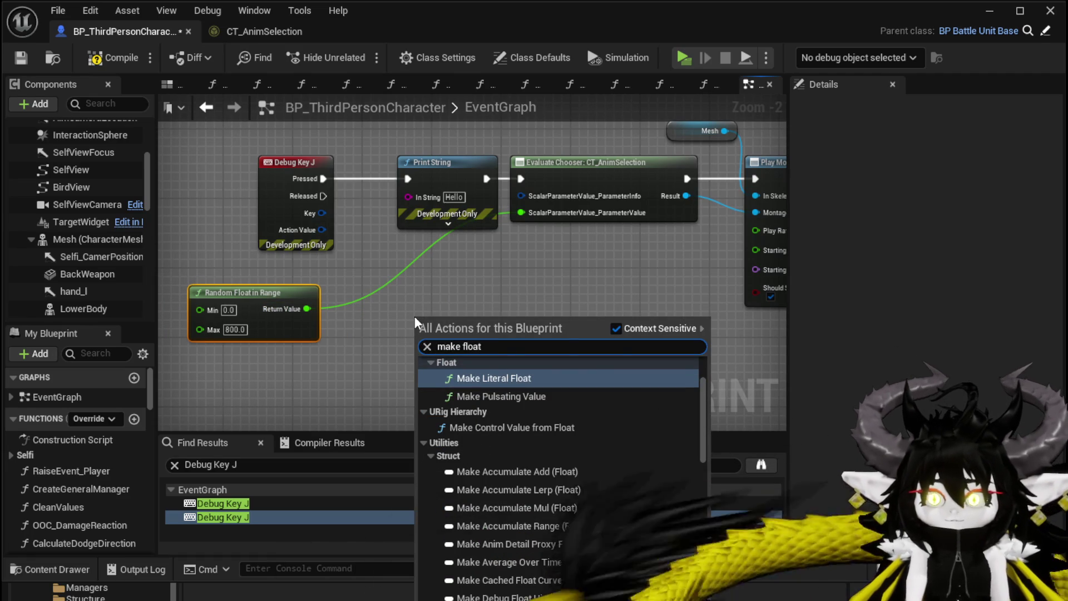
{"action": "left_click", "coordinate": [489, 378]}
{"action": "left_click_drag", "start_coordinate": [308, 308], "coordinate": [338, 315]}
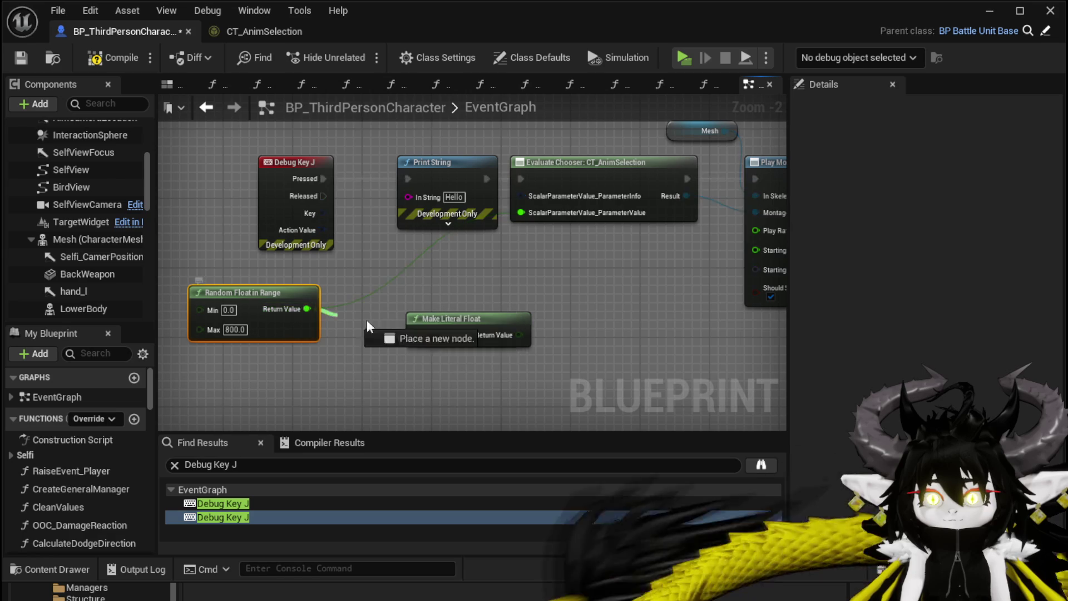
{"action": "left_click_drag", "start_coordinate": [432, 339], "coordinate": [432, 338]}
{"action": "mouse_move", "coordinate": [463, 313]}
{"action": "left_mouse_down"}
{"action": "mouse_move", "coordinate": [392, 278]}
{"action": "mouse_move", "coordinate": [381, 319]}
{"action": "mouse_move", "coordinate": [433, 302]}
{"action": "left_mouse_up"}
{"action": "mouse_move", "coordinate": [287, 310]}
{"action": "left_mouse_down"}
{"action": "mouse_move", "coordinate": [261, 342]}
{"action": "mouse_move", "coordinate": [265, 334]}
{"action": "left_mouse_up"}
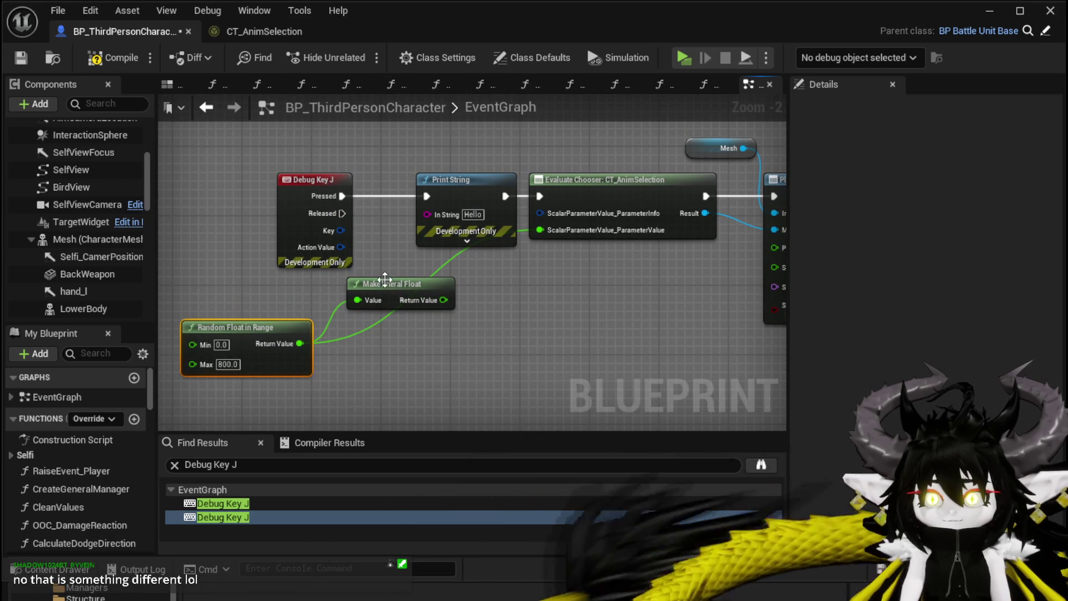
{"action": "mouse_move", "coordinate": [383, 282]}
{"action": "left_mouse_down"}
{"action": "mouse_move", "coordinate": [362, 289]}
{"action": "mouse_move", "coordinate": [369, 274]}
{"action": "left_mouse_up"}
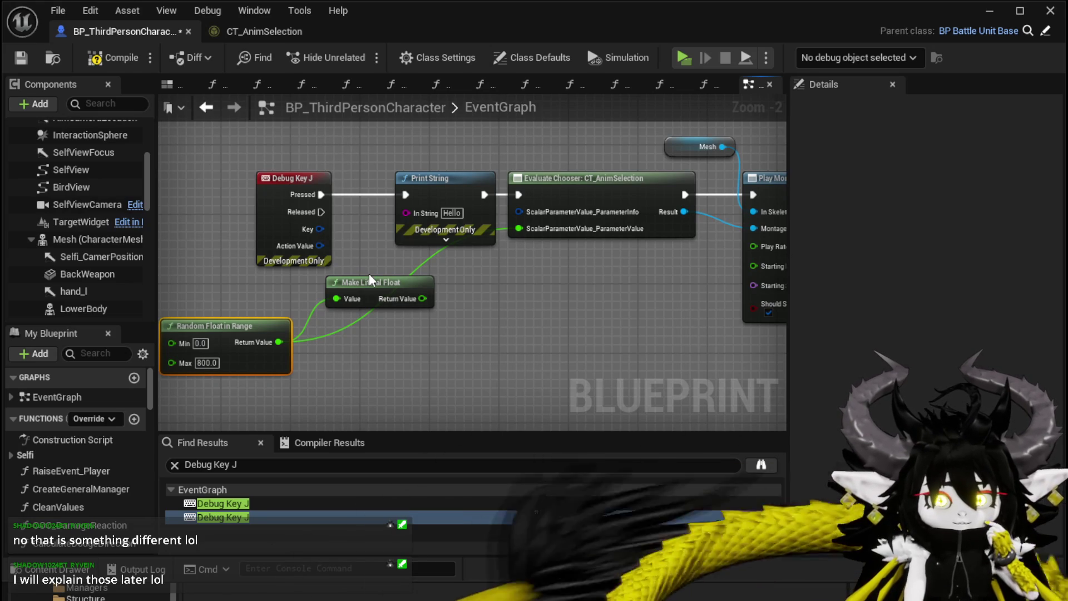
{"action": "left_click", "coordinate": [370, 279]}
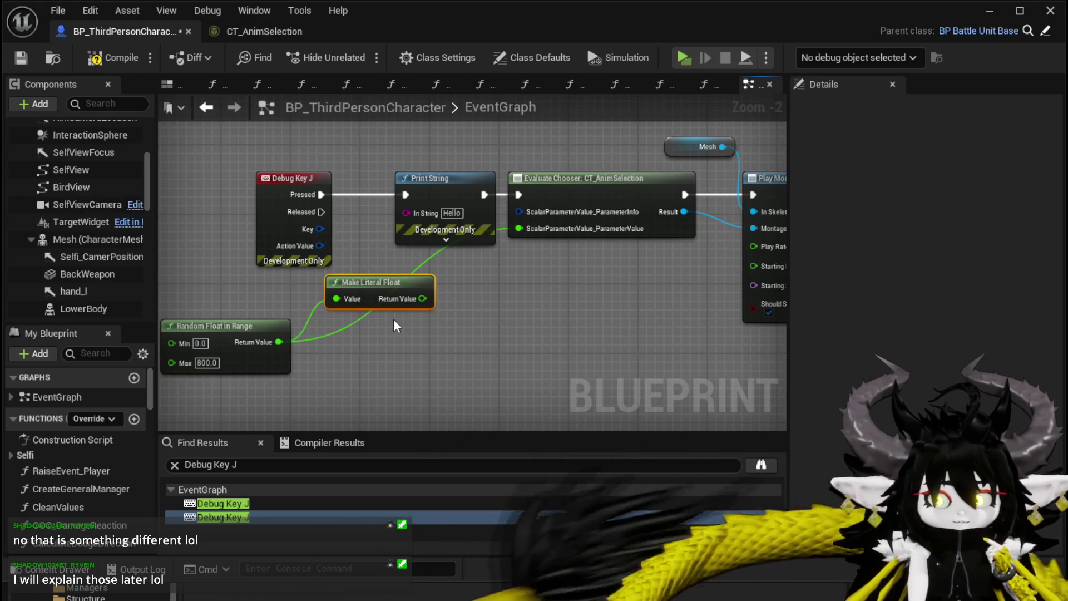
{"action": "key", "text": "Delete"}
{"action": "mouse_move", "coordinate": [394, 321]}
{"action": "left_mouse_down"}
{"action": "mouse_move", "coordinate": [361, 316]}
{"action": "mouse_move", "coordinate": [432, 313]}
{"action": "left_mouse_up"}
{"action": "mouse_move", "coordinate": [256, 312]}
{"action": "left_mouse_down"}
{"action": "mouse_move", "coordinate": [380, 312]}
{"action": "mouse_move", "coordinate": [451, 295]}
{"action": "mouse_move", "coordinate": [375, 311]}
{"action": "left_mouse_up"}
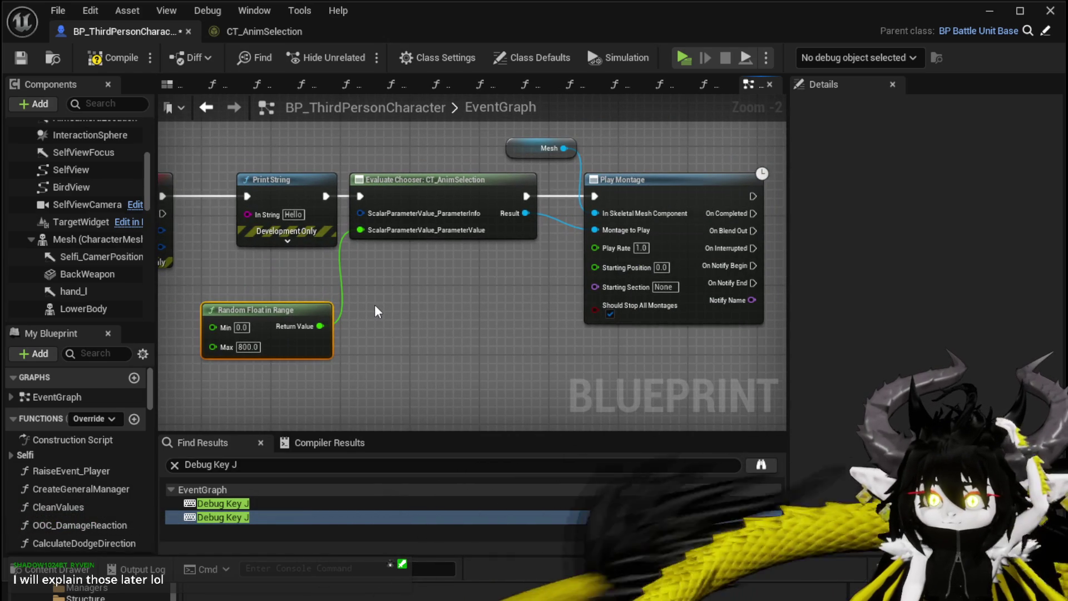
{"action": "scroll", "coordinate": [376, 304], "scroll_direction": "down", "scroll_amount": 1}
{"action": "mouse_move", "coordinate": [316, 146]}
{"action": "left_mouse_down"}
{"action": "mouse_move", "coordinate": [582, 352]}
{"action": "mouse_move", "coordinate": [660, 346]}
{"action": "left_mouse_up"}
{"action": "mouse_move", "coordinate": [465, 326]}
{"action": "left_mouse_down"}
{"action": "mouse_move", "coordinate": [406, 313]}
{"action": "mouse_move", "coordinate": [355, 320]}
{"action": "left_mouse_up"}
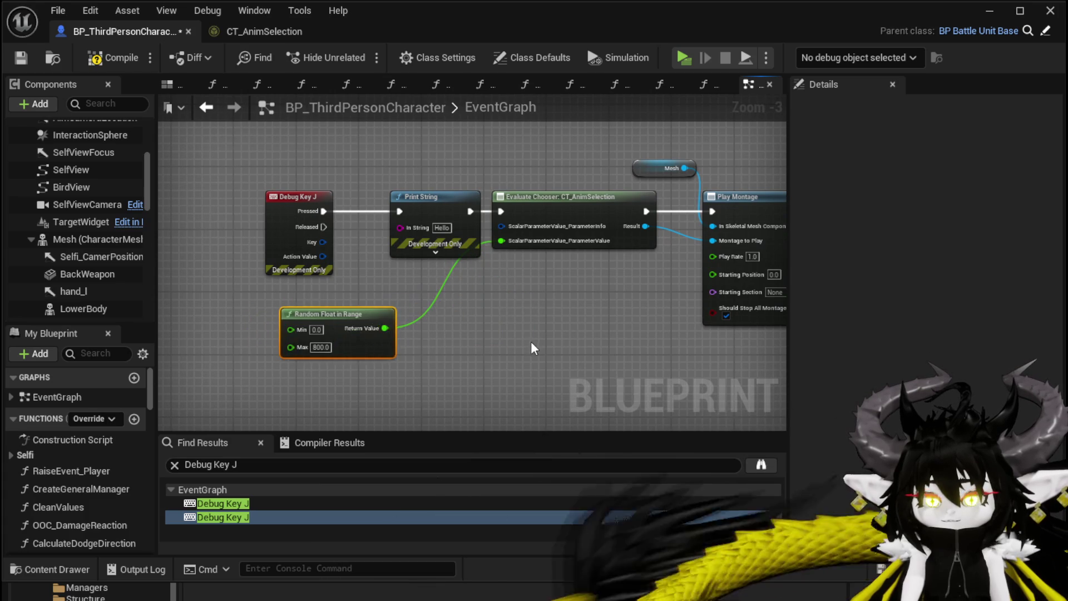
Step: Wire Random Float in Range's Return Value into Print String's In String
{"action": "scroll", "coordinate": [531, 348], "scroll_direction": "up", "scroll_amount": 3}
{"action": "left_click_drag", "start_coordinate": [531, 348], "coordinate": [620, 362]}
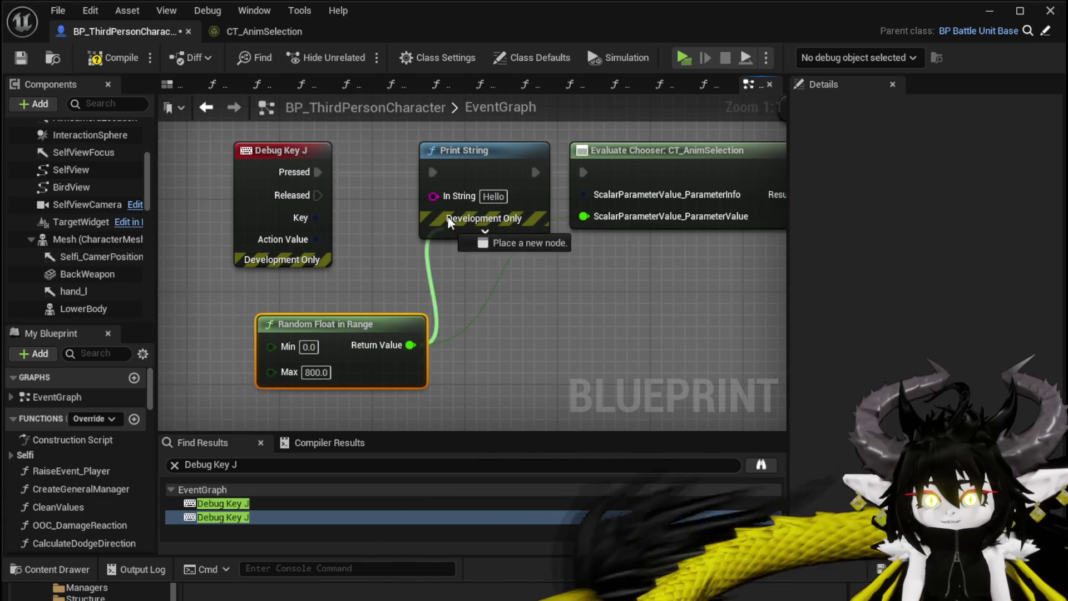
{"action": "left_click_drag", "start_coordinate": [445, 230], "coordinate": [448, 207]}
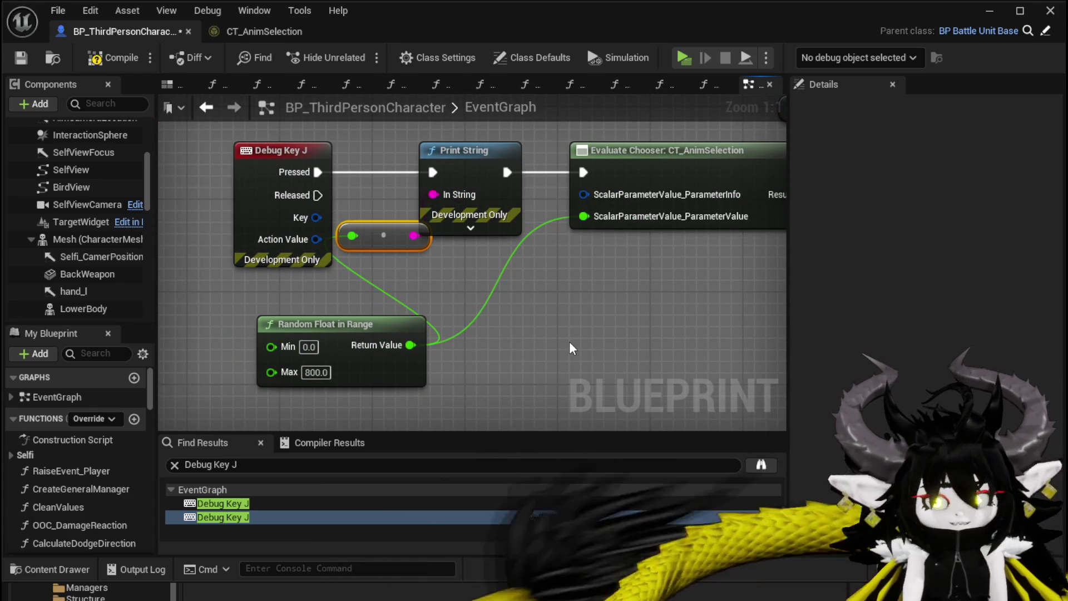
{"action": "left_click", "coordinate": [527, 318]}
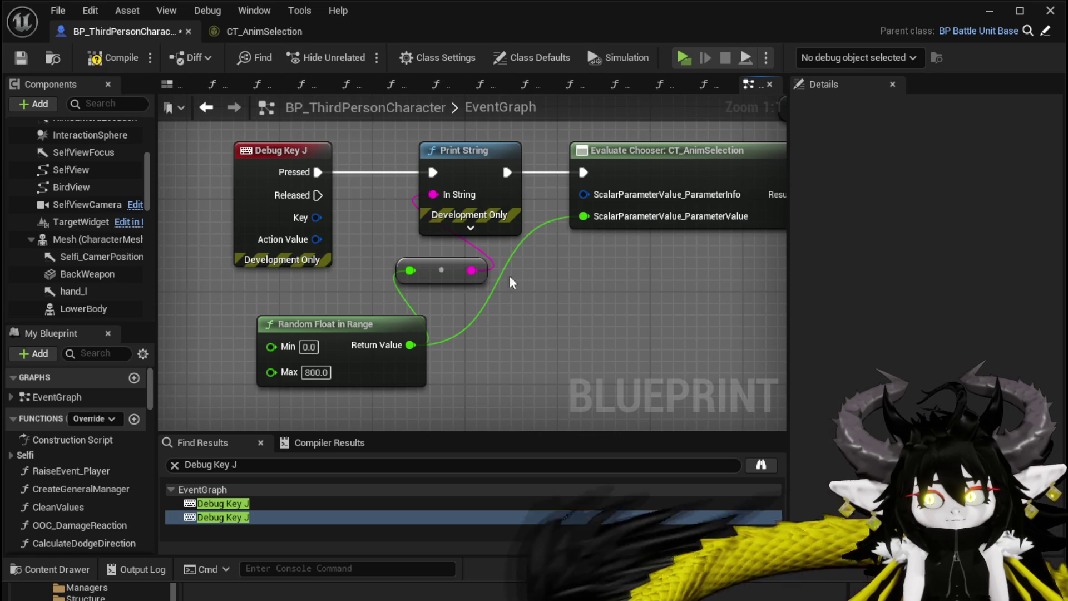
Step: Save BP_ThirdPersonCharacter and launch a standalone game preview
{"action": "left_click", "coordinate": [22, 57]}
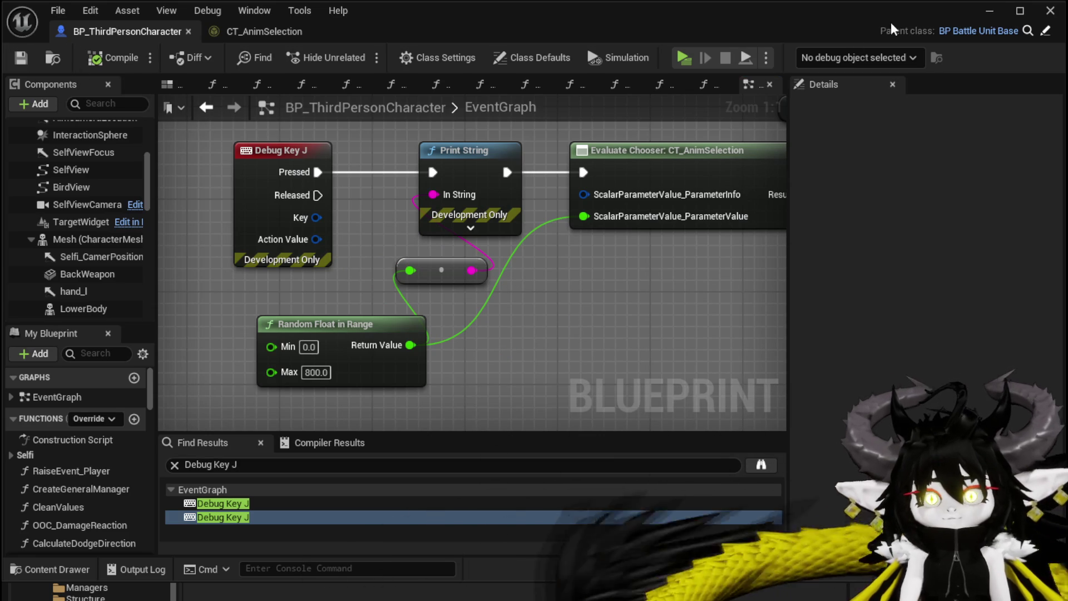
{"action": "left_click", "coordinate": [991, 11]}
{"action": "key", "text": "alt+p"}
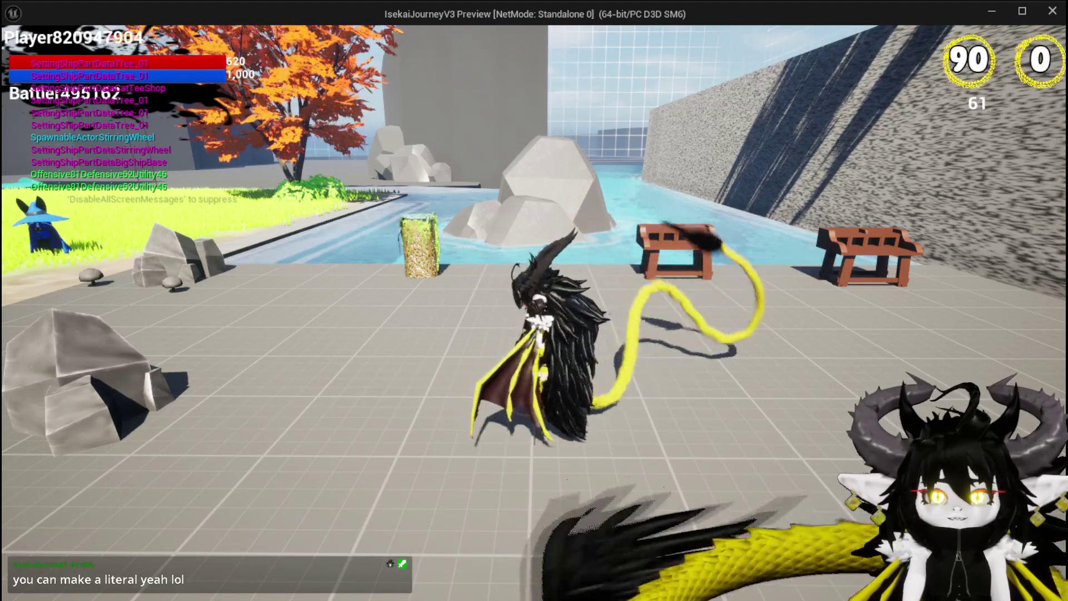
Step: Stop the standalone play session and save the L_DungeonCreationTest level
{"action": "key", "text": "alt+Tab"}
{"action": "key", "text": "Escape"}
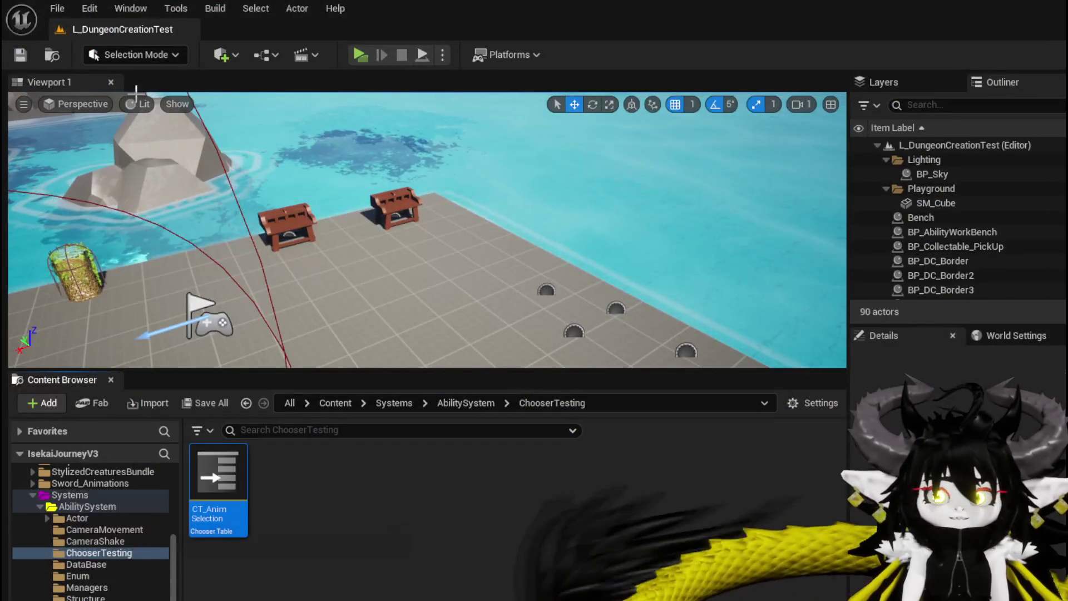
{"action": "left_click", "coordinate": [20, 54]}
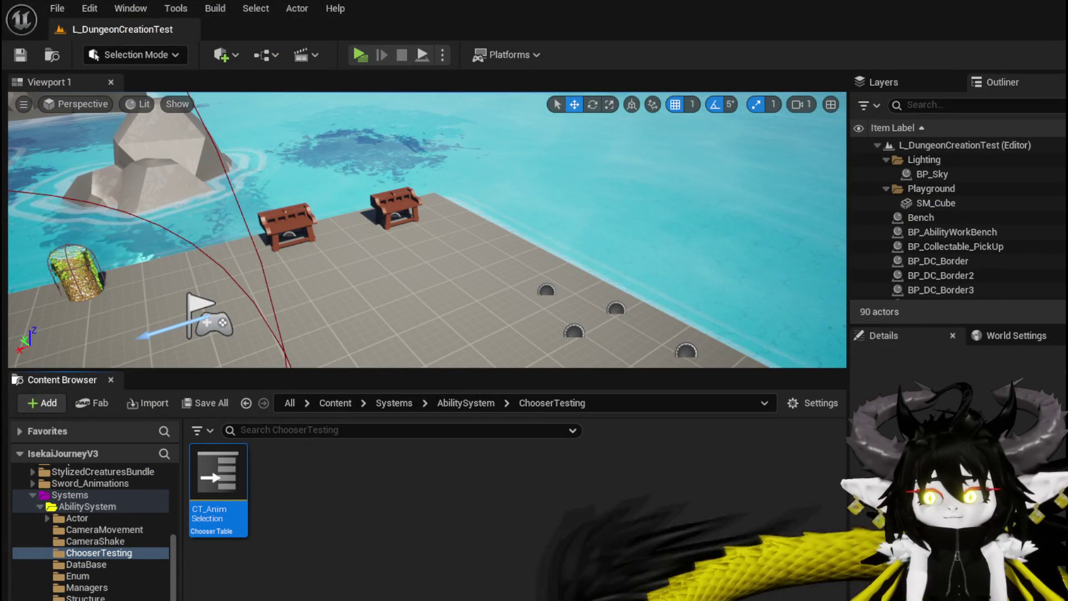
Step: Replace the Debug Key J event with Debug Key 8, wiring its Pressed pin to Print String
{"action": "key", "text": "alt+Tab"}
{"action": "left_click_drag", "start_coordinate": [352, 219], "coordinate": [466, 292]}
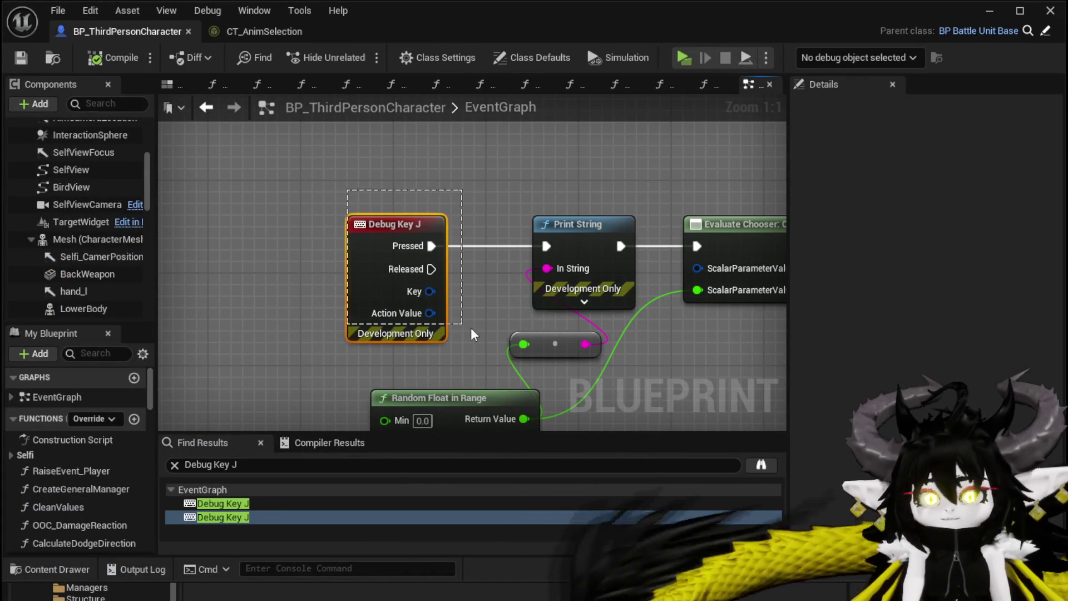
{"action": "key", "text": "Delete"}
{"action": "mouse_move", "coordinate": [375, 240]}
{"action": "left_mouse_down"}
{"action": "mouse_move", "coordinate": [270, 232]}
{"action": "mouse_move", "coordinate": [355, 219]}
{"action": "left_mouse_up"}
{"action": "right_click", "coordinate": [355, 219]}
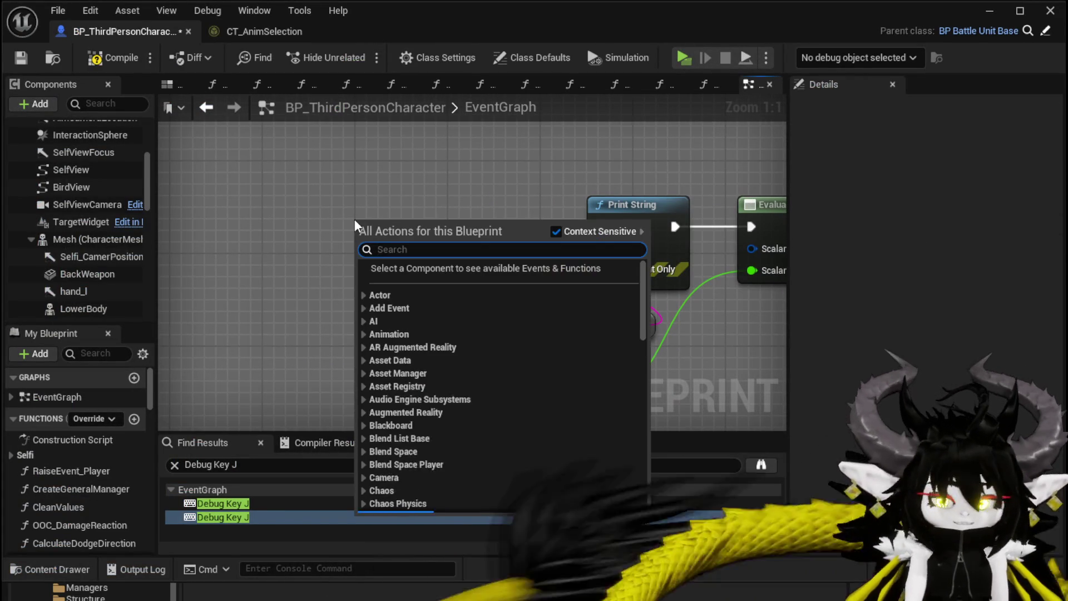
{"action": "type", "text": "Debug"}
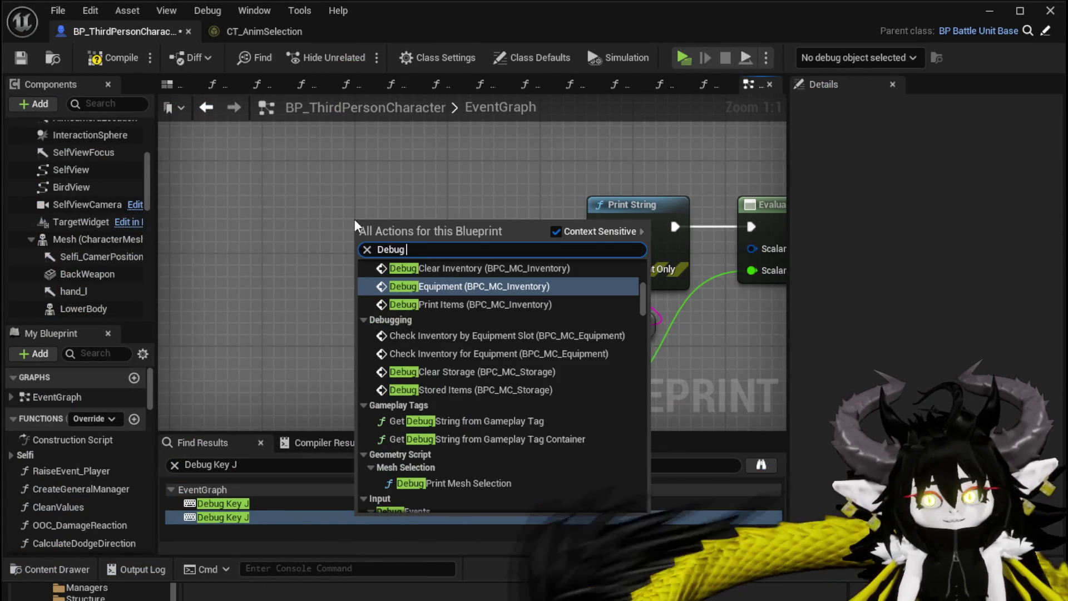
{"action": "type", "text": " Key"}
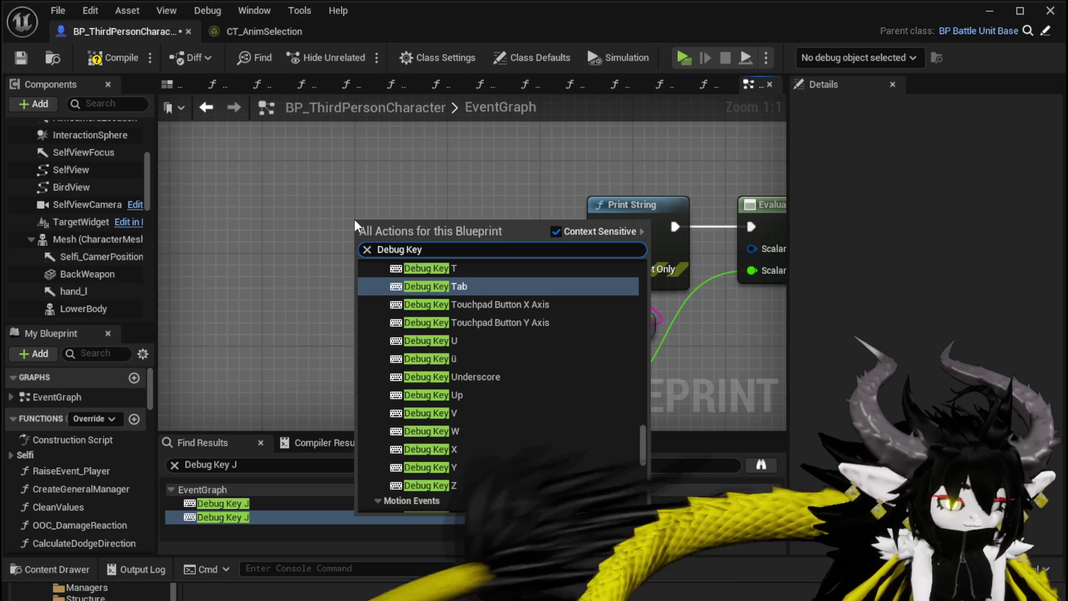
{"action": "type", "text": " 8"}
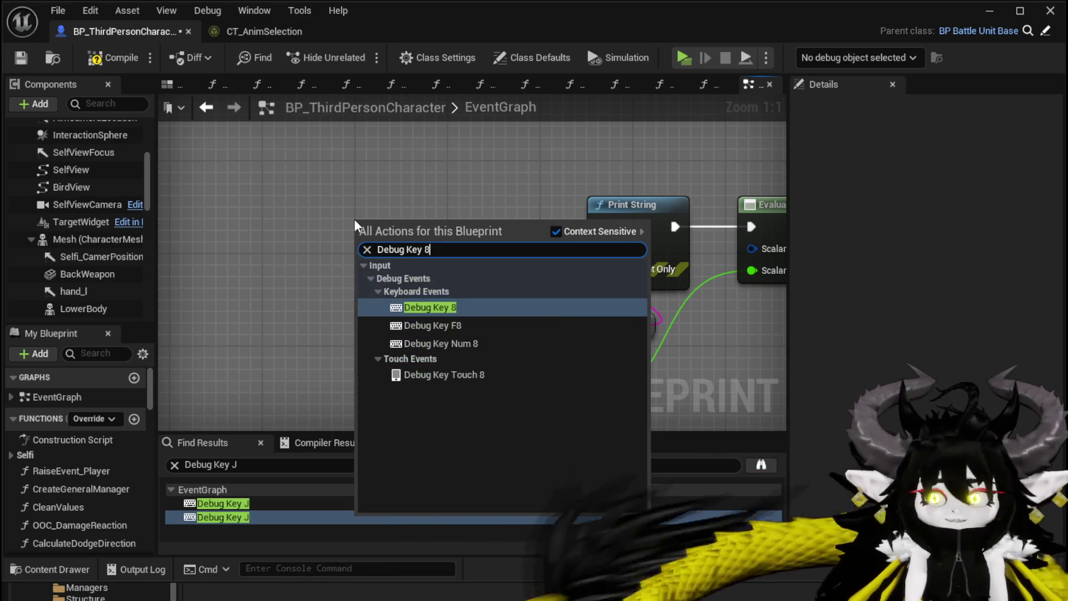
{"action": "left_click", "coordinate": [443, 308]}
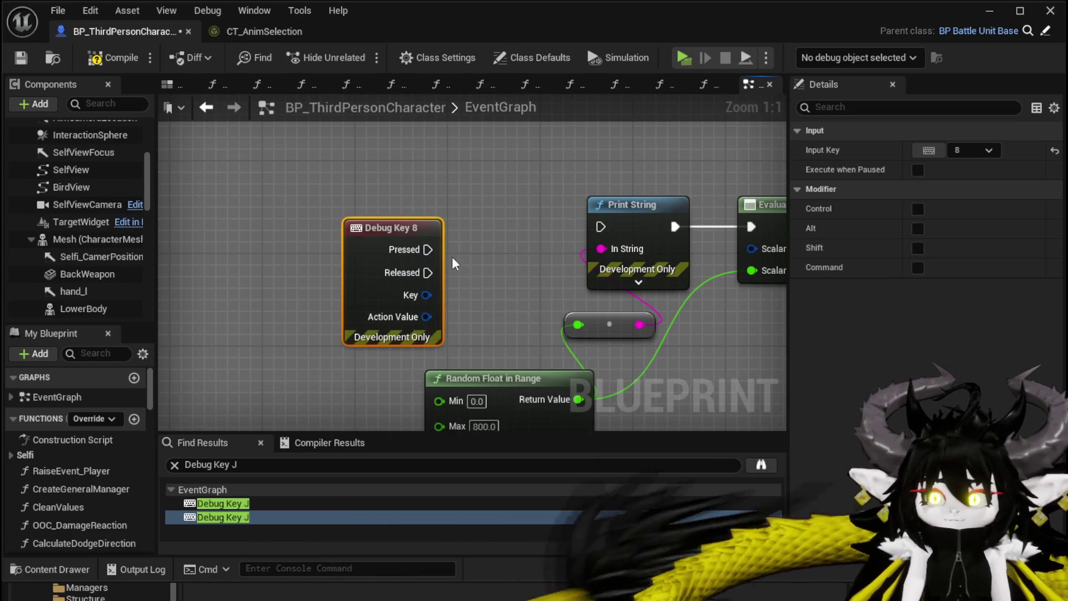
{"action": "left_click_drag", "start_coordinate": [517, 232], "coordinate": [601, 226]}
{"action": "left_click_drag", "start_coordinate": [399, 205], "coordinate": [398, 183]}
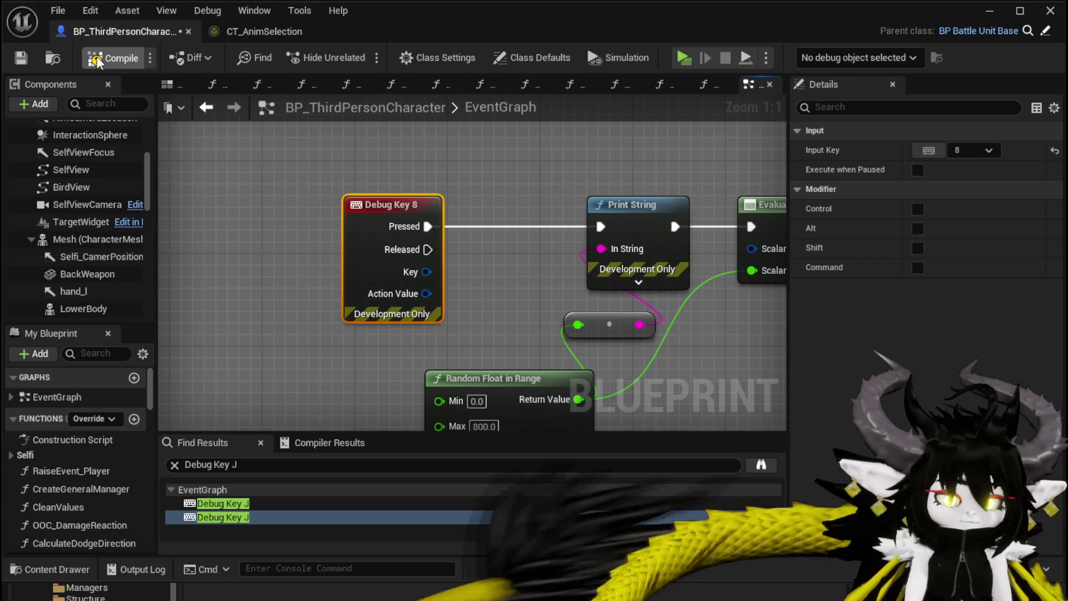
Step: Save the character Blueprint and start a standalone playtest
{"action": "left_click", "coordinate": [21, 59]}
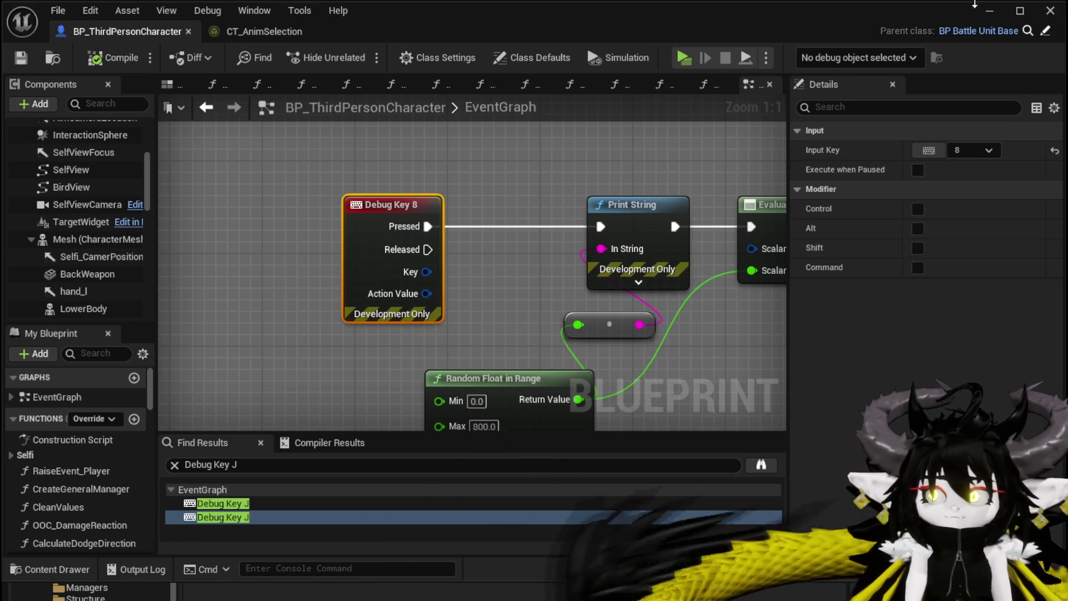
{"action": "left_click", "coordinate": [989, 10]}
{"action": "left_click", "coordinate": [362, 55]}
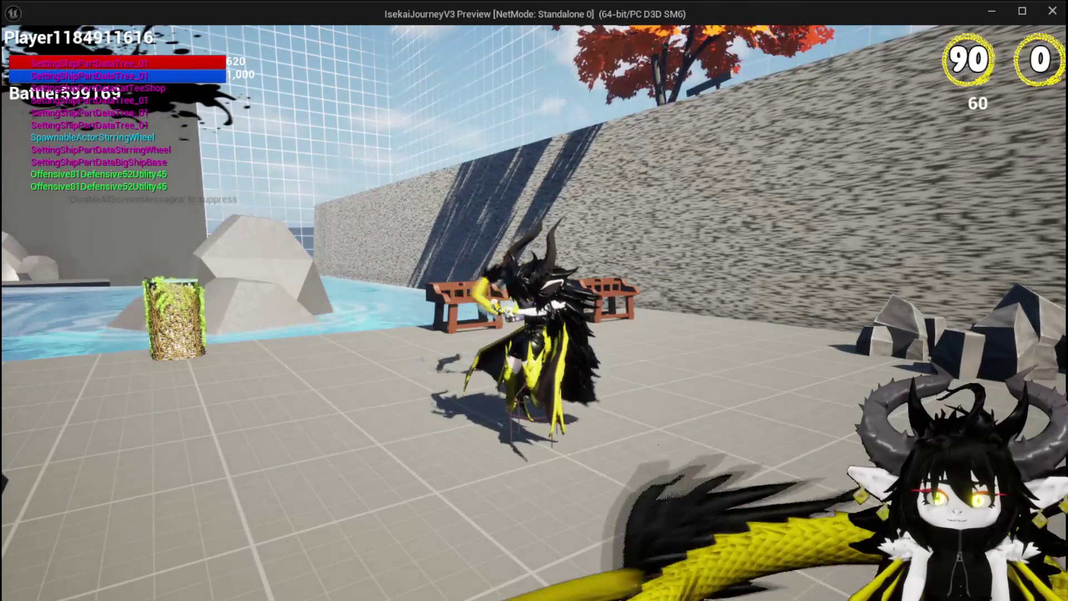
Step: End the playtest and close the standalone game preview
{"action": "key", "text": "Escape"}
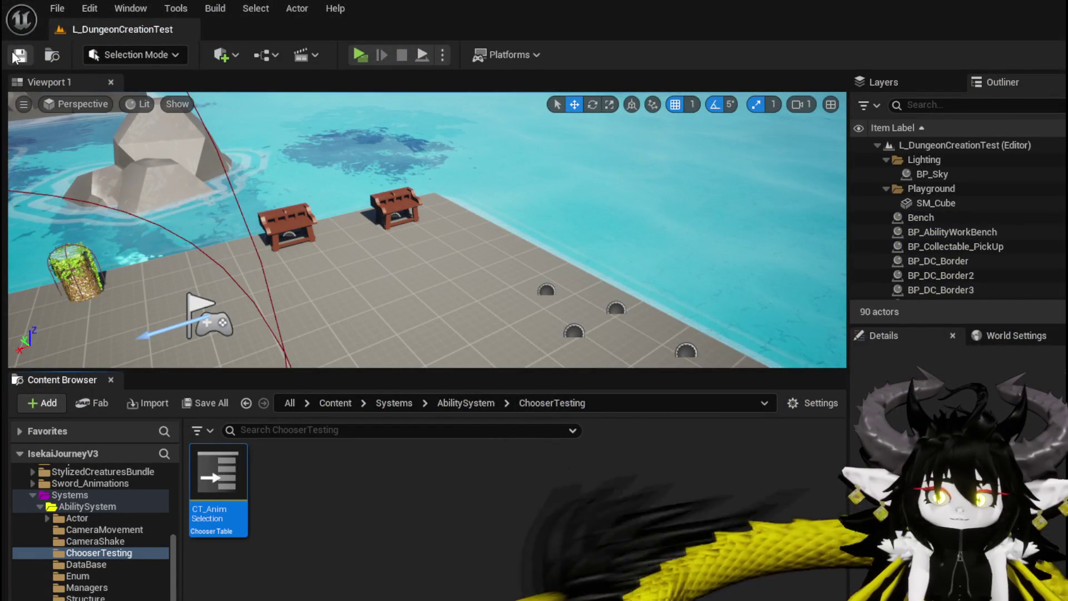
Step: Open CT_AnimSelection, check the Result montage of all four rows, then return to BP_ThirdPersonCharacter
{"action": "double_click", "coordinate": [218, 479]}
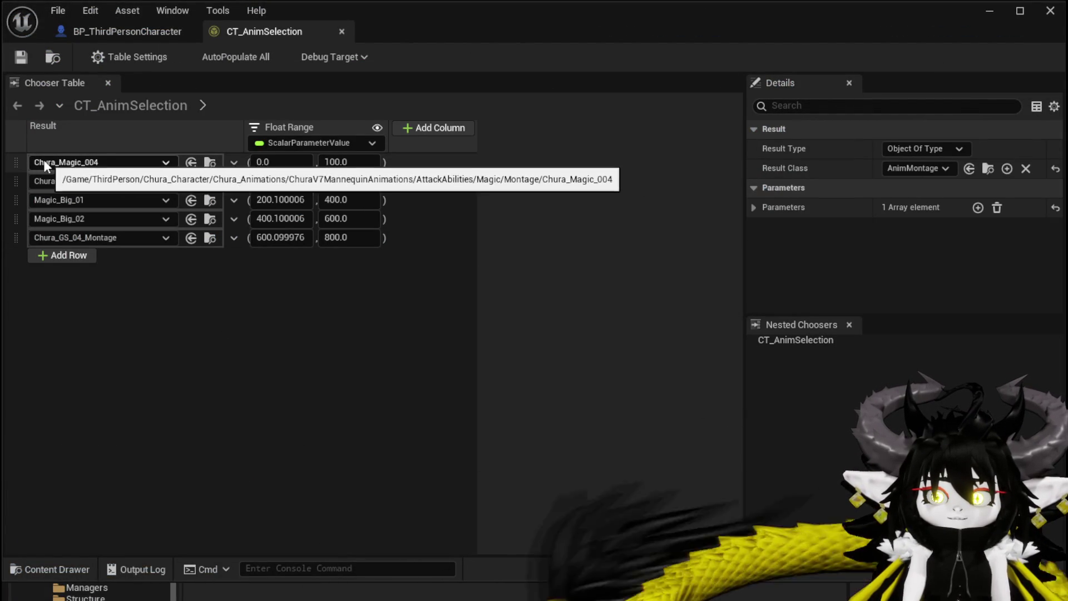
{"action": "left_click", "coordinate": [75, 162]}
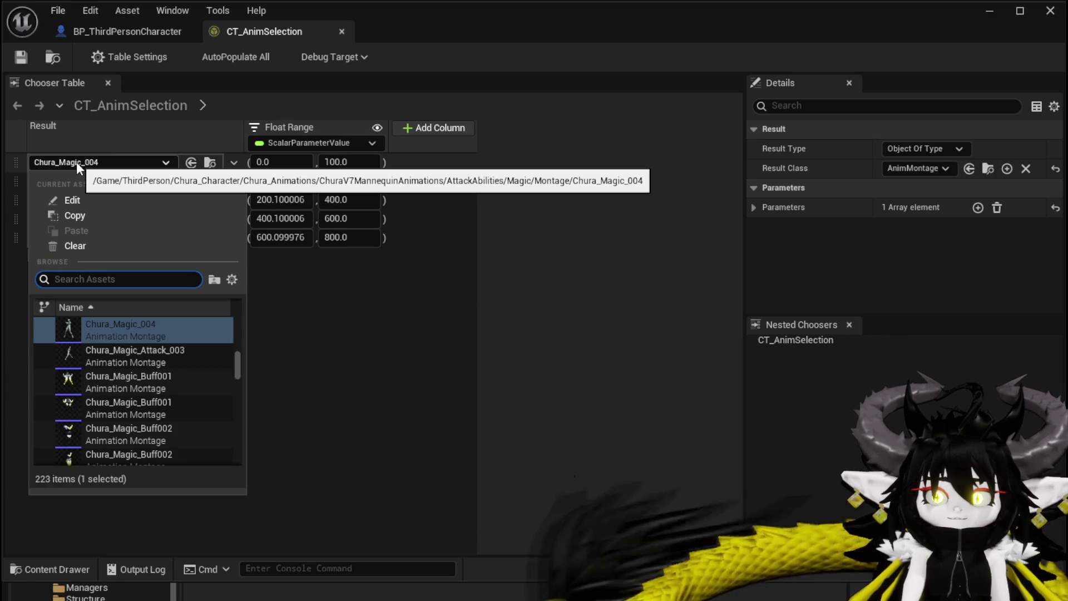
{"action": "left_click", "coordinate": [76, 162]}
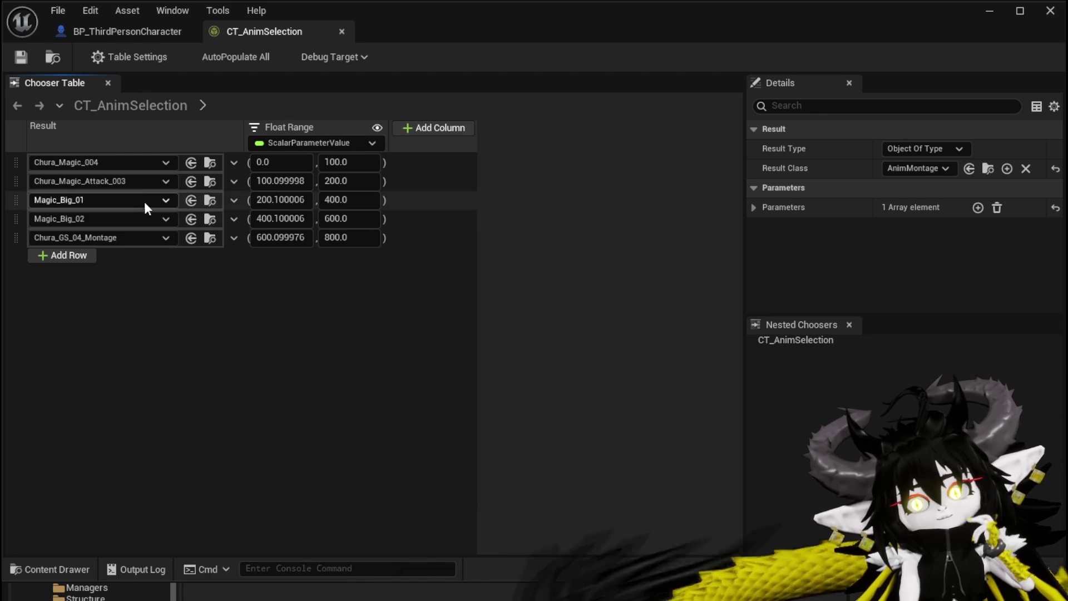
{"action": "left_click", "coordinate": [116, 181]}
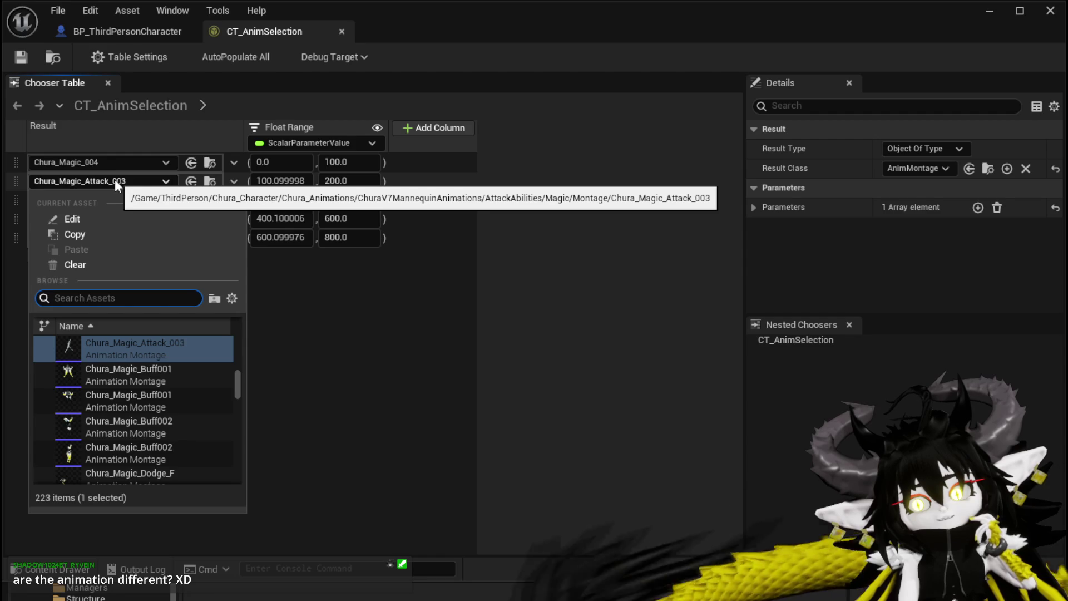
{"action": "left_click", "coordinate": [115, 180]}
{"action": "left_click", "coordinate": [113, 199]}
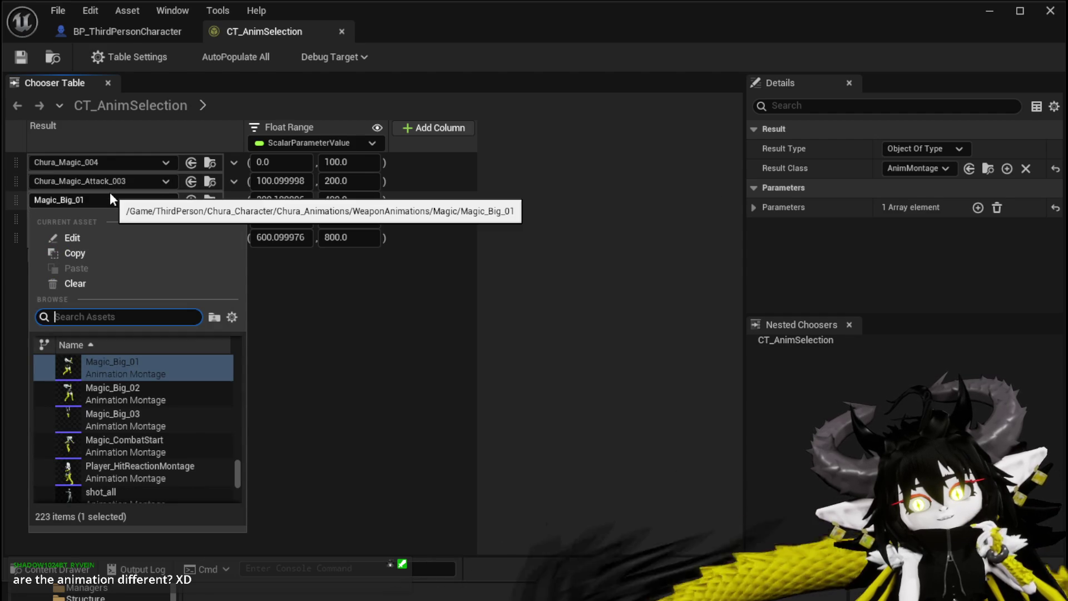
{"action": "left_click", "coordinate": [110, 196]}
{"action": "left_click", "coordinate": [99, 239]}
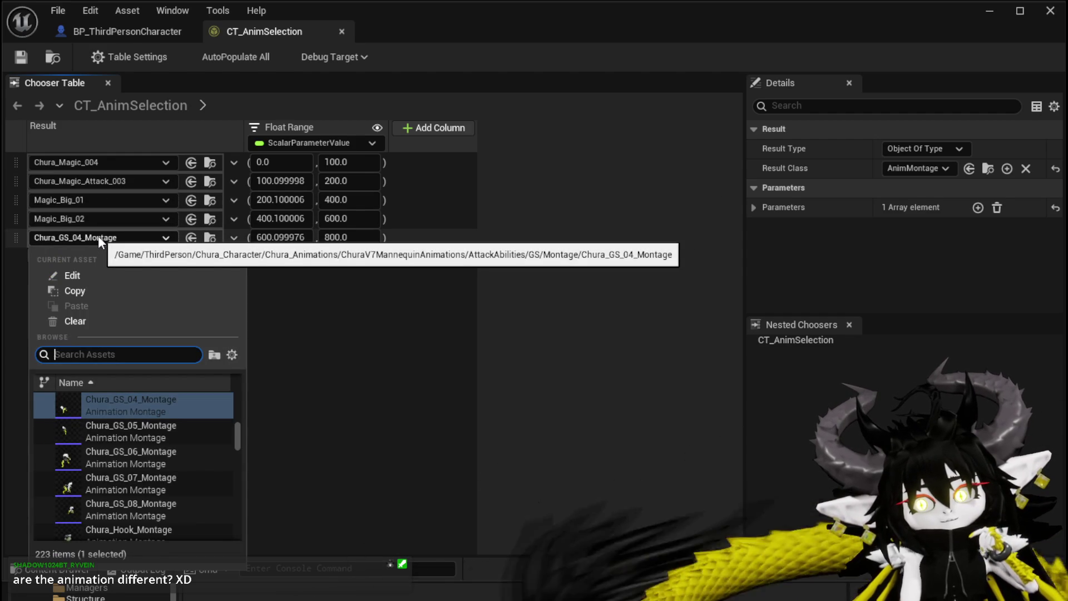
{"action": "left_click", "coordinate": [94, 233]}
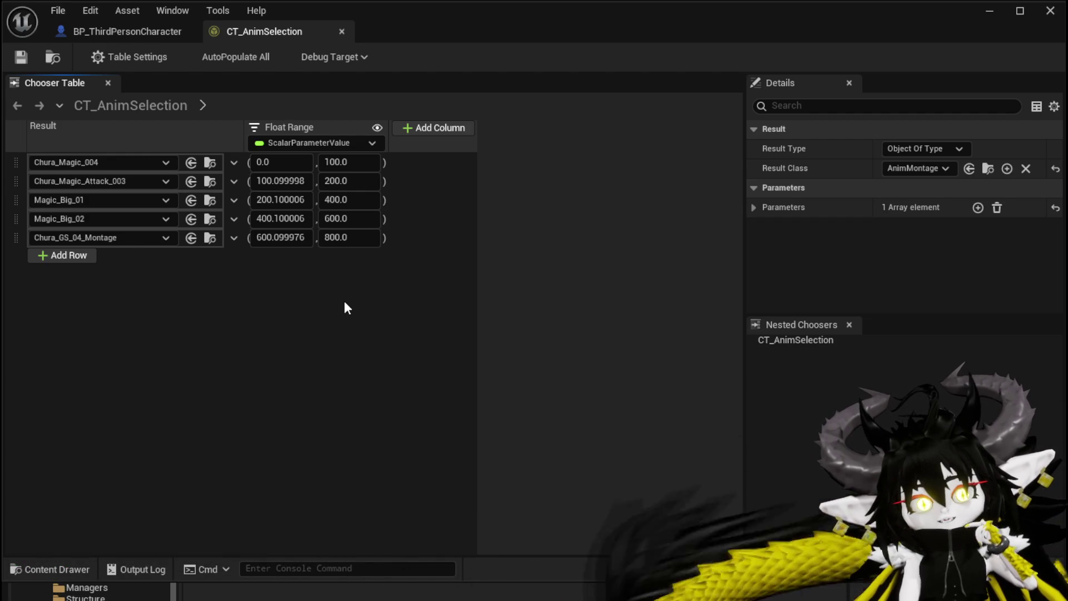
{"action": "left_click", "coordinate": [115, 32]}
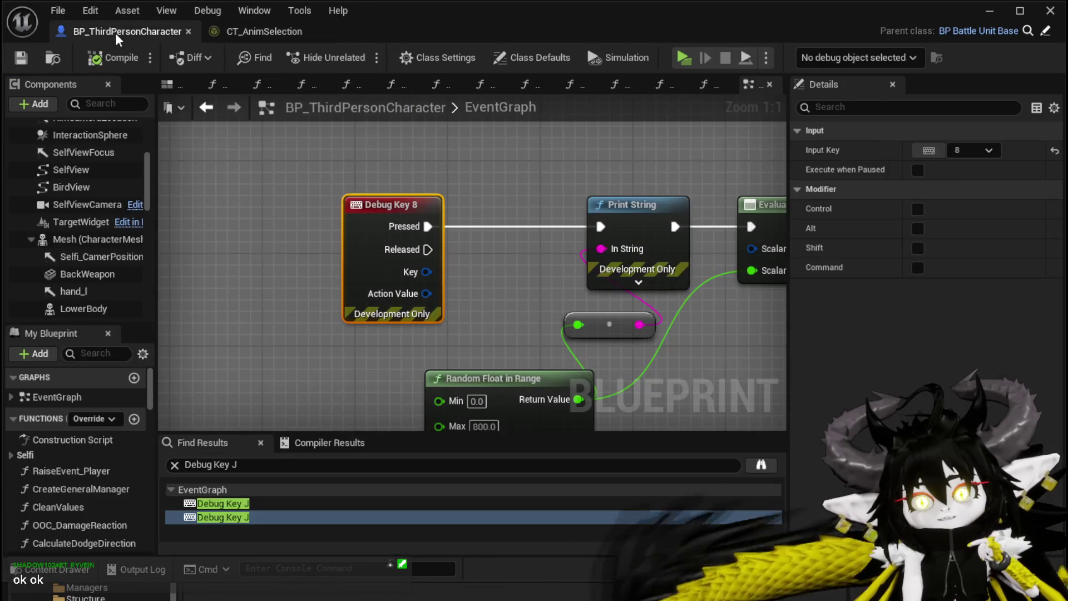
Step: Rewire the debug key press through the reroute node back into the first Print String
{"action": "mouse_move", "coordinate": [496, 369]}
{"action": "left_mouse_down"}
{"action": "mouse_move", "coordinate": [357, 268]}
{"action": "mouse_move", "coordinate": [354, 250]}
{"action": "mouse_move", "coordinate": [345, 280]}
{"action": "mouse_move", "coordinate": [66, 301]}
{"action": "mouse_move", "coordinate": [330, 264]}
{"action": "mouse_move", "coordinate": [314, 288]}
{"action": "left_mouse_up"}
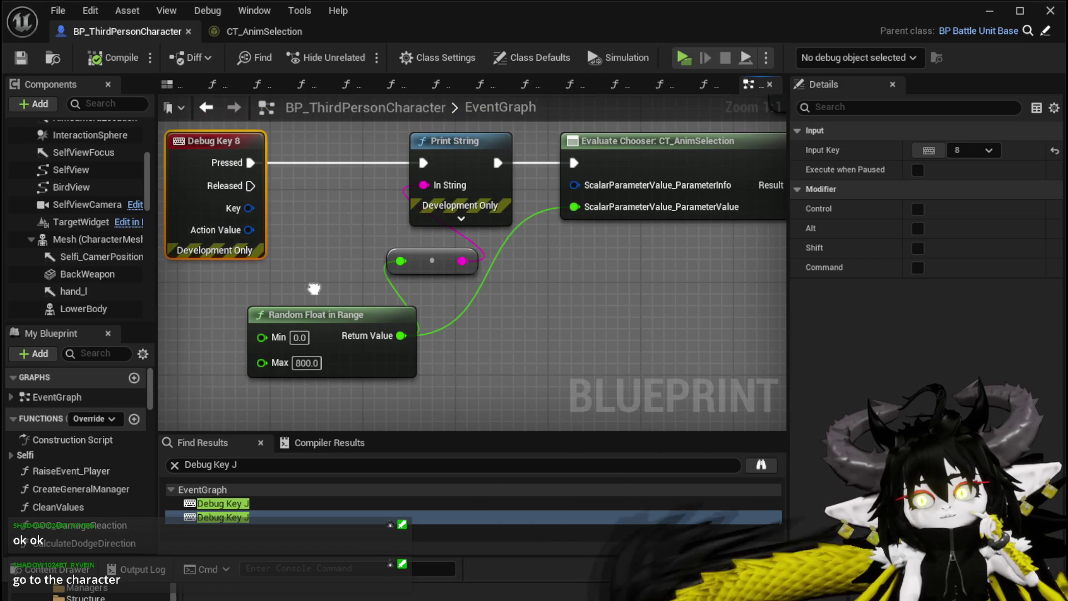
{"action": "left_click_drag", "start_coordinate": [314, 288], "coordinate": [243, 288]}
{"action": "mouse_move", "coordinate": [179, 163]}
{"action": "left_mouse_down"}
{"action": "mouse_move", "coordinate": [573, 162]}
{"action": "mouse_move", "coordinate": [503, 163]}
{"action": "left_mouse_up"}
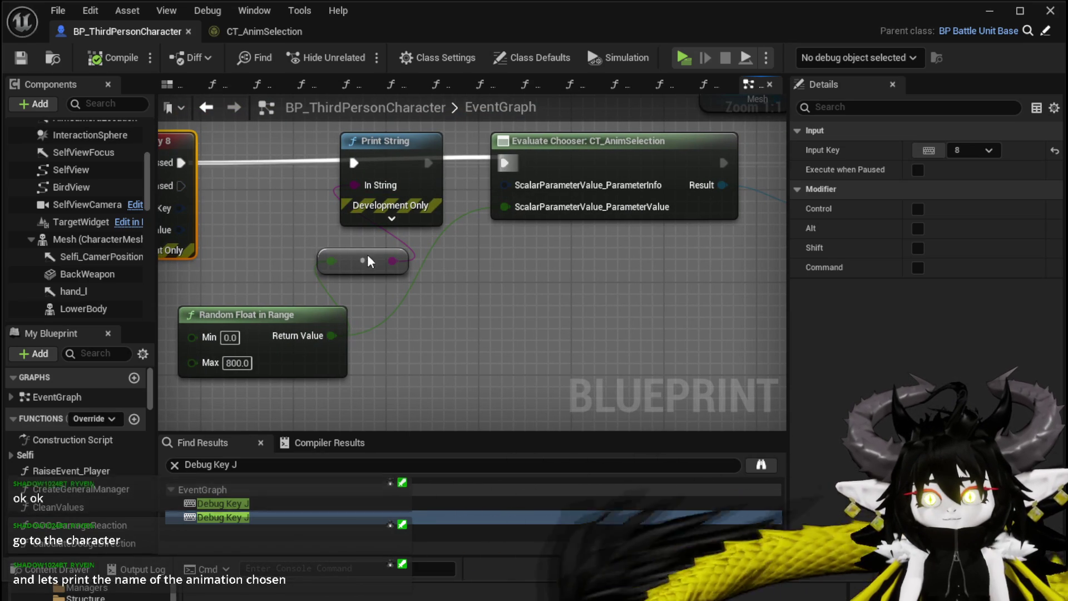
{"action": "right_click", "coordinate": [367, 262]}
{"action": "mouse_move", "coordinate": [338, 167]}
{"action": "left_mouse_down"}
{"action": "mouse_move", "coordinate": [315, 188]}
{"action": "mouse_move", "coordinate": [385, 196]}
{"action": "left_mouse_up"}
{"action": "left_click_drag", "start_coordinate": [228, 193], "coordinate": [399, 204]}
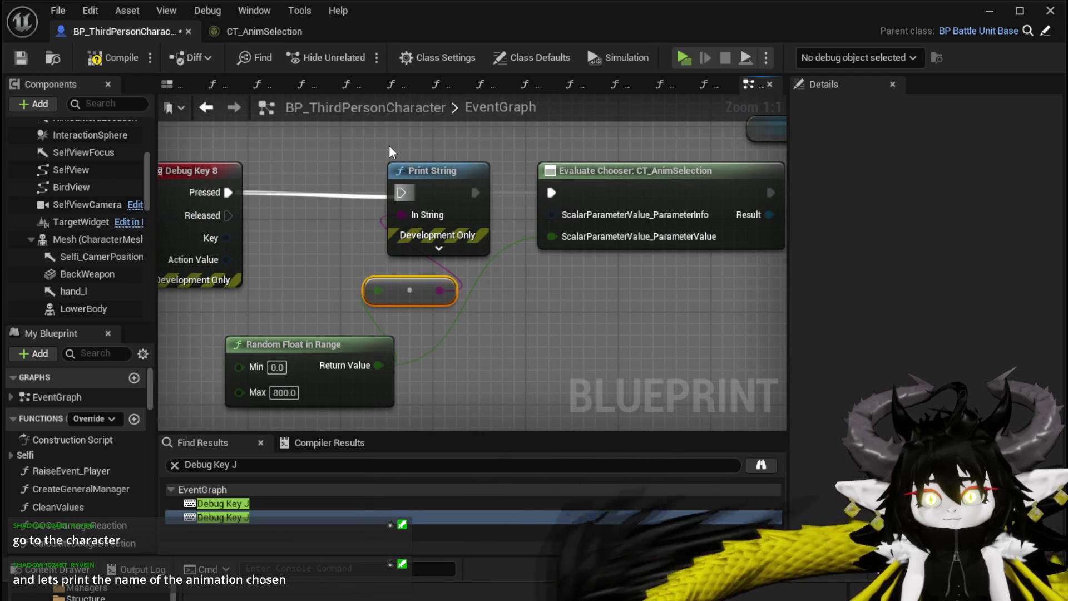
{"action": "left_click", "coordinate": [434, 171]}
Step: Paste a Print String before Play Montage printing the chooser Result's display name, then compile and save
{"action": "left_click_drag", "start_coordinate": [657, 328], "coordinate": [378, 294]}
{"action": "key", "text": "ctrl+v"}
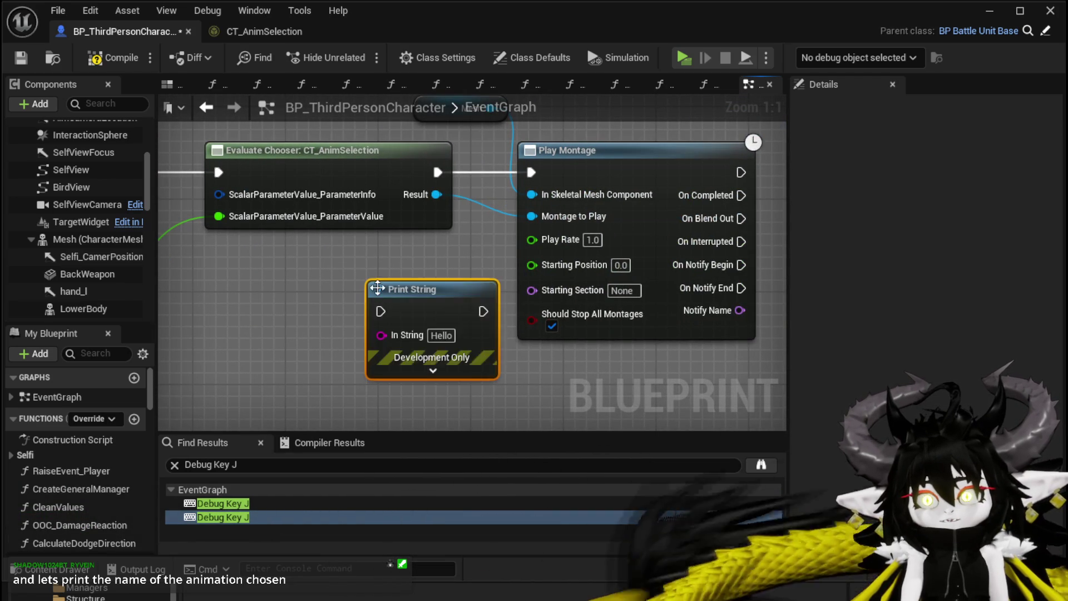
{"action": "left_click_drag", "start_coordinate": [649, 148], "coordinate": [790, 155]}
{"action": "left_click_drag", "start_coordinate": [388, 287], "coordinate": [562, 154]}
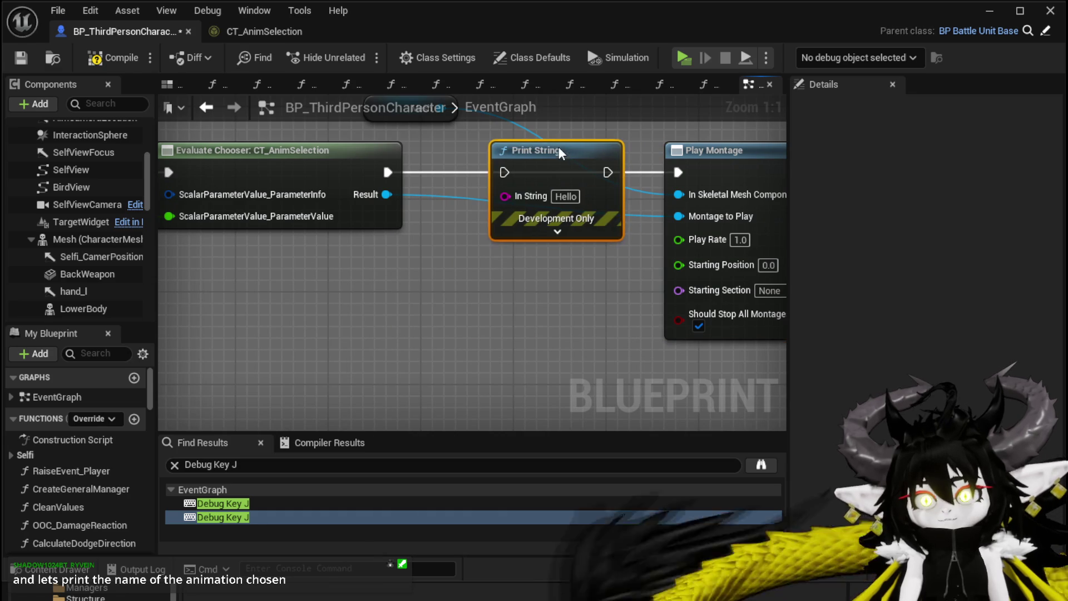
{"action": "mouse_move", "coordinate": [388, 172]}
{"action": "left_mouse_down"}
{"action": "mouse_move", "coordinate": [489, 167]}
{"action": "mouse_move", "coordinate": [622, 177]}
{"action": "mouse_move", "coordinate": [640, 189]}
{"action": "mouse_move", "coordinate": [677, 172]}
{"action": "left_mouse_up"}
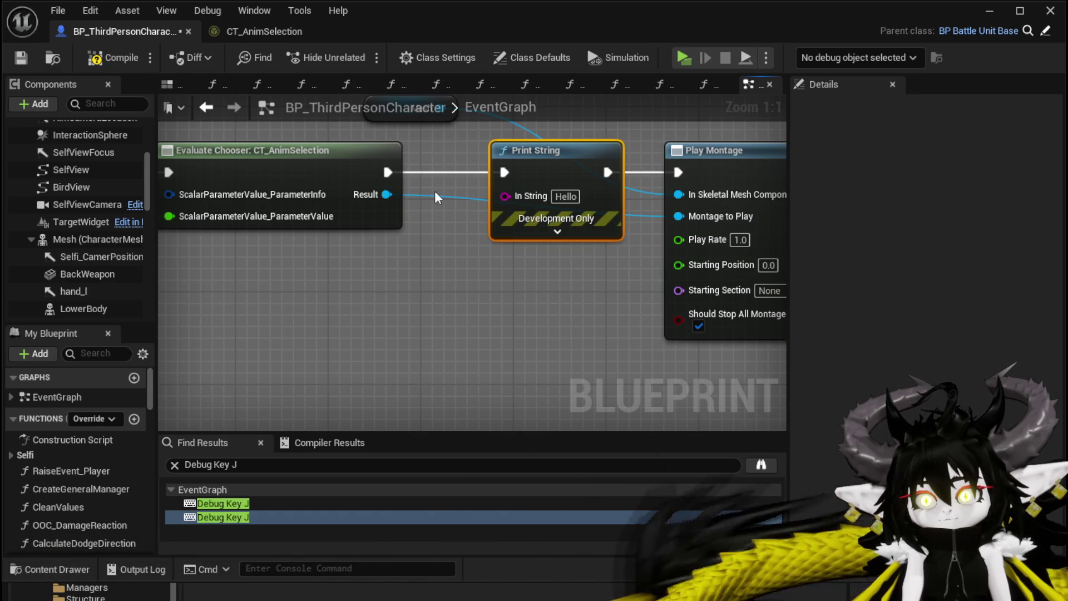
{"action": "left_click_drag", "start_coordinate": [386, 194], "coordinate": [505, 195]}
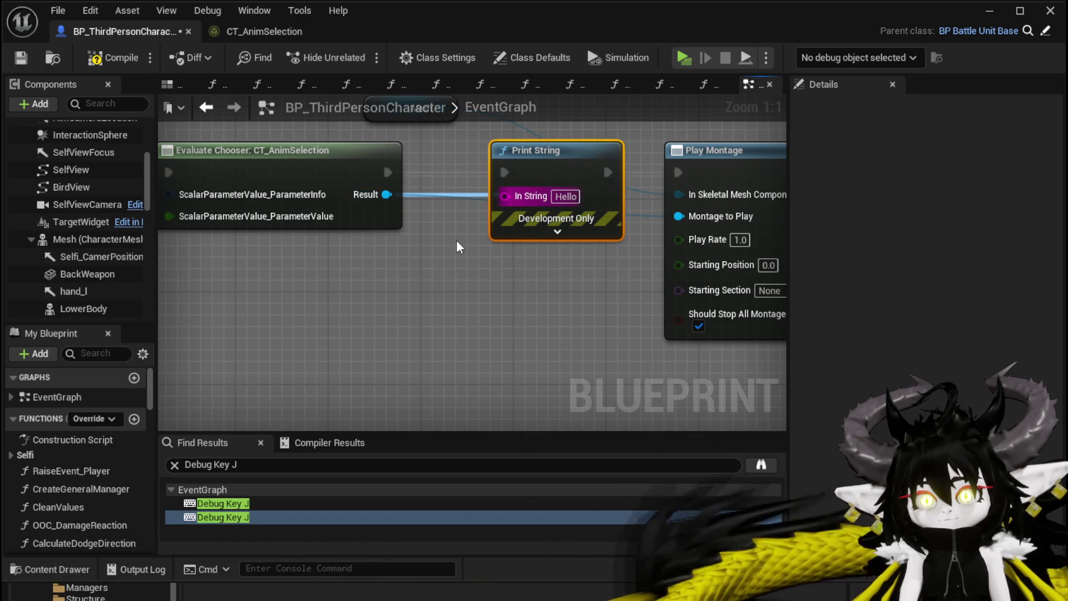
{"action": "left_click_drag", "start_coordinate": [428, 167], "coordinate": [384, 287]}
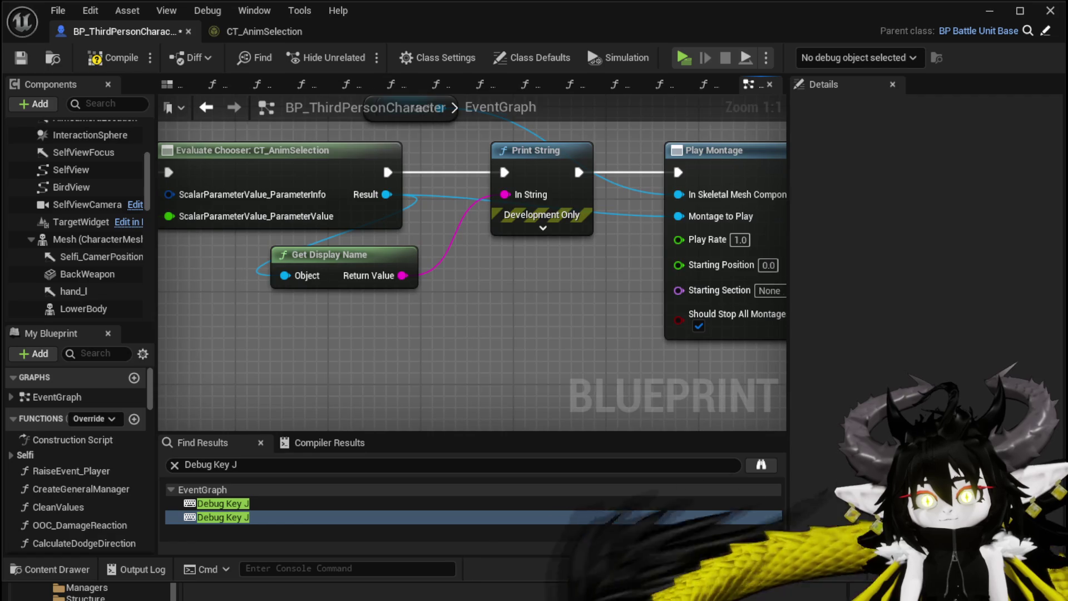
{"action": "left_click_drag", "start_coordinate": [334, 319], "coordinate": [491, 311]}
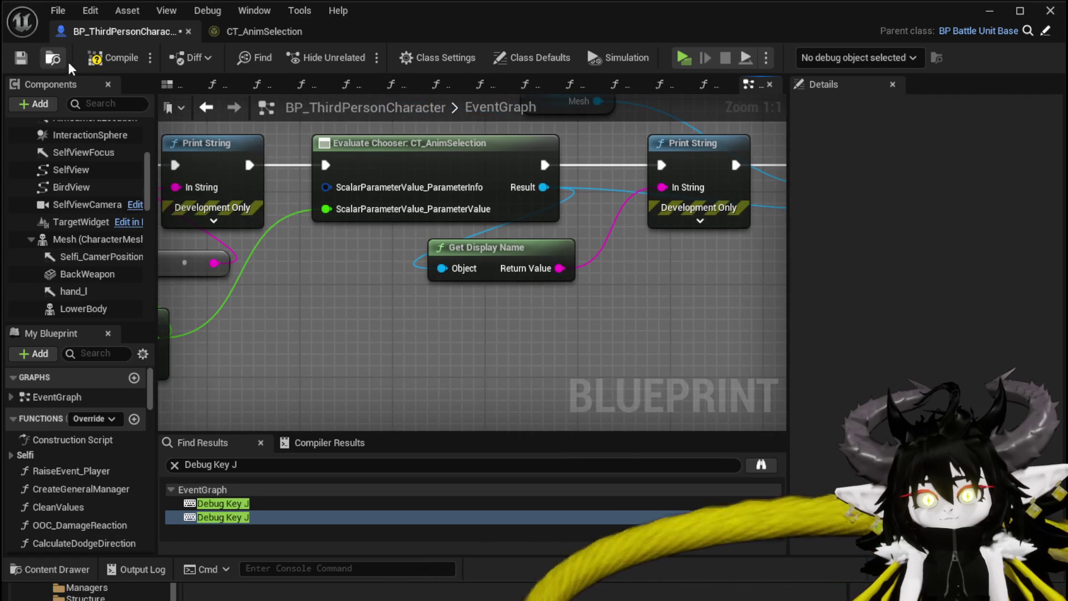
{"action": "left_click", "coordinate": [21, 58]}
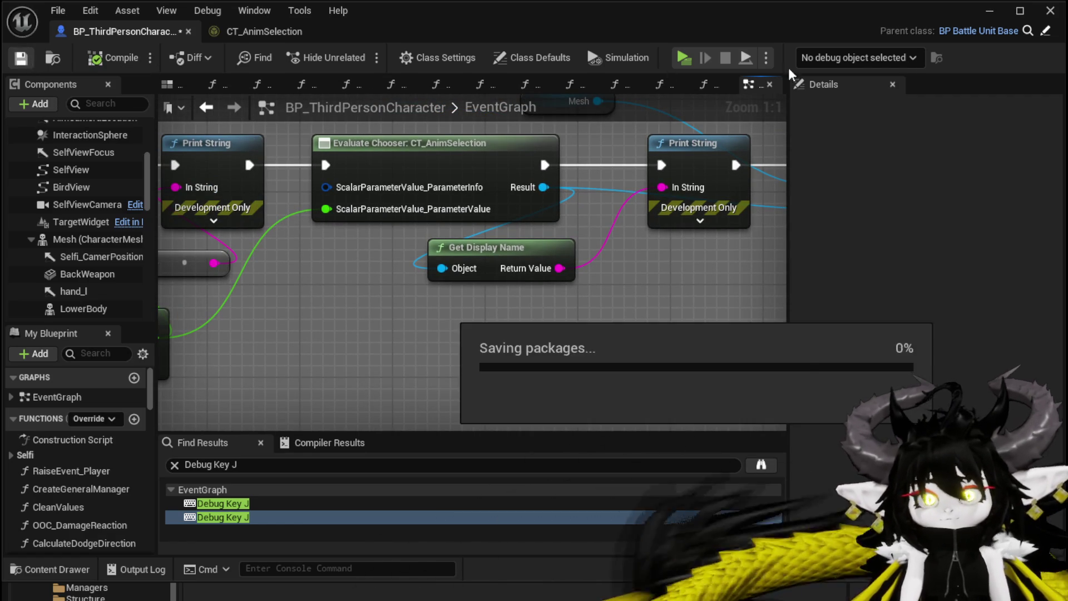
{"action": "left_click", "coordinate": [1001, 12]}
Step: Playtest by walking forward and triggering the chooser twice, then exit and save the level
{"action": "left_click", "coordinate": [371, 49]}
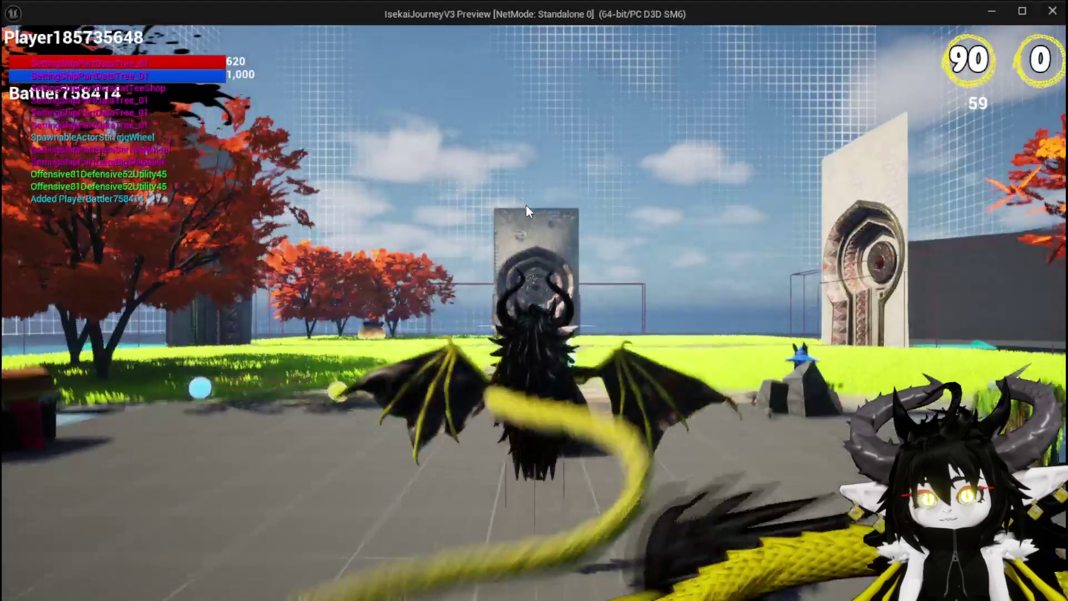
{"action": "left_click", "coordinate": [526, 205]}
{"action": "key", "text": "w"}
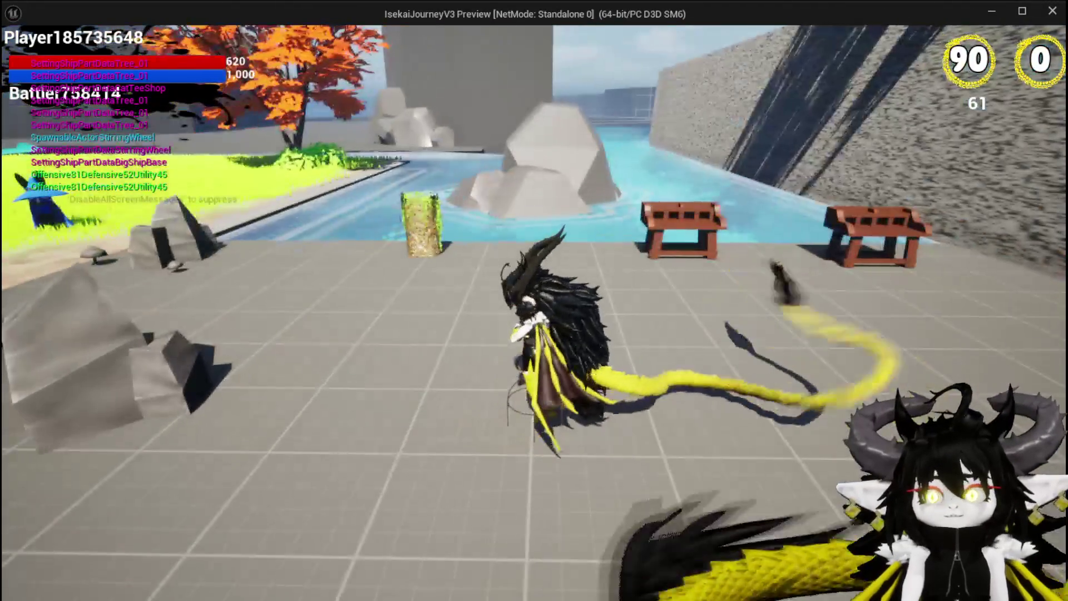
{"action": "key", "text": "e"}
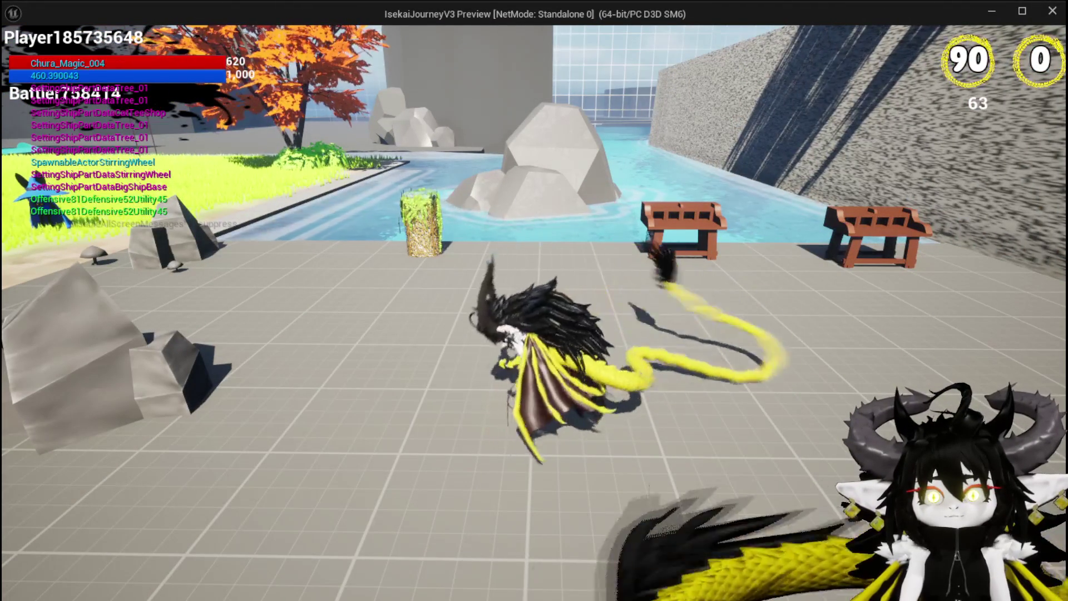
{"action": "key", "text": "e"}
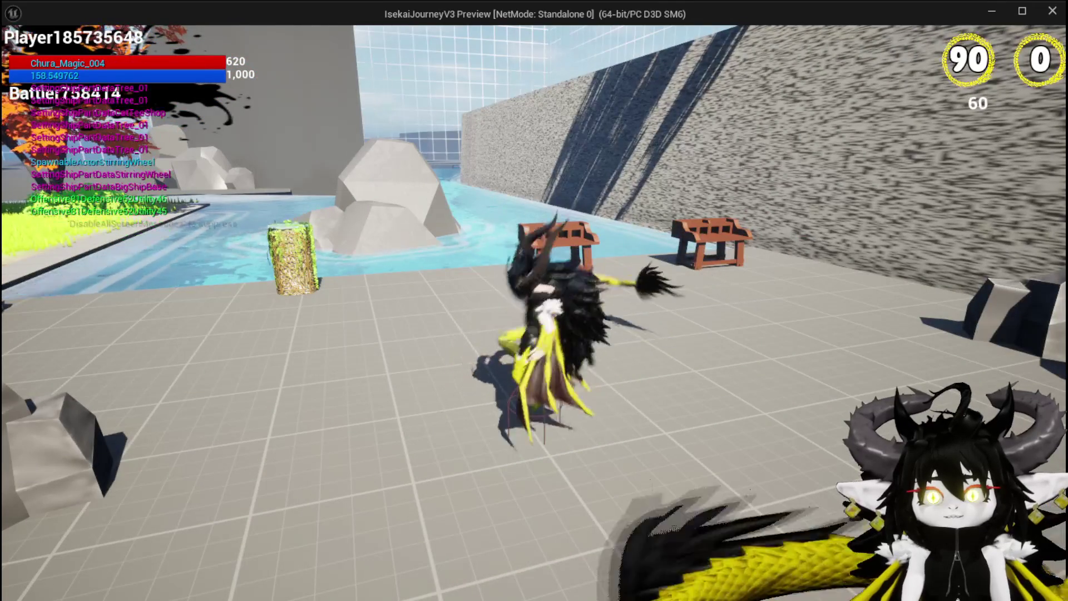
{"action": "key", "text": "Escape"}
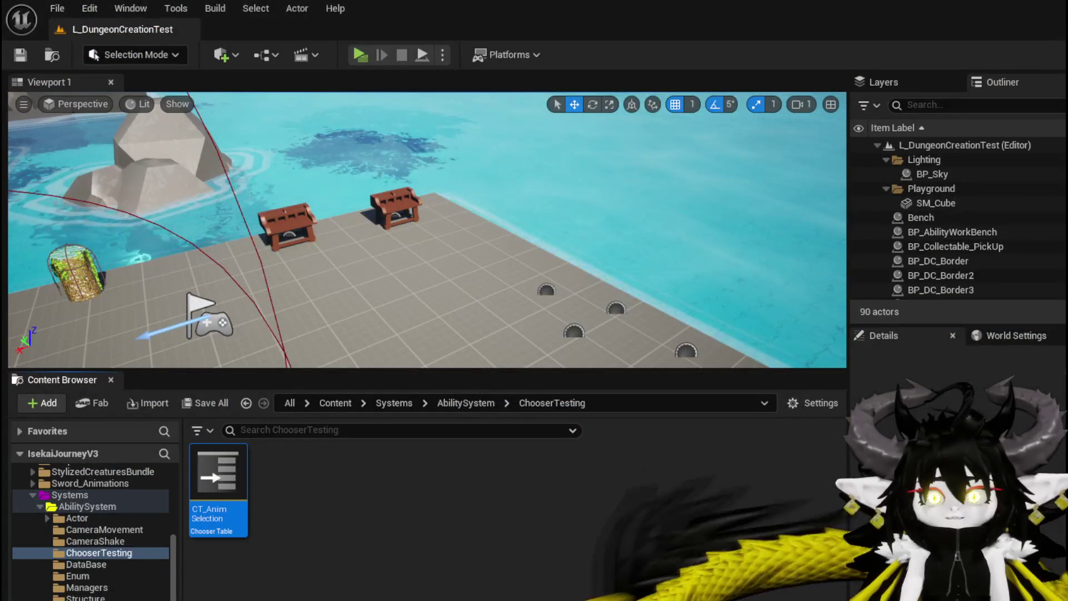
{"action": "key", "text": "ctrl+s"}
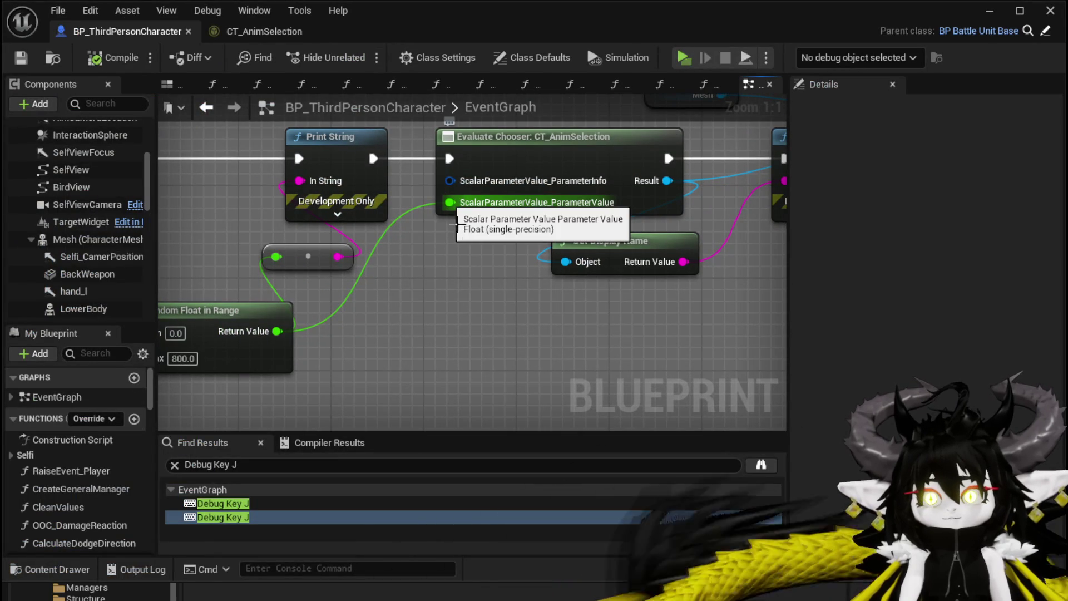
Step: Replace the random-value link with a fixed ParameterValue of 450, then compile, save and relaunch
{"action": "key", "text": "ctrl+z"}
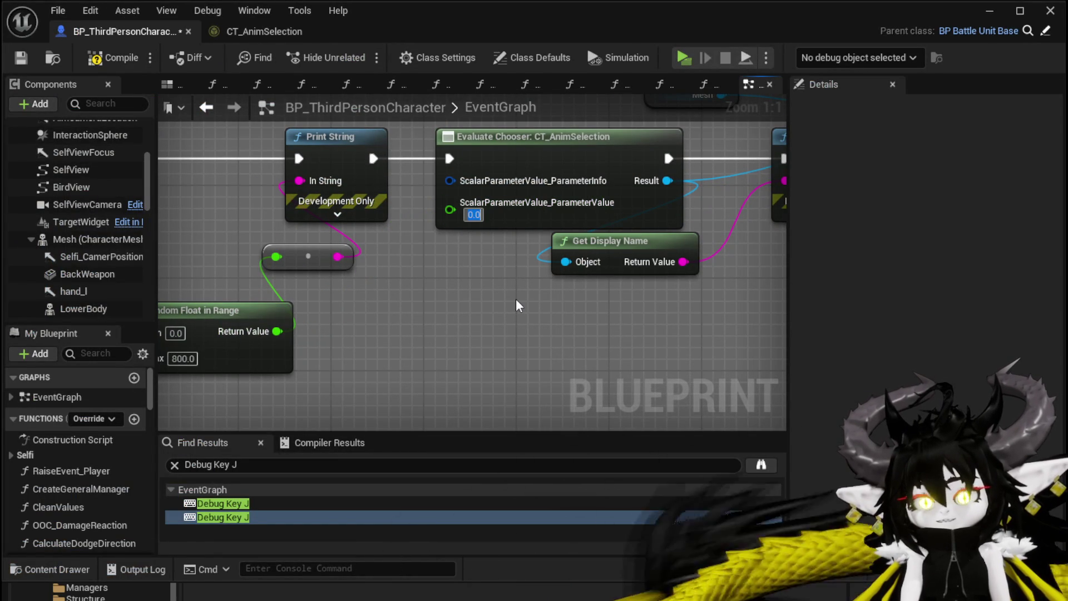
{"action": "type", "text": "450"}
{"action": "key", "text": "Return"}
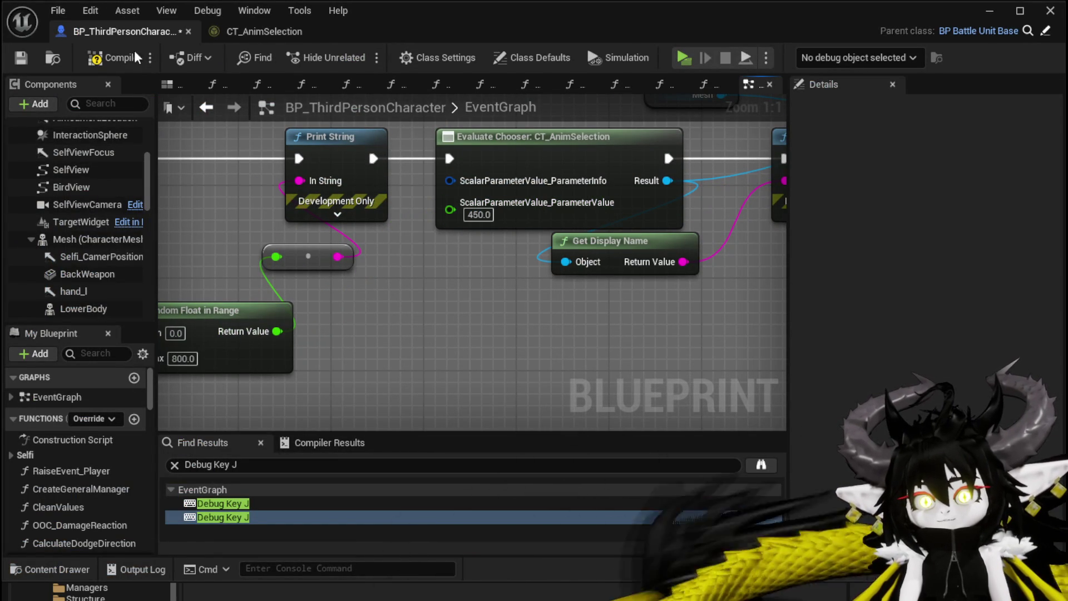
{"action": "left_click", "coordinate": [22, 58]}
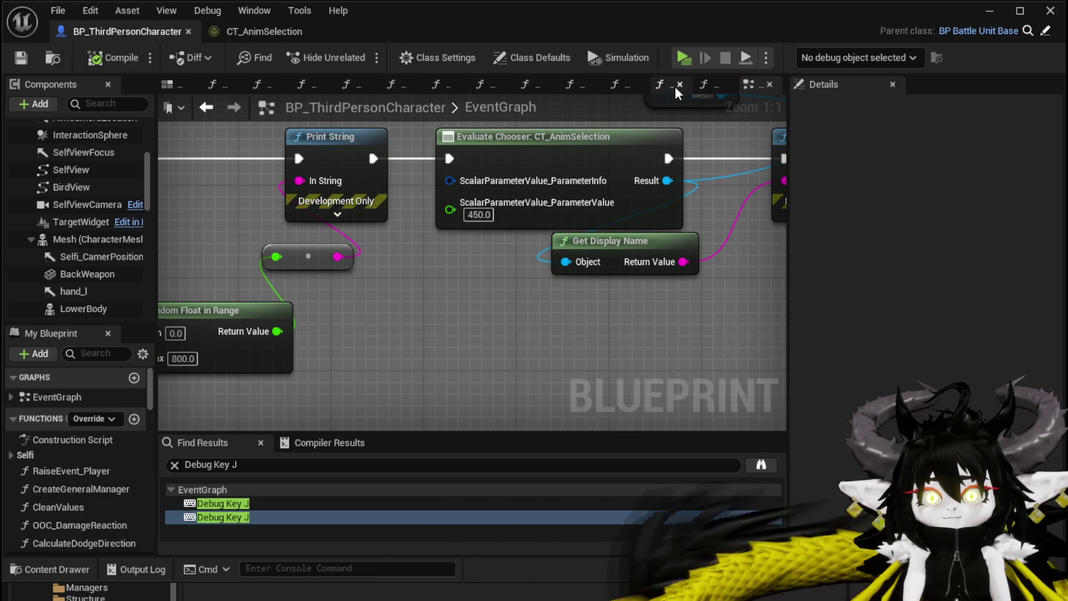
{"action": "left_click", "coordinate": [990, 11]}
Step: Run and end a standalone preview, then reopen the CT_AnimSelection chooser table
{"action": "left_click", "coordinate": [359, 57]}
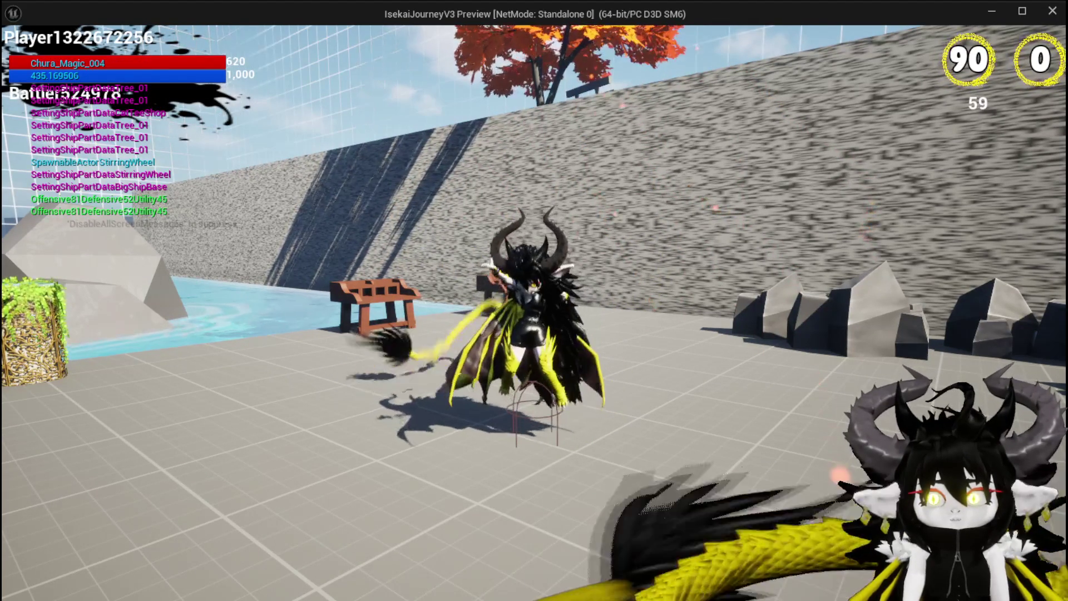
{"action": "key", "text": "Escape"}
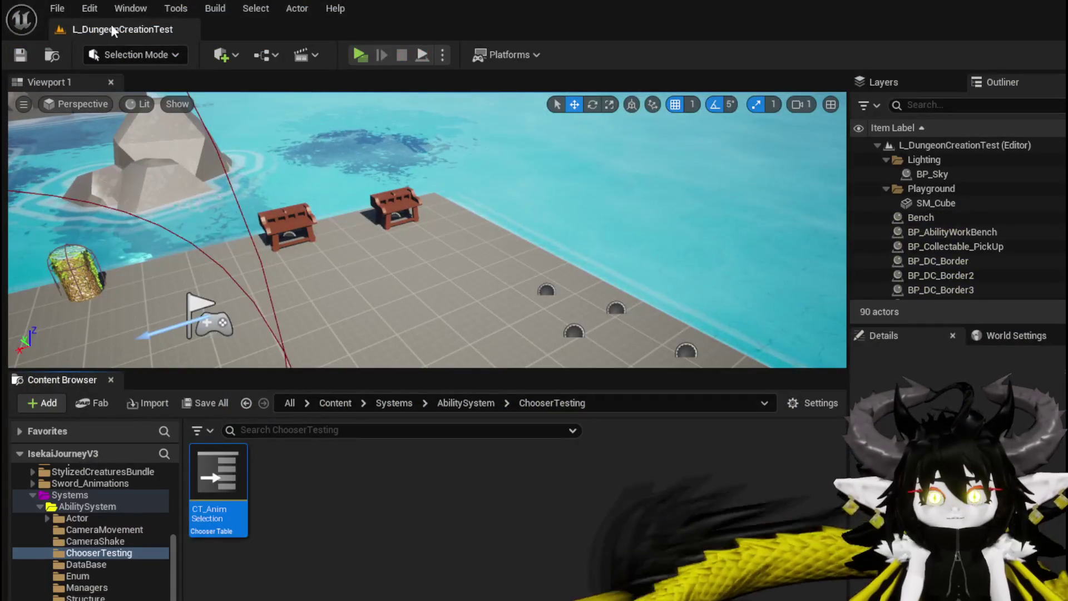
{"action": "double_click", "coordinate": [218, 456]}
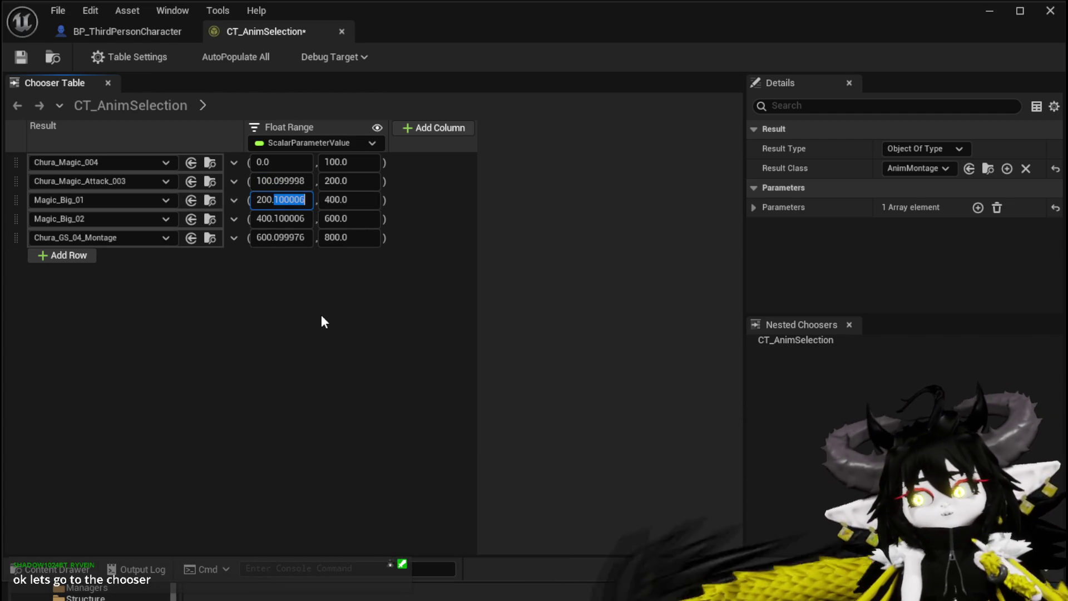
Step: Glance at the chooser's Parameters list and the Float Range column's binding menu
{"action": "left_click", "coordinate": [758, 208]}
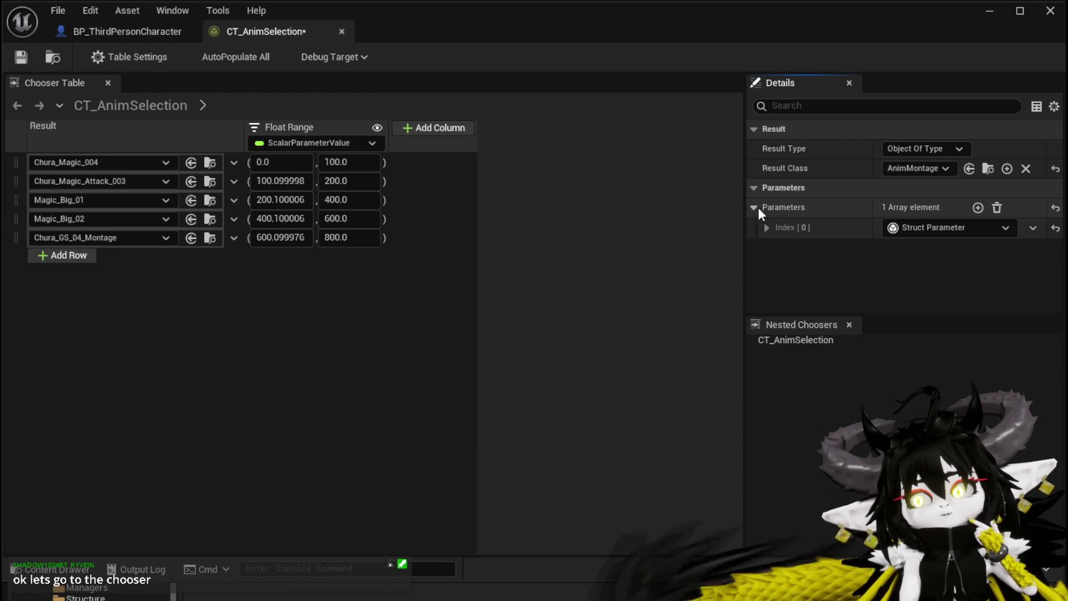
{"action": "left_click", "coordinate": [756, 207]}
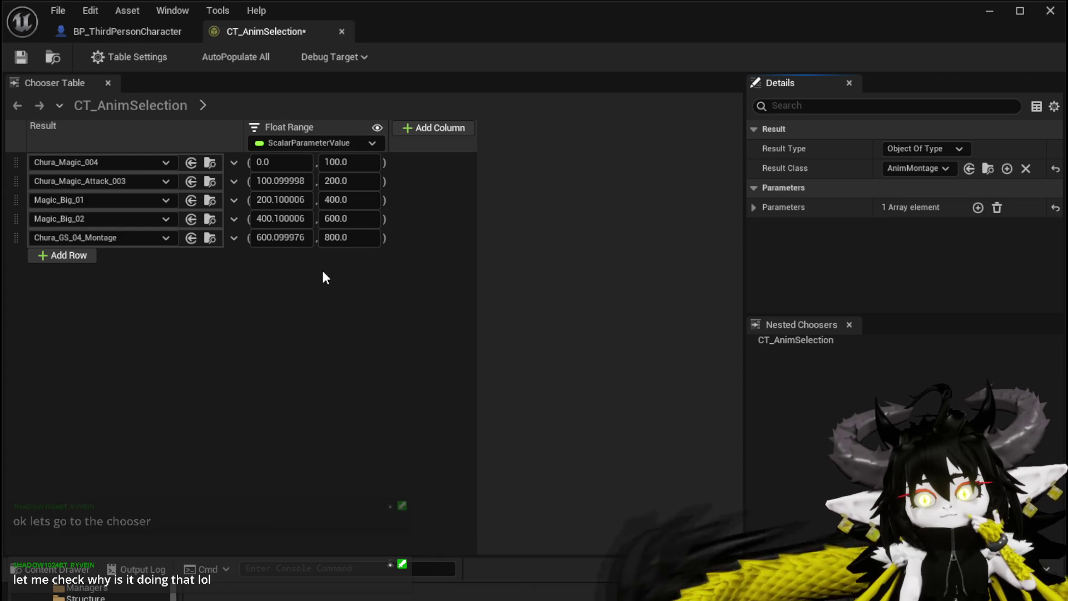
{"action": "left_click", "coordinate": [315, 141]}
{"action": "left_click", "coordinate": [315, 141]}
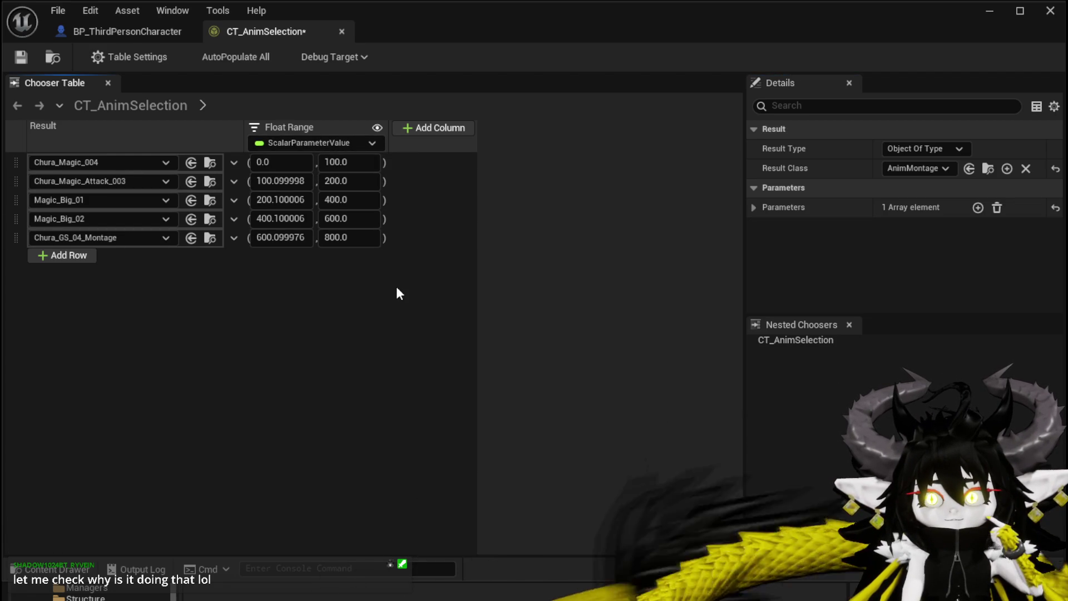
Step: Review the Float Range column's bindable properties and the first row's result type options without changes
{"action": "left_click", "coordinate": [278, 141]}
{"action": "mouse_move", "coordinate": [321, 165]}
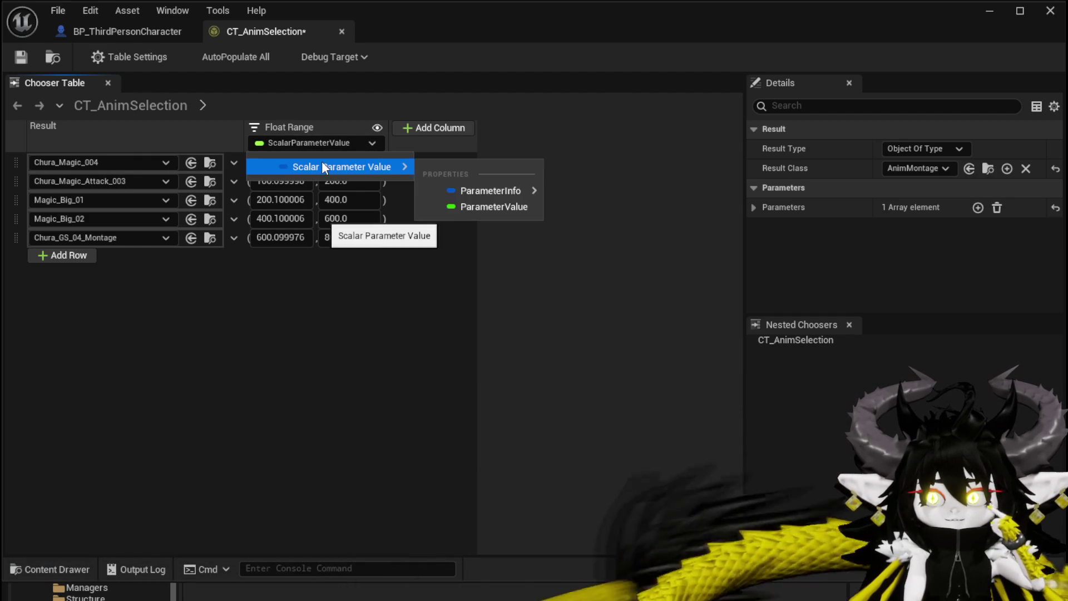
{"action": "mouse_move", "coordinate": [506, 192]}
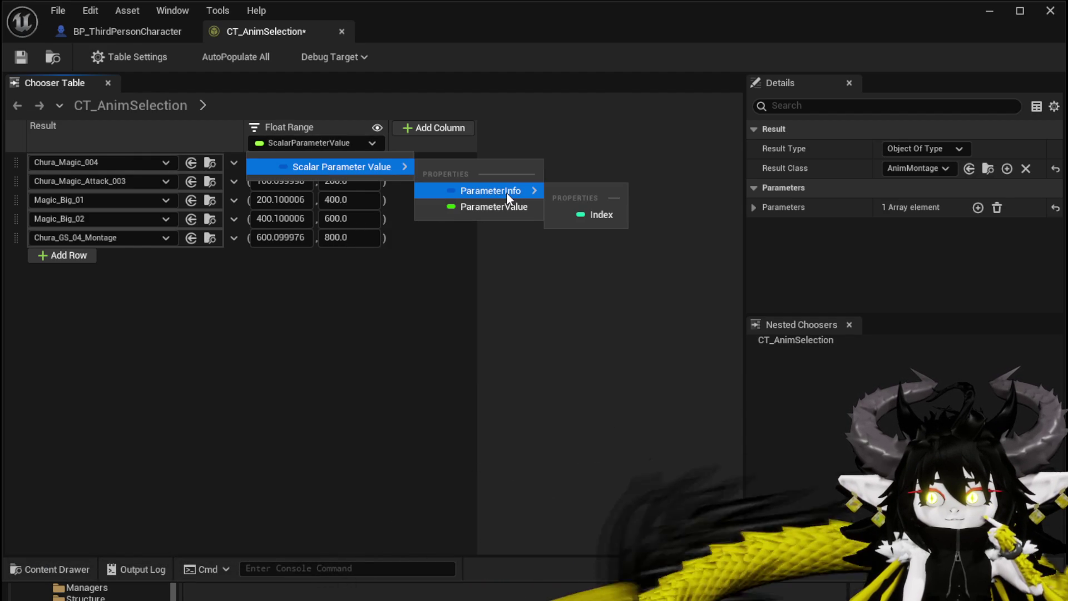
{"action": "left_click", "coordinate": [487, 206]}
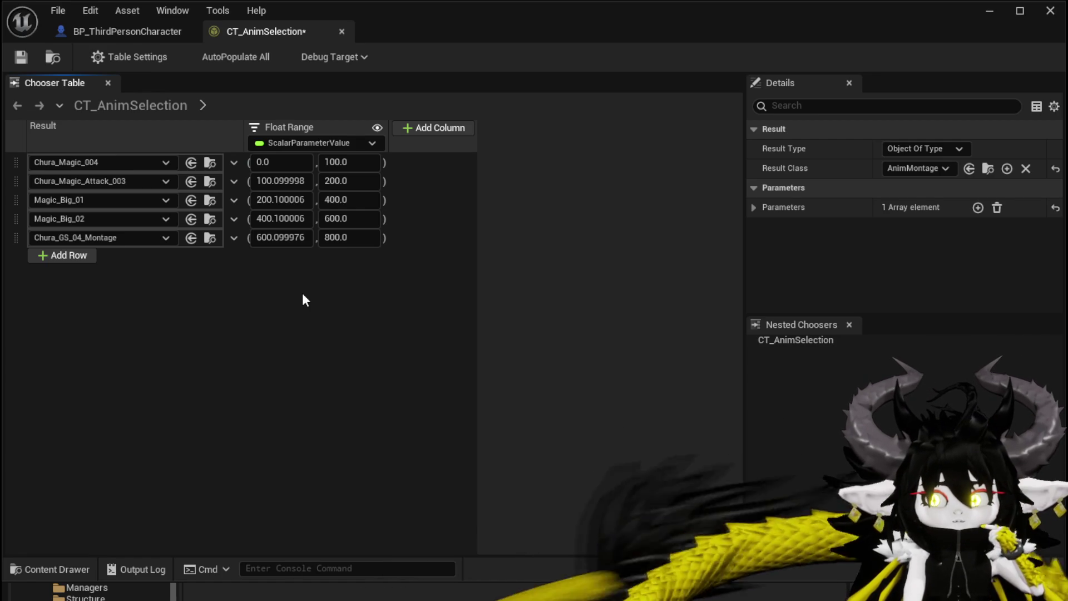
{"action": "left_click", "coordinate": [233, 162]}
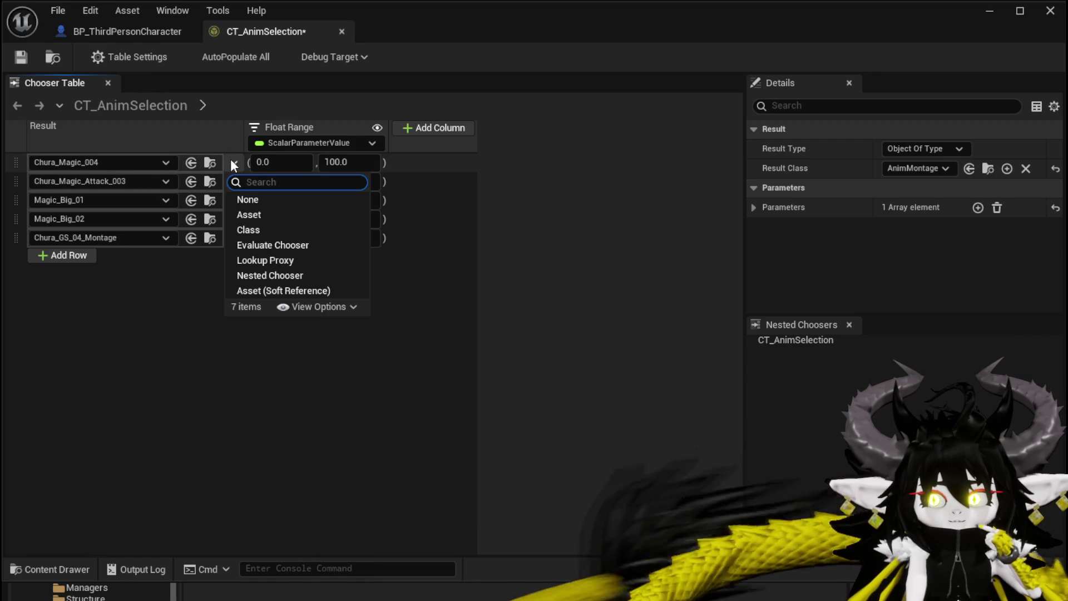
{"action": "left_click", "coordinate": [404, 301]}
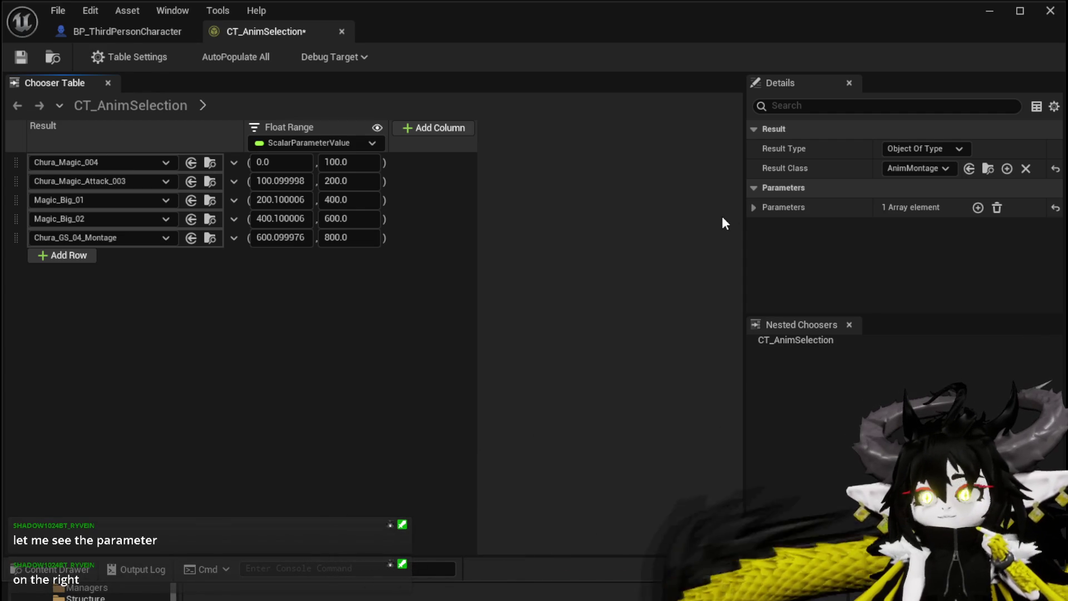
Step: Expand Parameters > Index [0] in a wider Details panel and confirm its direction stays Input
{"action": "left_click", "coordinate": [754, 207]}
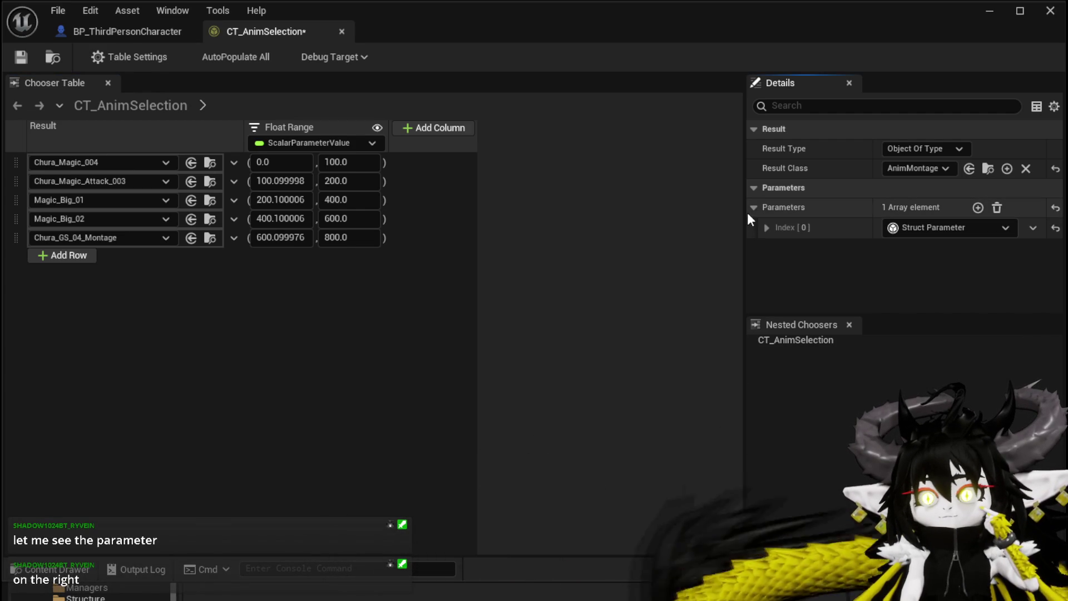
{"action": "left_click_drag", "start_coordinate": [746, 212], "coordinate": [546, 211]}
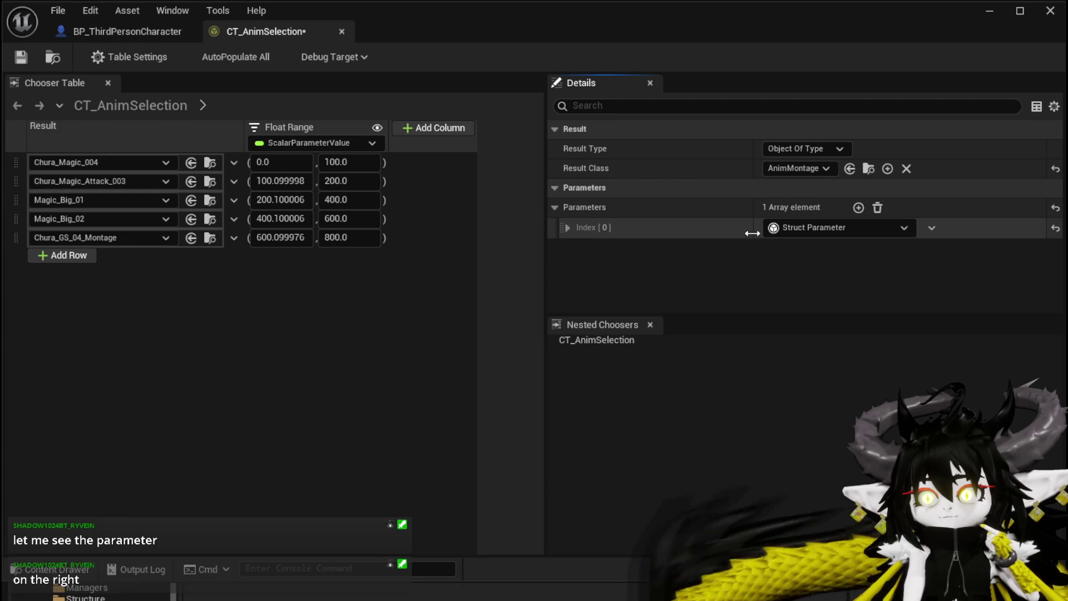
{"action": "left_click", "coordinate": [567, 227]}
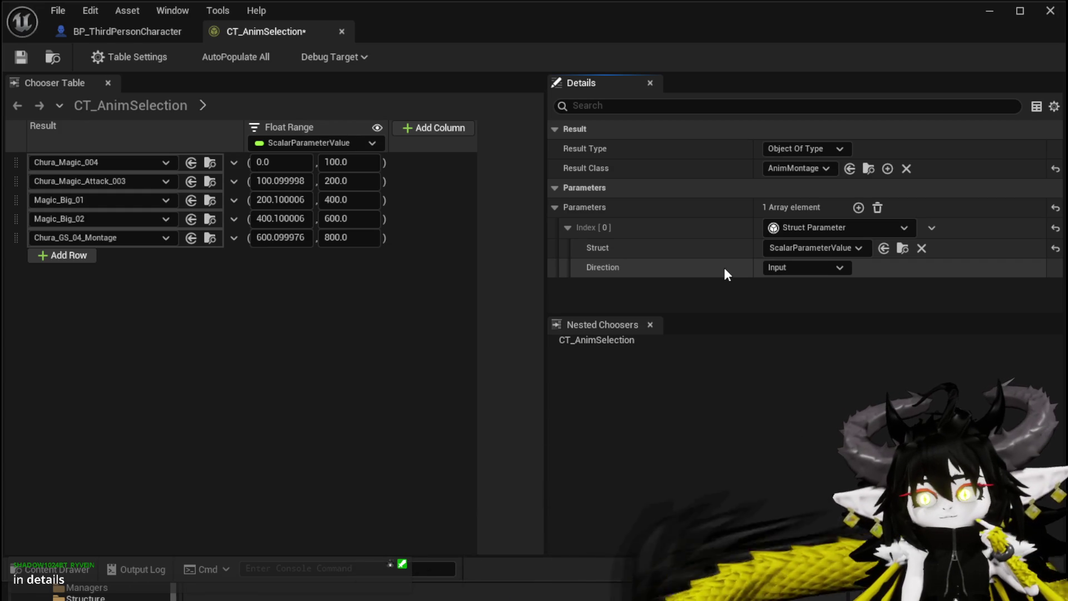
{"action": "left_click", "coordinate": [773, 268]}
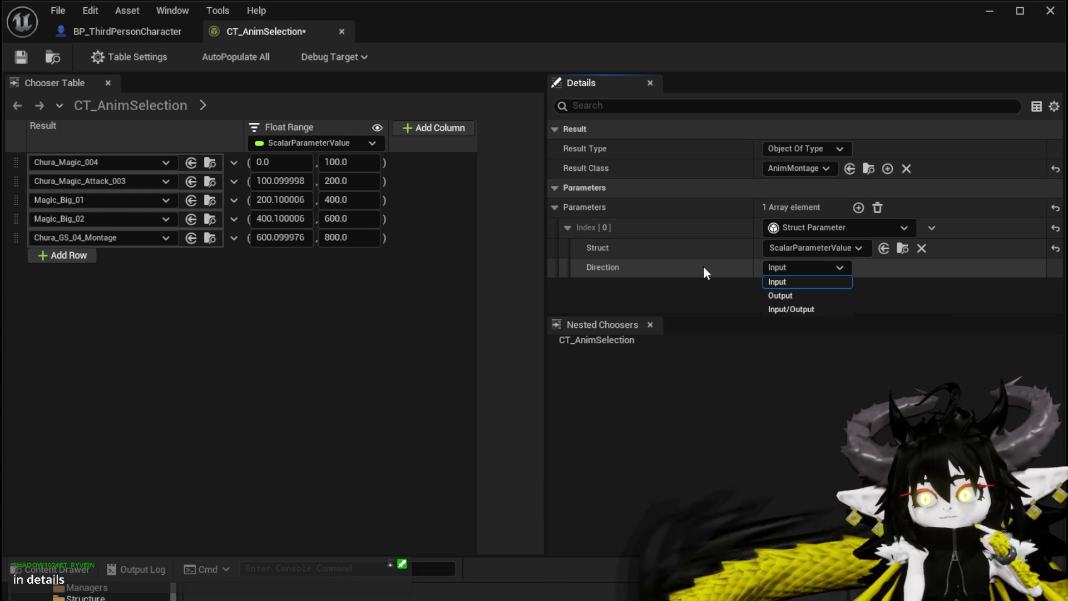
{"action": "key", "text": "Escape"}
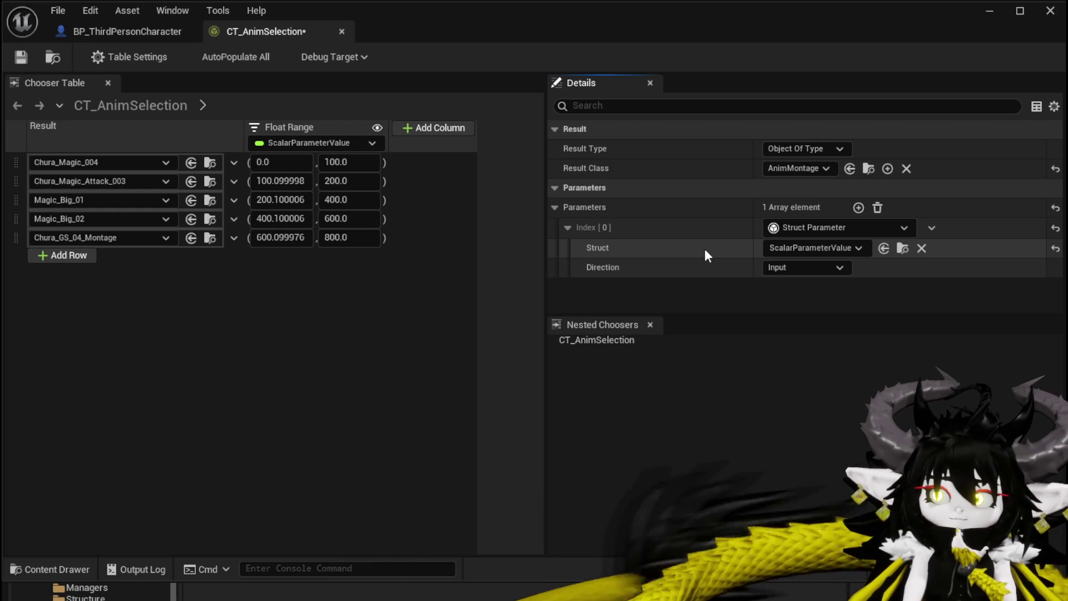
Step: Browse the ScalarParameterValue struct types unchanged, then briefly check BP_ThirdPersonCharacter's event graph
{"action": "left_click", "coordinate": [770, 250]}
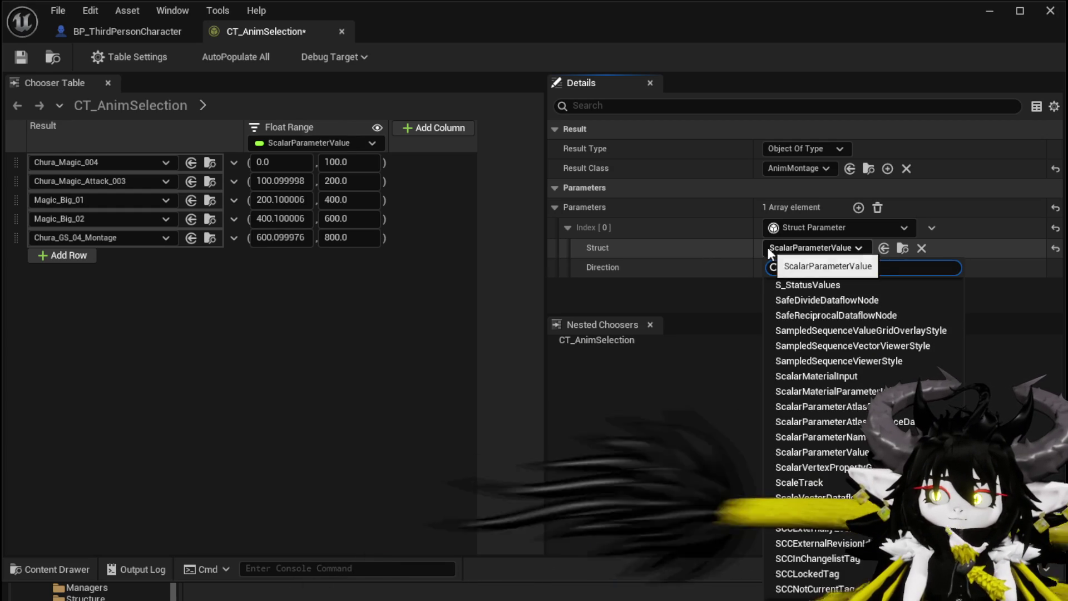
{"action": "left_click", "coordinate": [713, 245]}
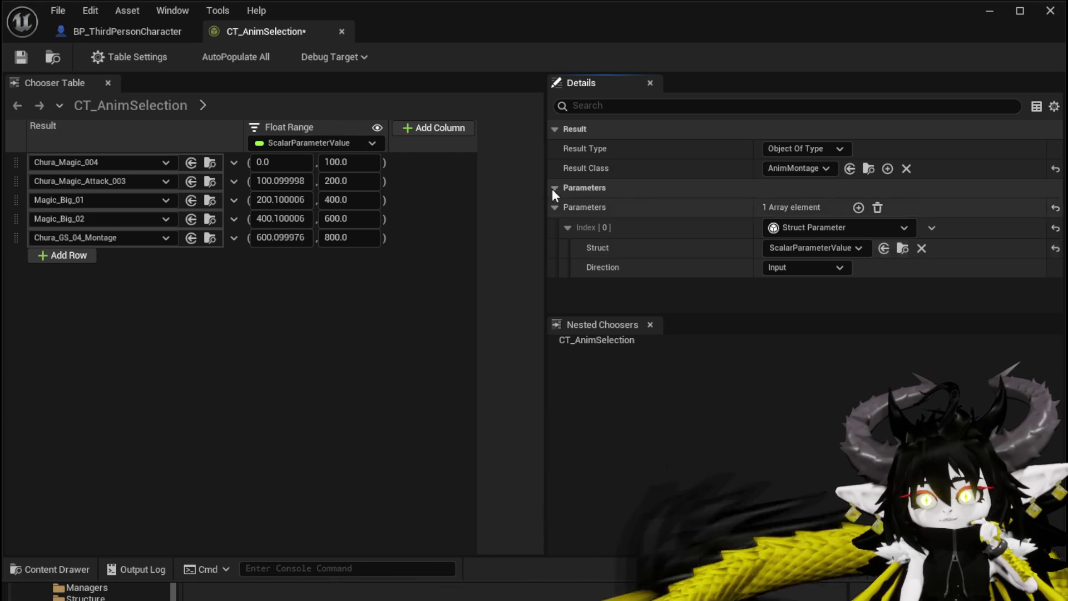
{"action": "left_click", "coordinate": [106, 36]}
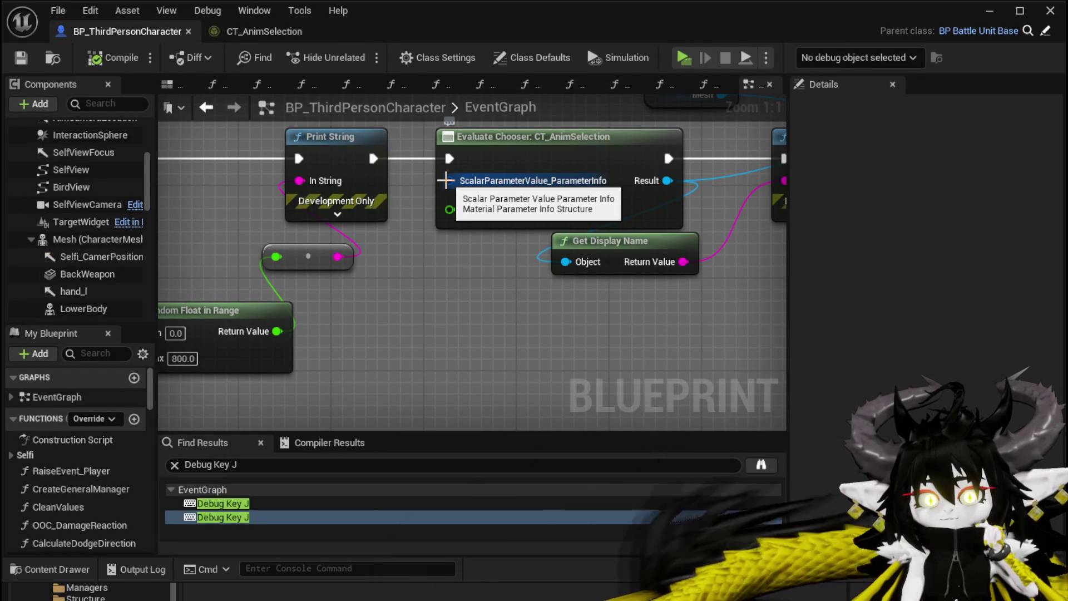
{"action": "left_click", "coordinate": [262, 31]}
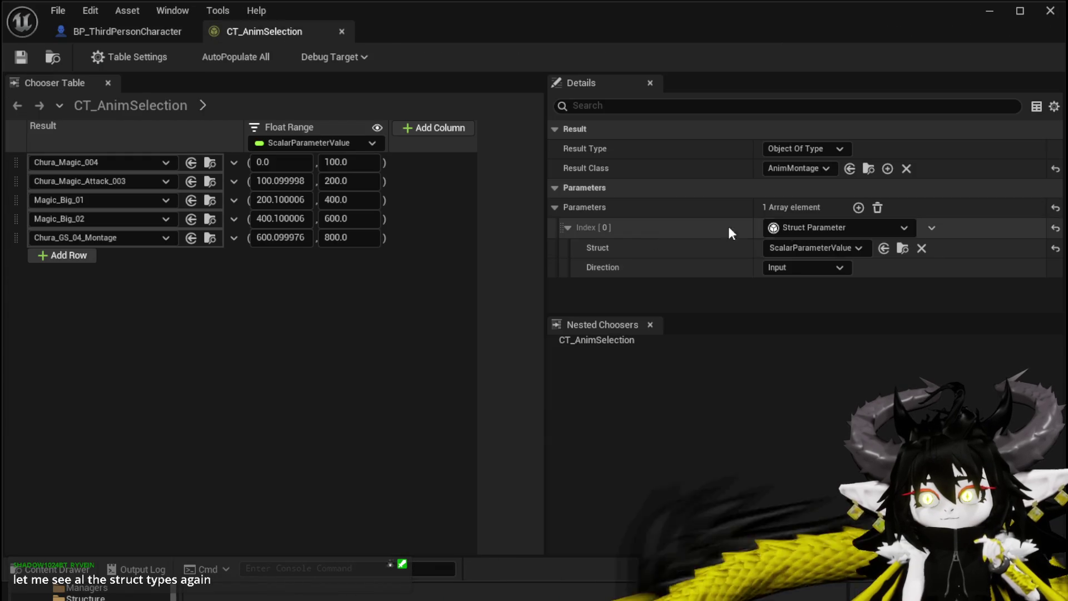
Step: Widen the Details panel and browse the parameter's struct type list
{"action": "left_click", "coordinate": [794, 248]}
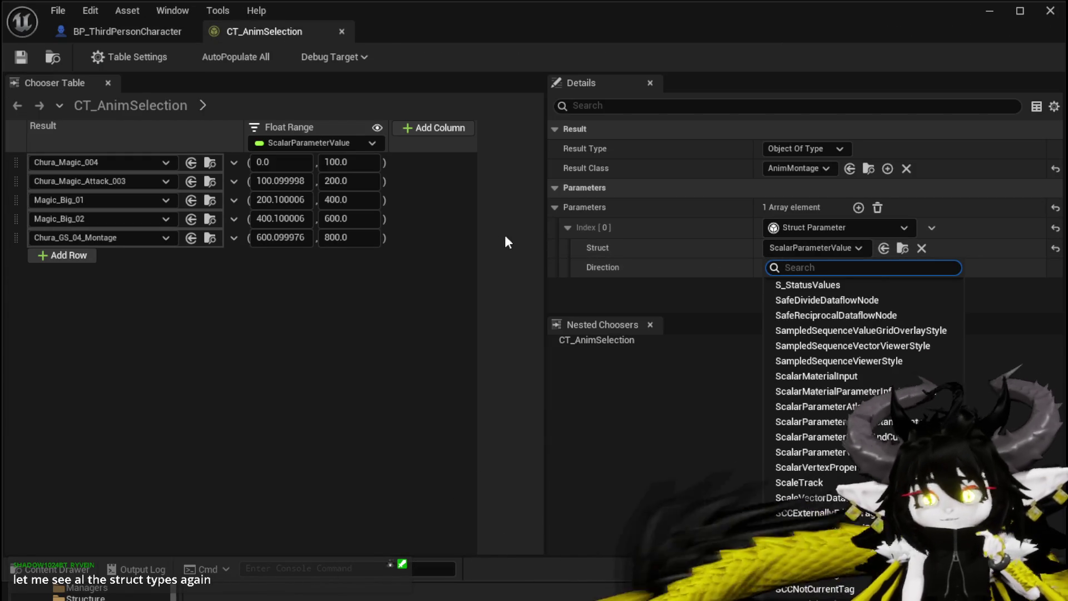
{"action": "left_click_drag", "start_coordinate": [544, 228], "coordinate": [133, 223]}
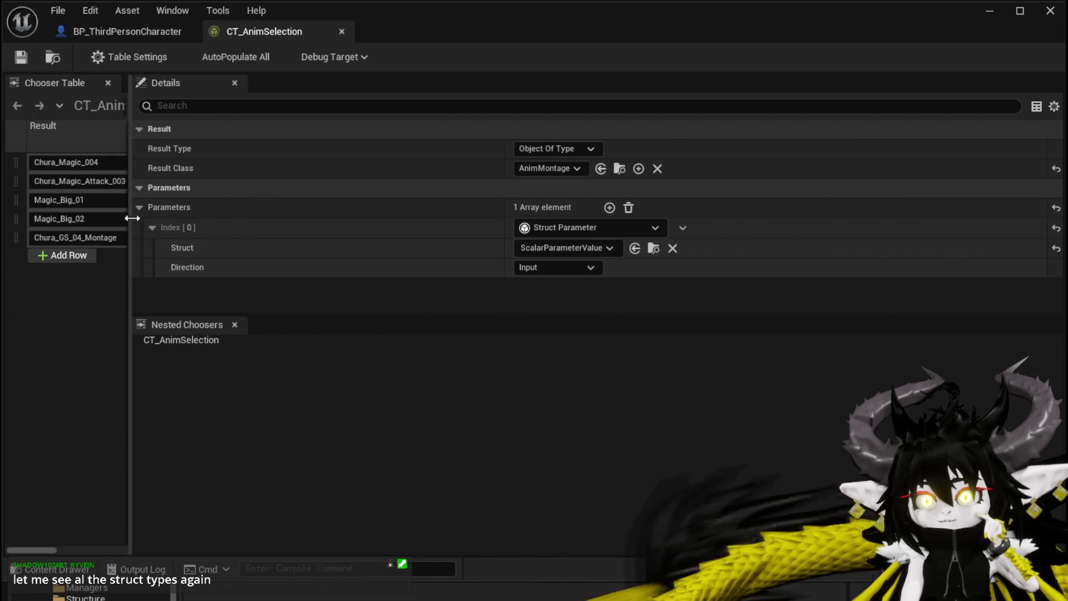
{"action": "left_click_drag", "start_coordinate": [511, 217], "coordinate": [294, 217]}
{"action": "left_click", "coordinate": [333, 251]}
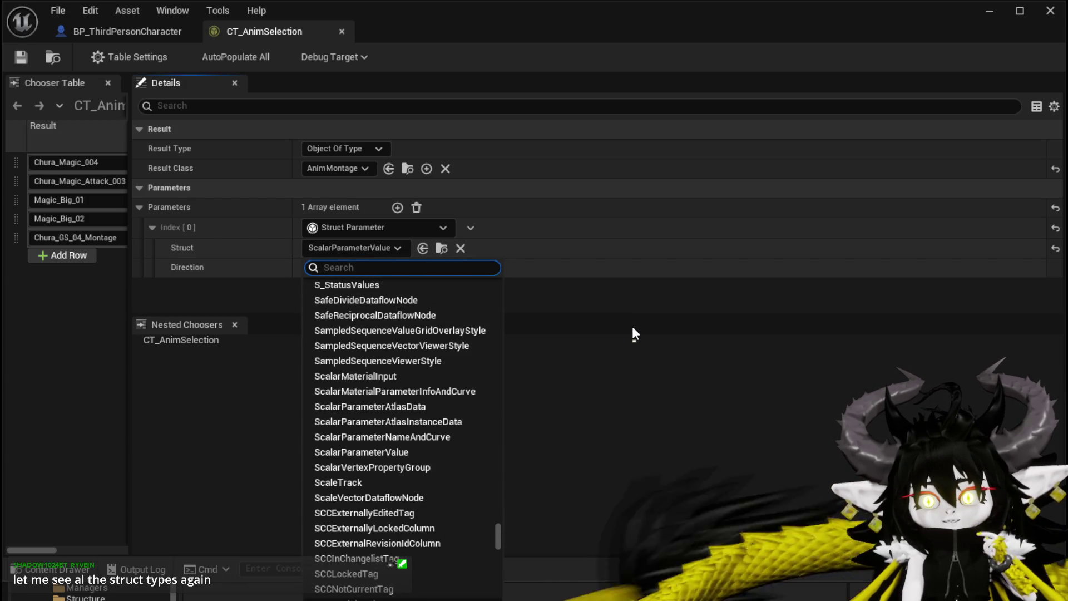
{"action": "scroll", "coordinate": [496, 337], "scroll_direction": "up", "scroll_amount": 2}
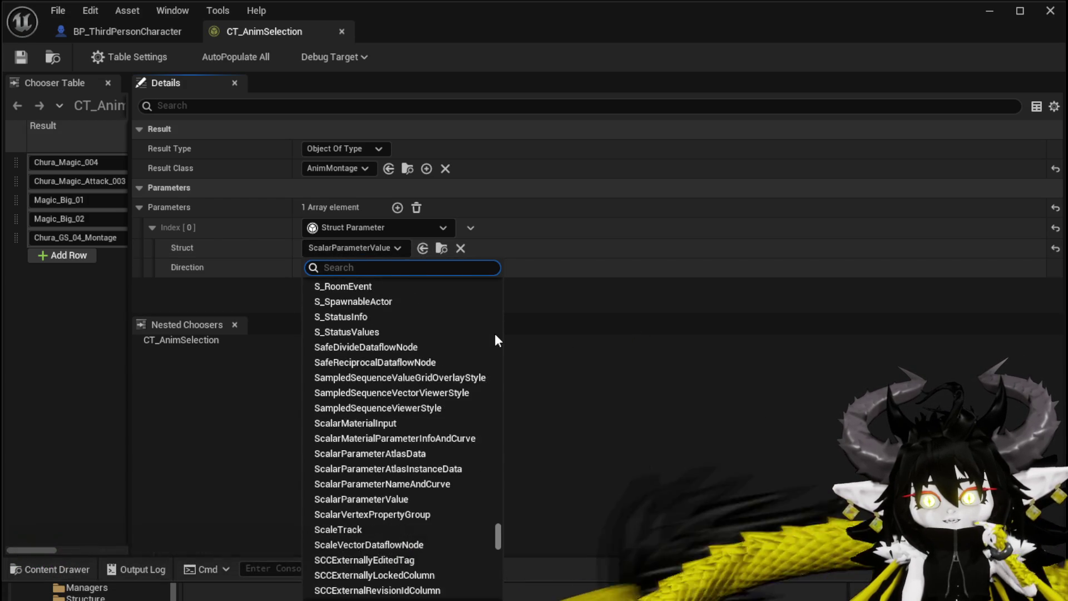
{"action": "scroll", "coordinate": [496, 336], "scroll_direction": "down", "scroll_amount": 2}
{"action": "scroll", "coordinate": [495, 337], "scroll_direction": "down", "scroll_amount": 1}
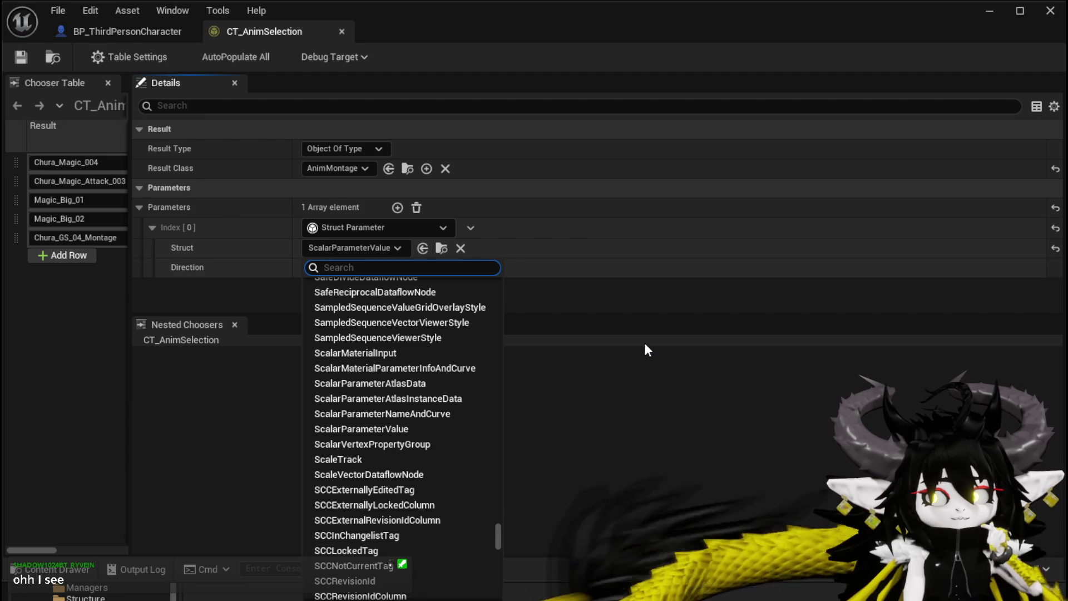
{"action": "left_click", "coordinate": [645, 344]}
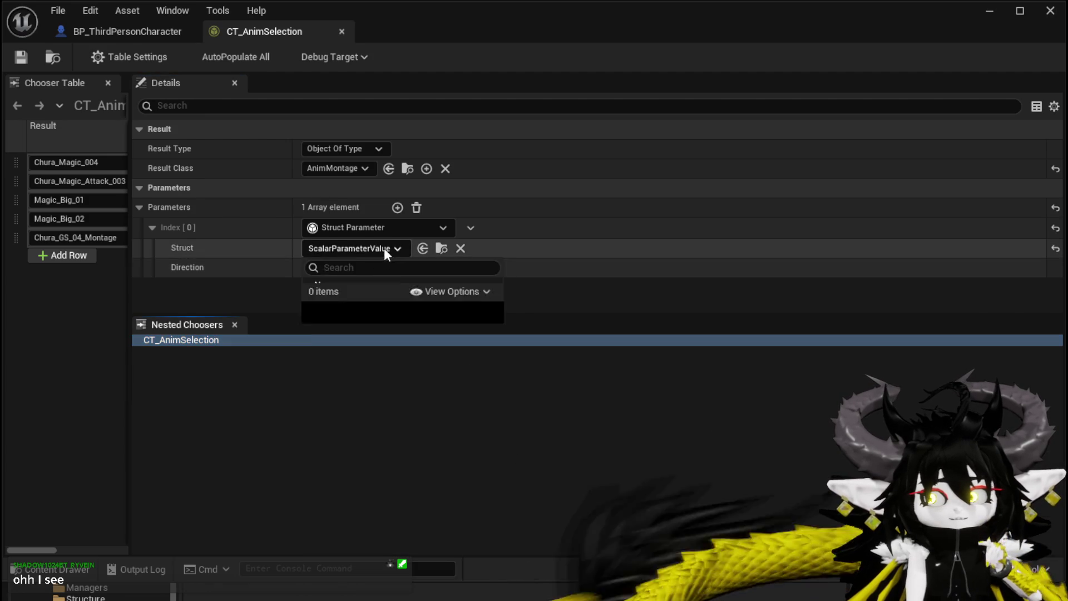
{"action": "left_click", "coordinate": [384, 249]}
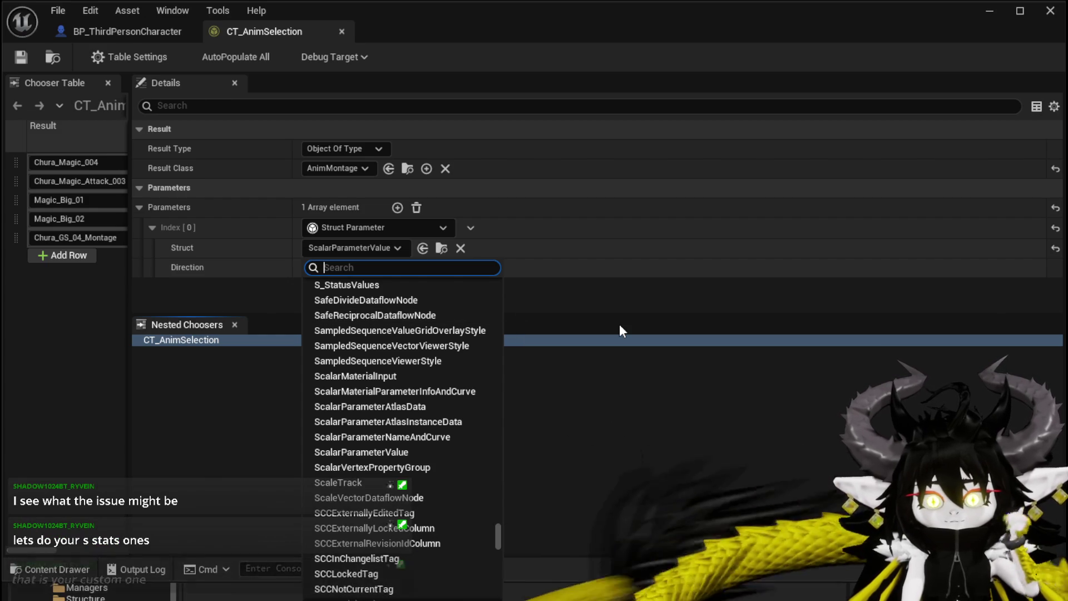
Step: Search the struct list and choose S_StatusValues as the parameter struct
{"action": "type", "text": "S_Sta"}
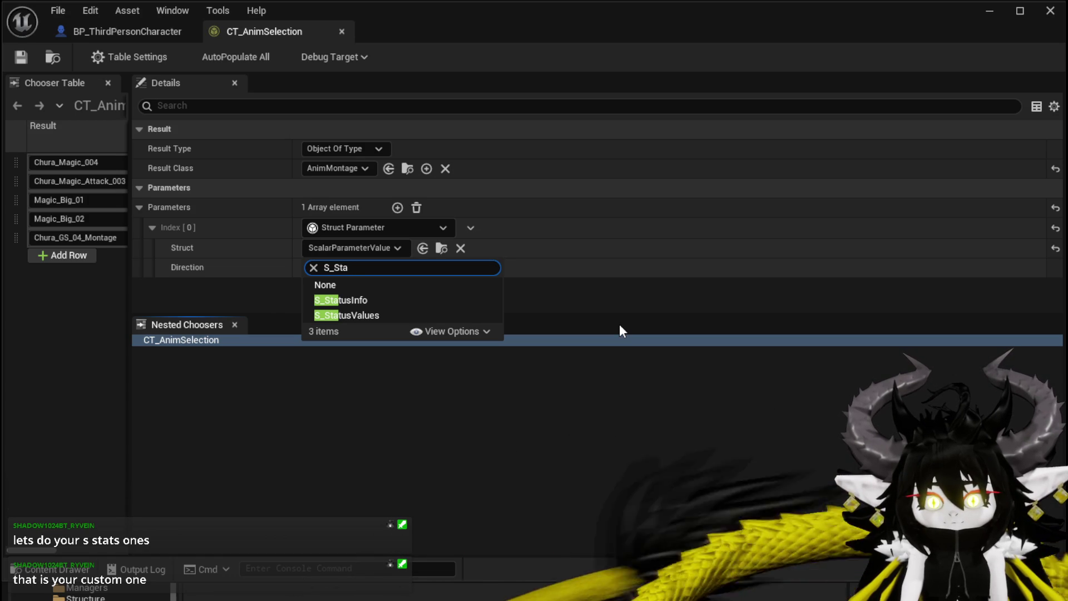
{"action": "key", "text": "BackSpace"}
{"action": "key", "text": "BackSpace"}
{"action": "key", "text": "BackSpace"}
{"action": "type", "text": "S"}
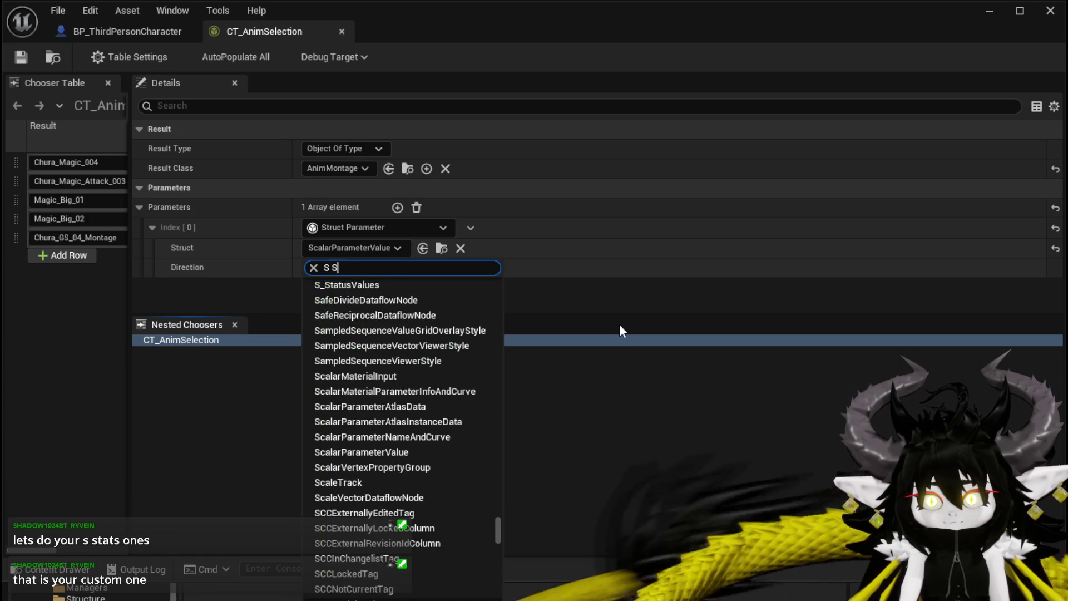
{"action": "type", "text": "tats"}
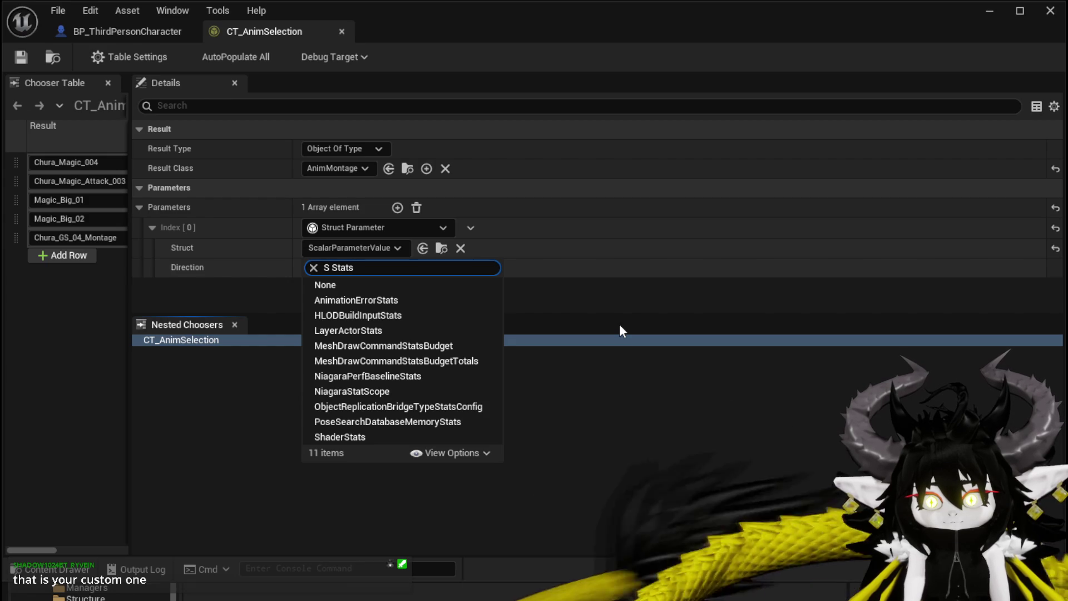
{"action": "key", "text": "BackSpace"}
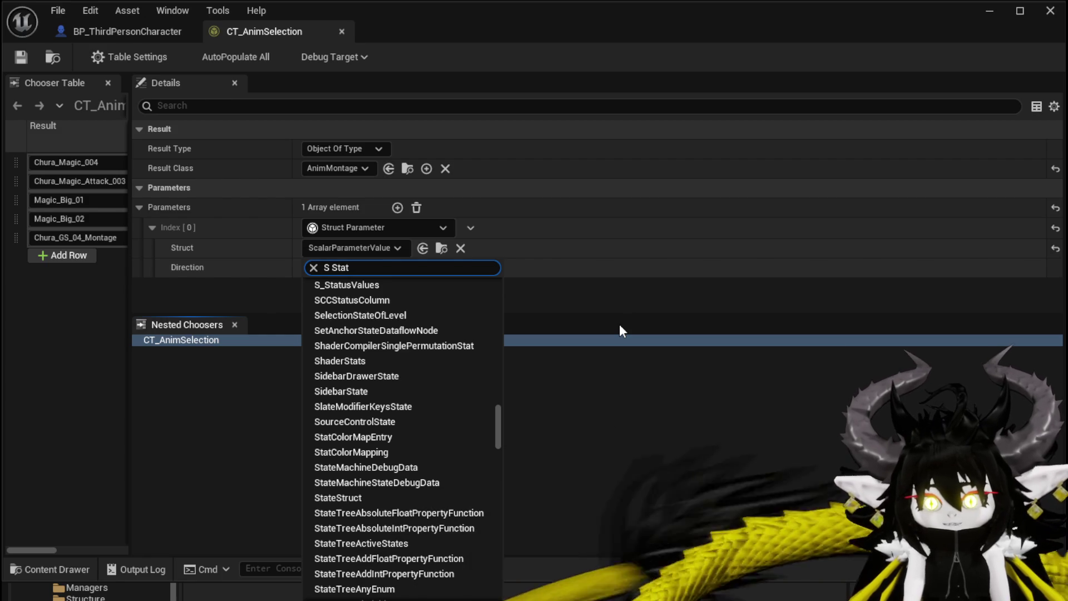
{"action": "key", "text": "BackSpace"}
{"action": "key", "text": "BackSpace"}
{"action": "key", "text": "BackSpace"}
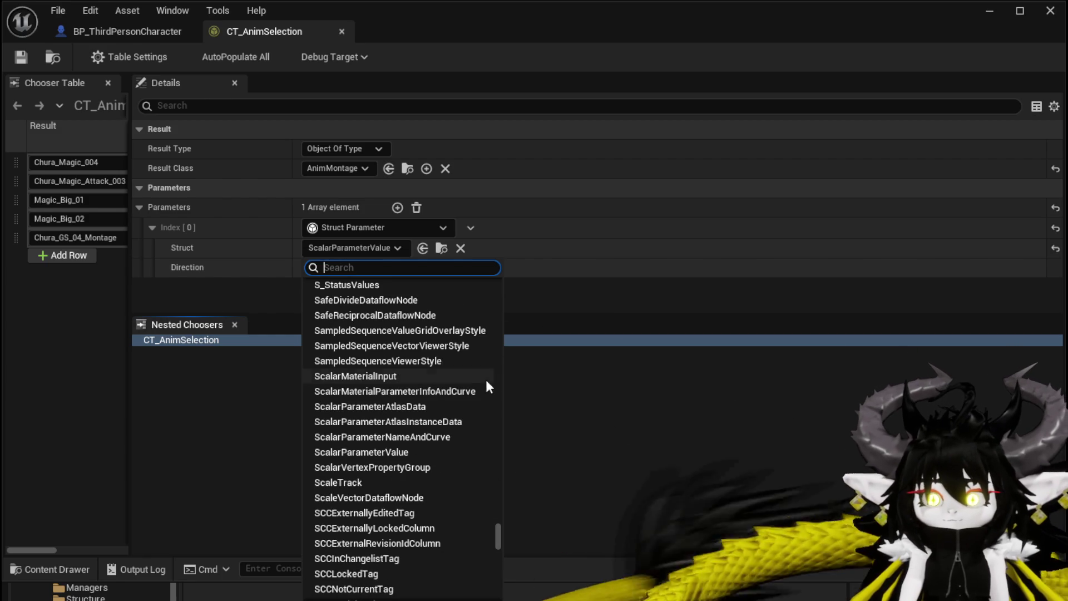
{"action": "scroll", "coordinate": [377, 475], "scroll_direction": "up", "scroll_amount": 3}
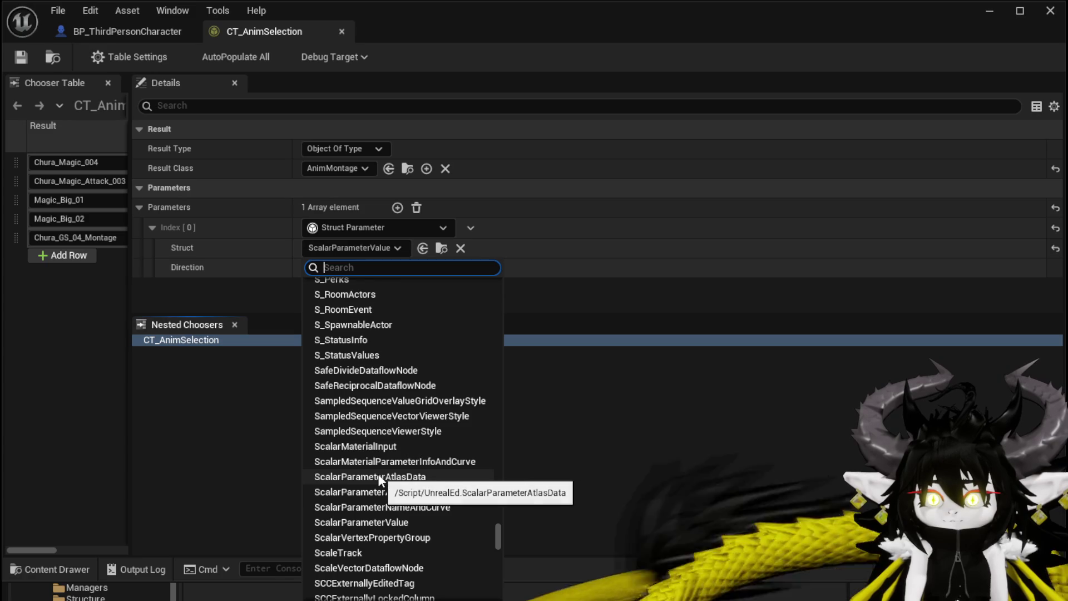
{"action": "scroll", "coordinate": [379, 470], "scroll_direction": "up", "scroll_amount": 3}
{"action": "scroll", "coordinate": [377, 466], "scroll_direction": "up", "scroll_amount": 2}
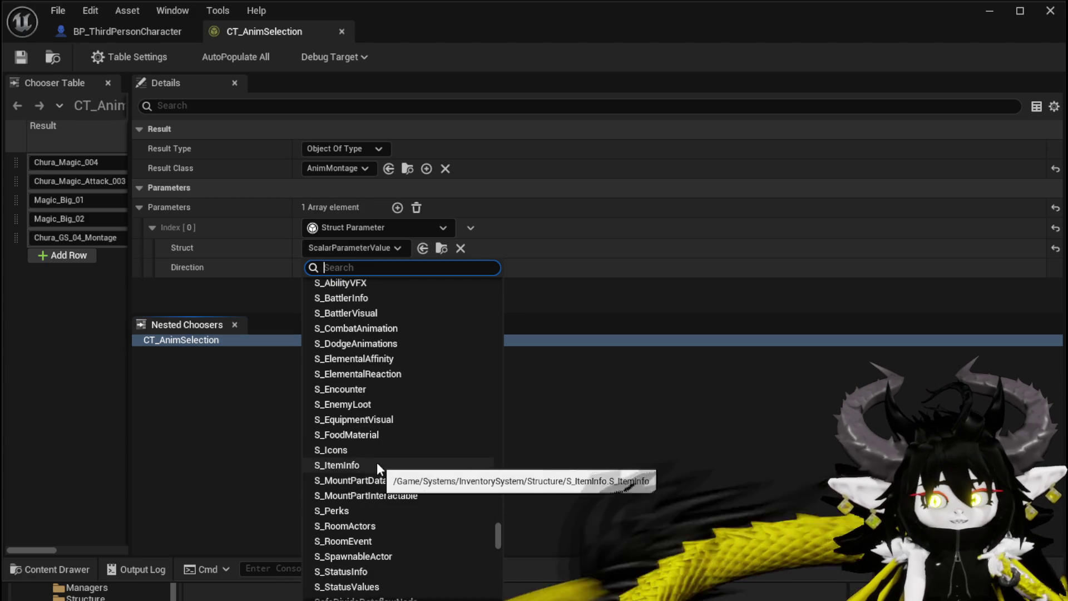
{"action": "type", "text": "S"}
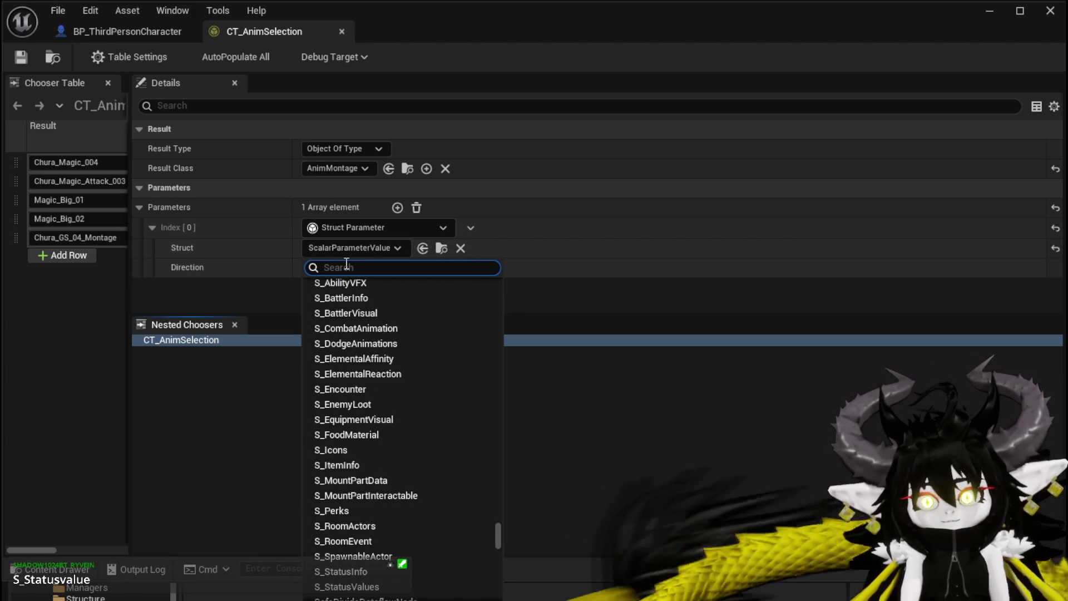
{"action": "type", "text": "_Status"}
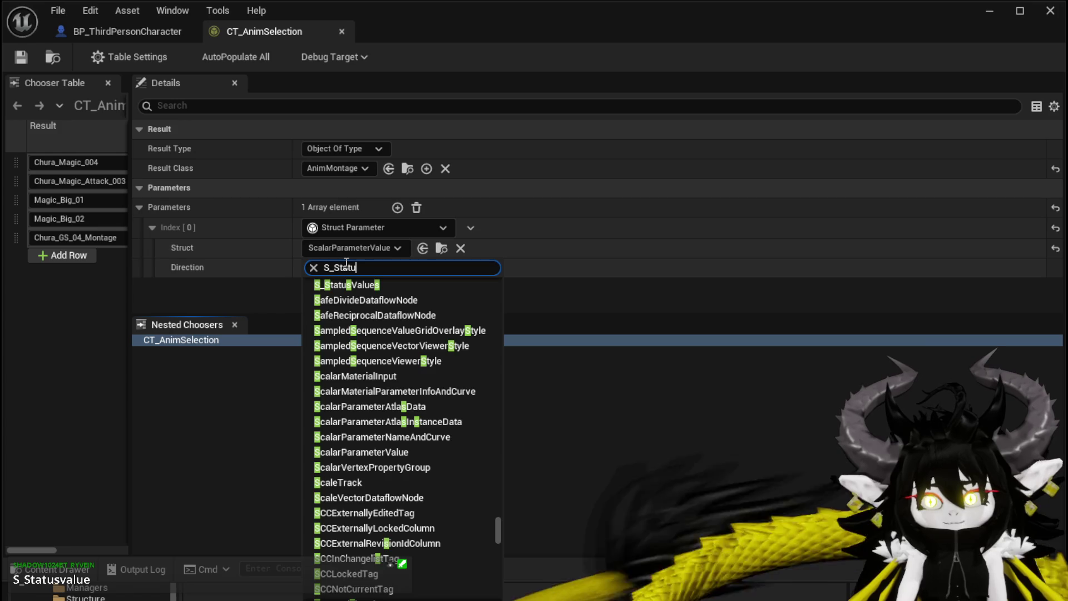
{"action": "left_click", "coordinate": [357, 315]}
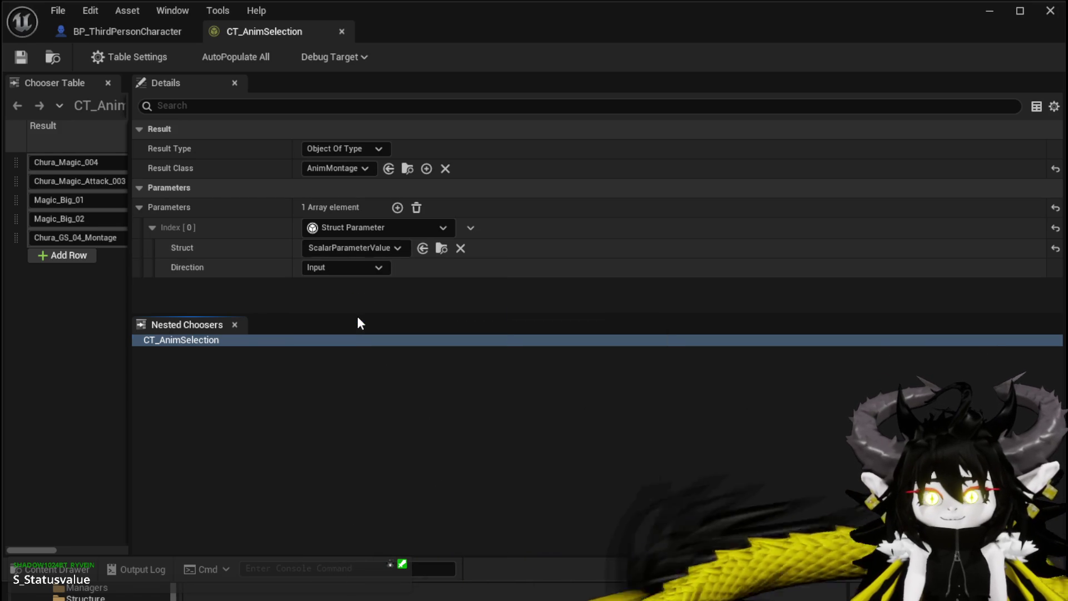
Step: Keep the direction on Input and save both CT_AnimSelection and BP_ThirdPersonCharacter
{"action": "left_click", "coordinate": [351, 265]}
{"action": "left_click", "coordinate": [350, 265]}
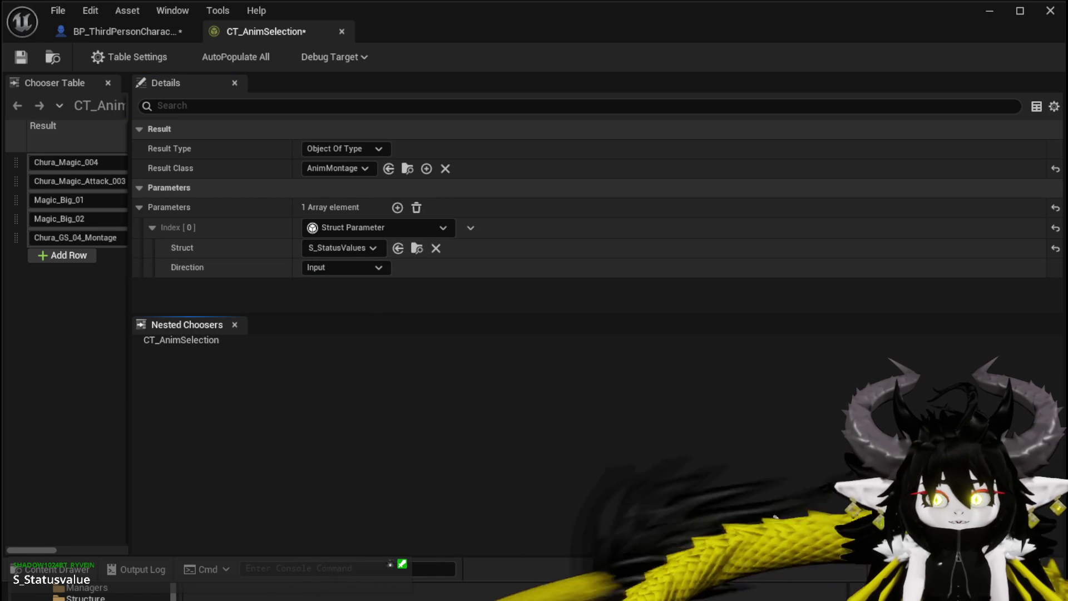
{"action": "key", "text": "ctrl+shift+s"}
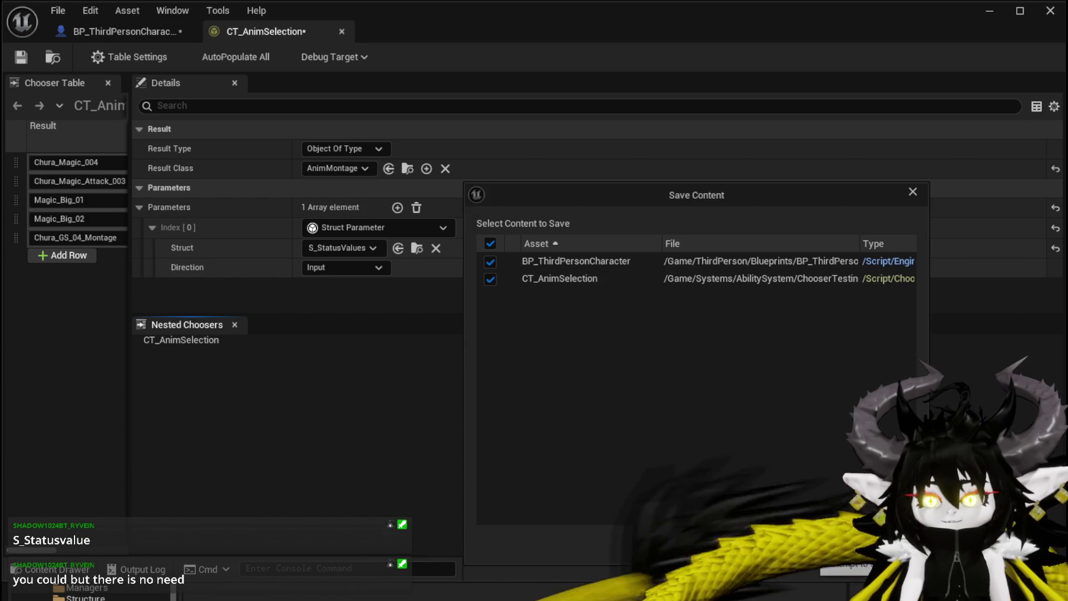
{"action": "left_click", "coordinate": [779, 541]}
{"action": "mouse_move", "coordinate": [127, 277]}
{"action": "left_mouse_down"}
{"action": "mouse_move", "coordinate": [620, 318]}
{"action": "mouse_move", "coordinate": [484, 299]}
{"action": "left_mouse_up"}
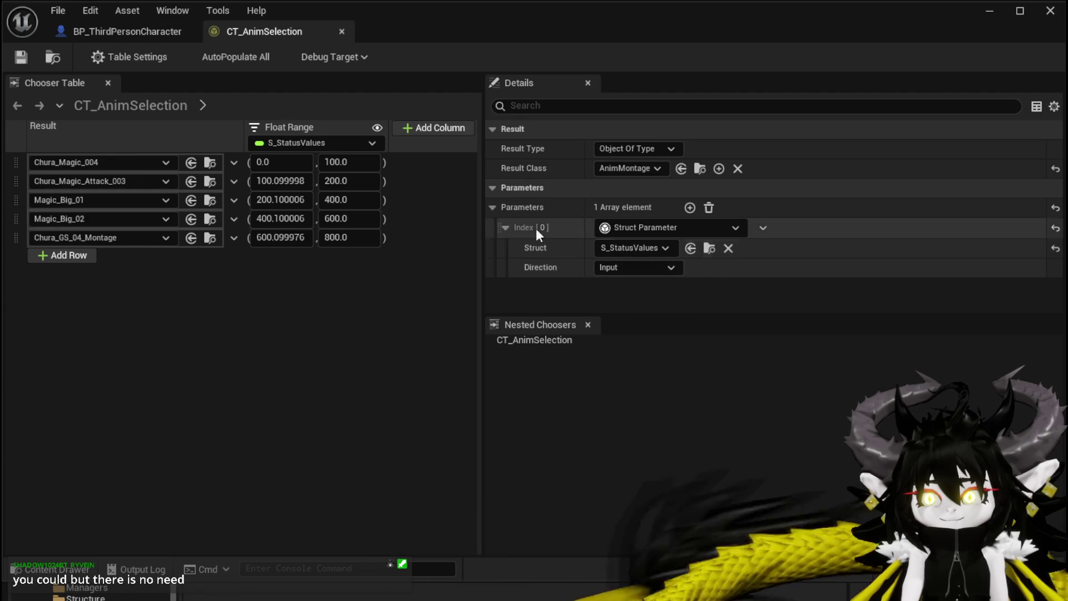
Step: Refresh Evaluate Chooser and add a Make S Status Values node to its S_StatusValues input
{"action": "left_click", "coordinate": [119, 33]}
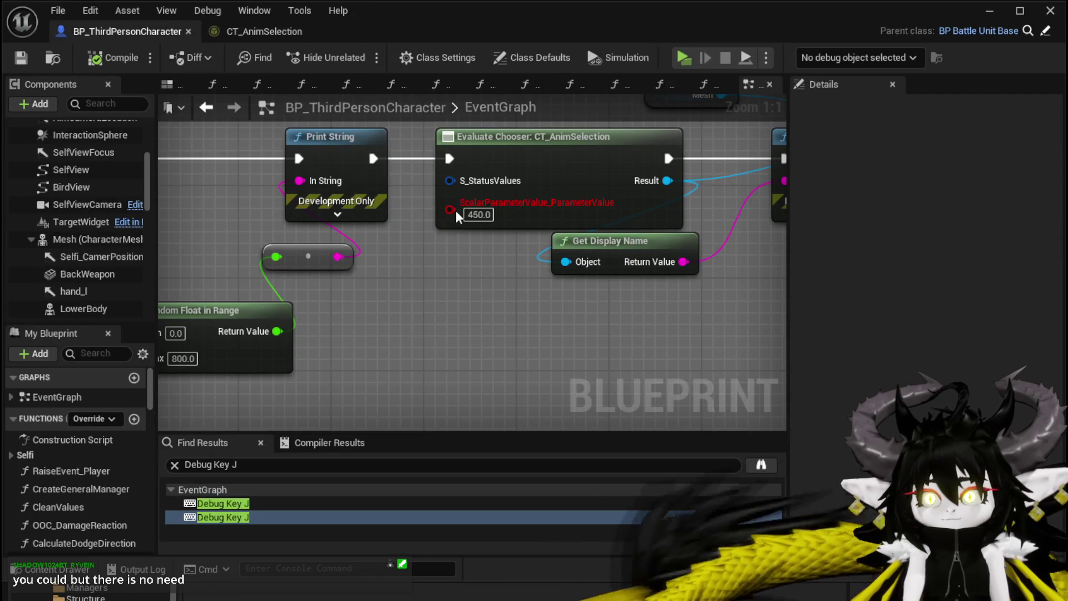
{"action": "right_click", "coordinate": [536, 167]}
{"action": "left_click", "coordinate": [598, 277]}
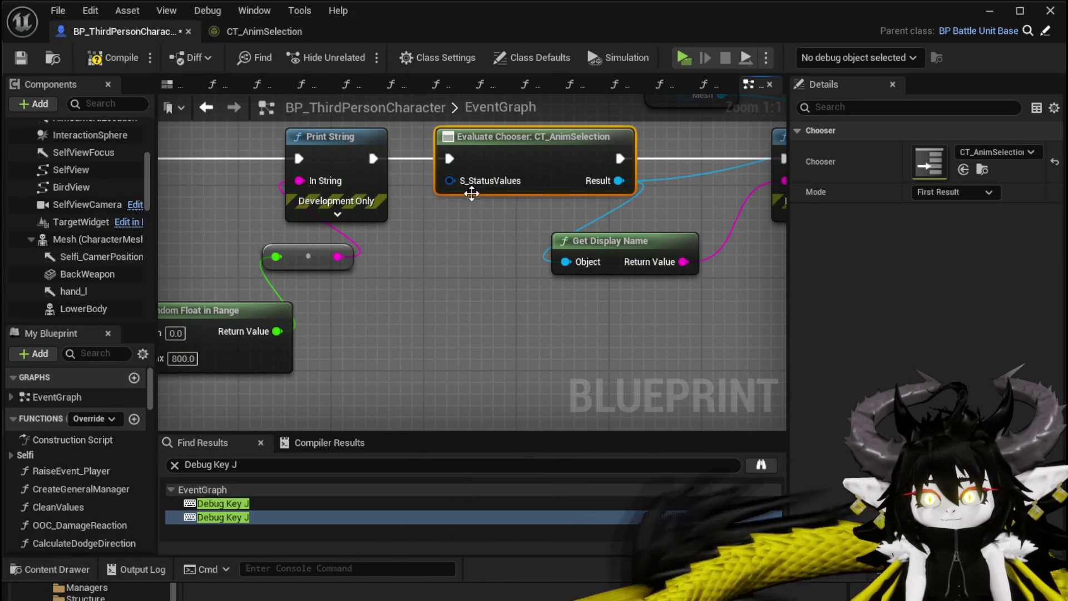
{"action": "left_click_drag", "start_coordinate": [466, 186], "coordinate": [454, 260]}
{"action": "type", "text": "brea"}
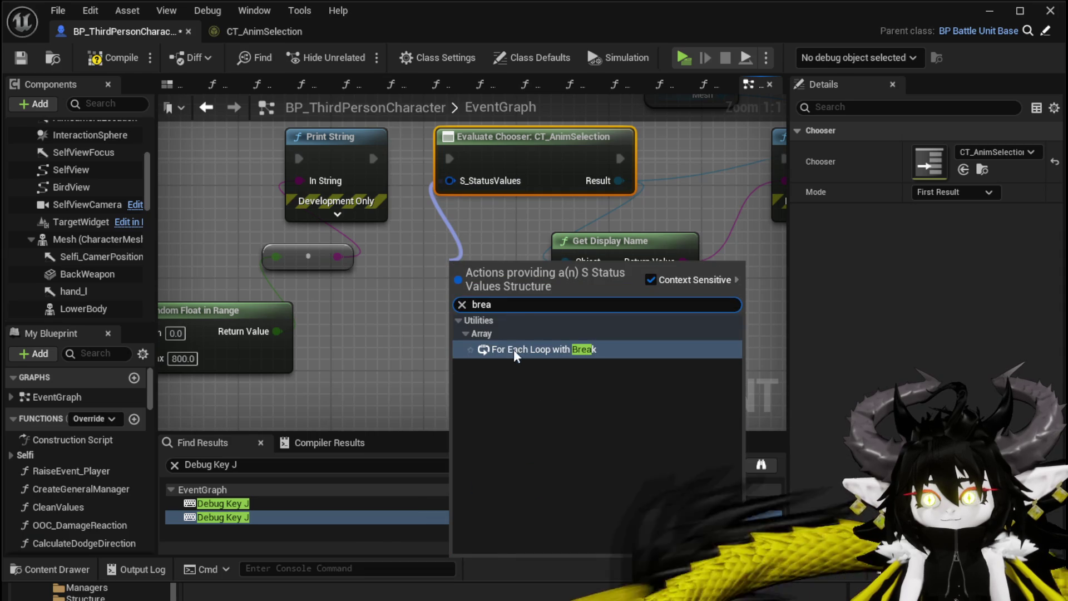
{"action": "left_click_drag", "start_coordinate": [456, 190], "coordinate": [466, 273]}
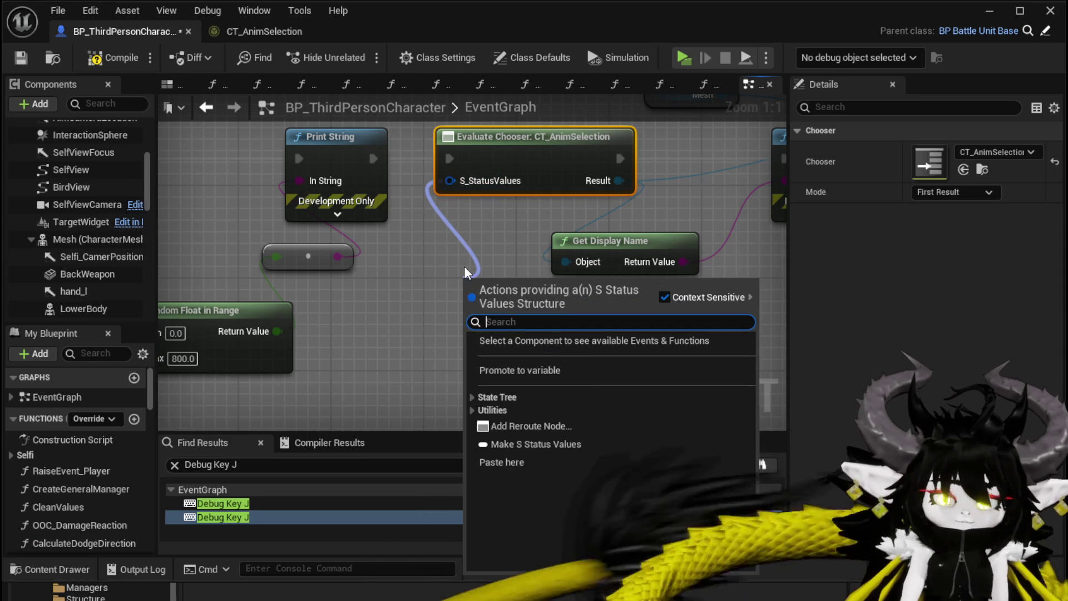
{"action": "type", "text": "make"}
{"action": "left_click", "coordinate": [527, 340]}
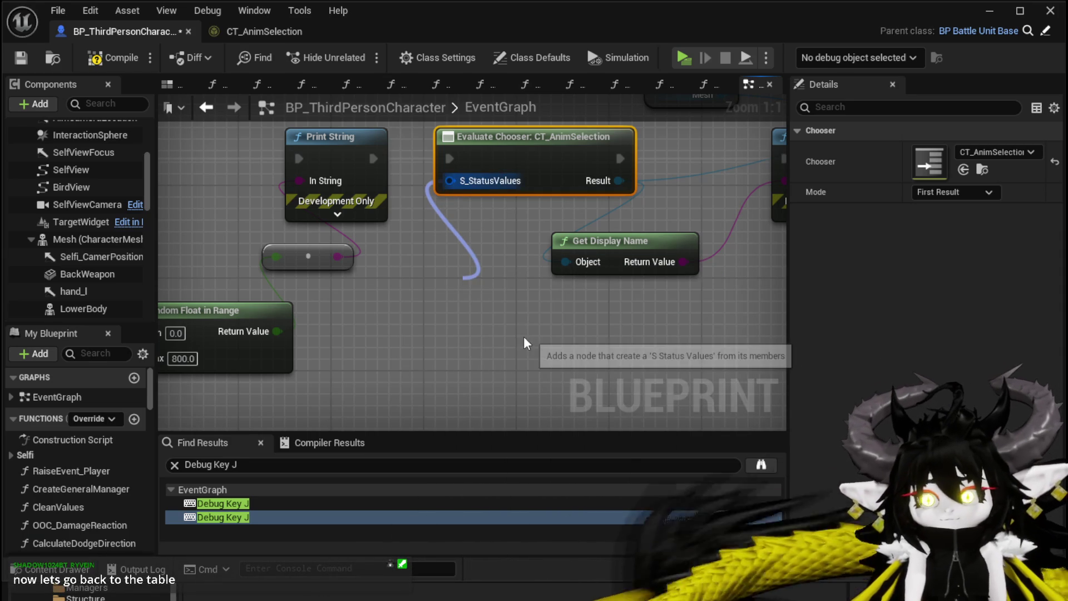
Step: Wire the Random Float into Damage Amount and start a test play
{"action": "mouse_move", "coordinate": [478, 267]}
{"action": "left_mouse_down"}
{"action": "mouse_move", "coordinate": [464, 220]}
{"action": "mouse_move", "coordinate": [465, 244]}
{"action": "mouse_move", "coordinate": [431, 244]}
{"action": "mouse_move", "coordinate": [475, 205]}
{"action": "left_mouse_up"}
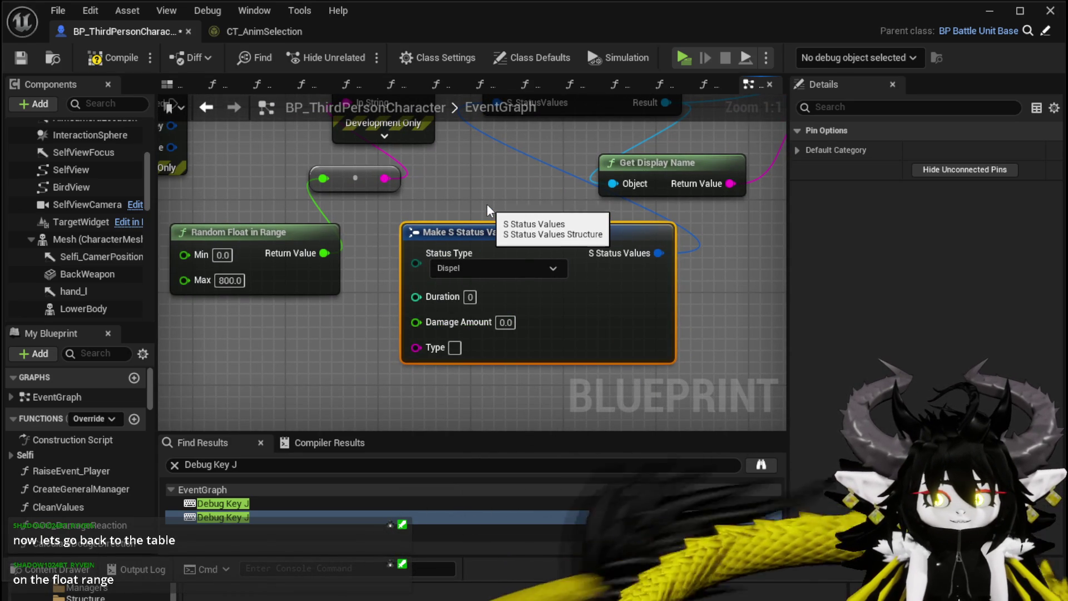
{"action": "scroll", "coordinate": [487, 211], "scroll_direction": "down", "scroll_amount": 1}
{"action": "left_click_drag", "start_coordinate": [473, 219], "coordinate": [457, 230]}
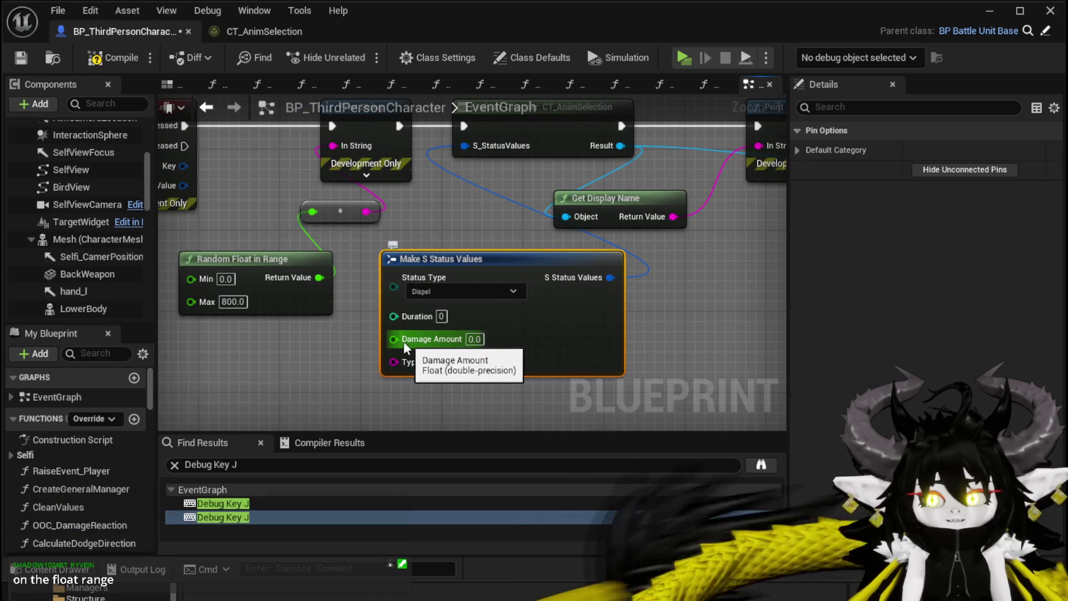
{"action": "mouse_move", "coordinate": [477, 219]}
{"action": "left_mouse_down"}
{"action": "mouse_move", "coordinate": [489, 230]}
{"action": "mouse_move", "coordinate": [507, 202]}
{"action": "left_mouse_up"}
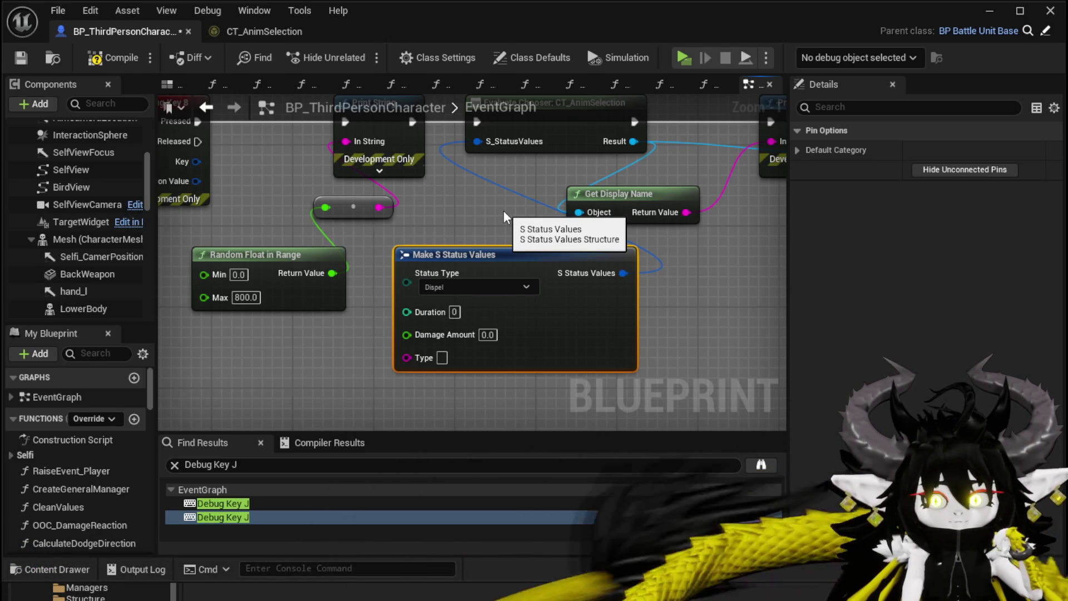
{"action": "mouse_move", "coordinate": [332, 273]}
{"action": "left_mouse_down"}
{"action": "mouse_move", "coordinate": [356, 324]}
{"action": "mouse_move", "coordinate": [407, 332]}
{"action": "left_mouse_up"}
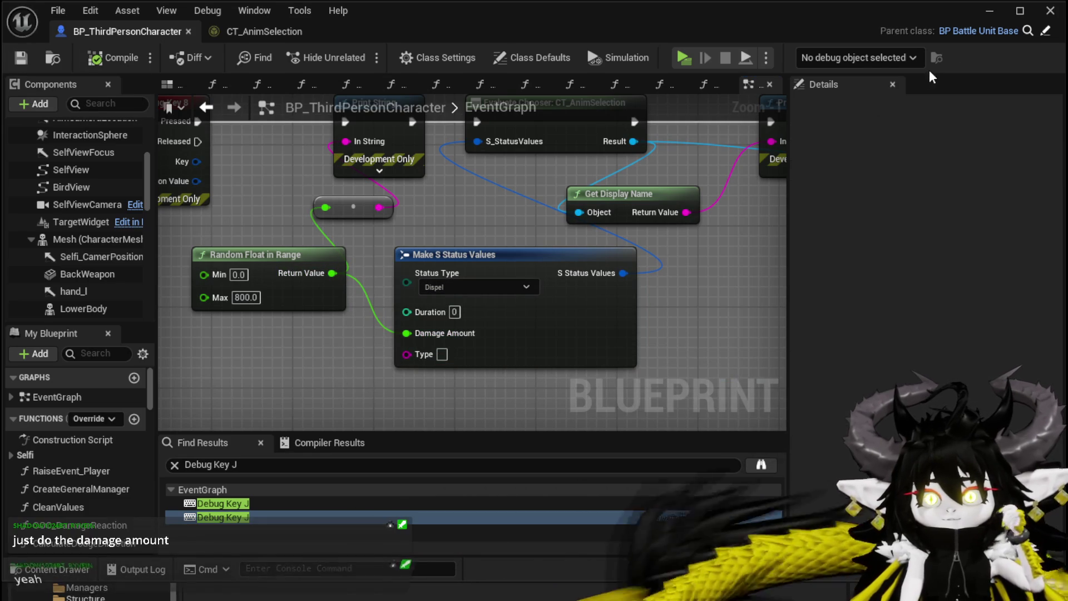
{"action": "left_click", "coordinate": [988, 11]}
{"action": "left_click", "coordinate": [366, 55]}
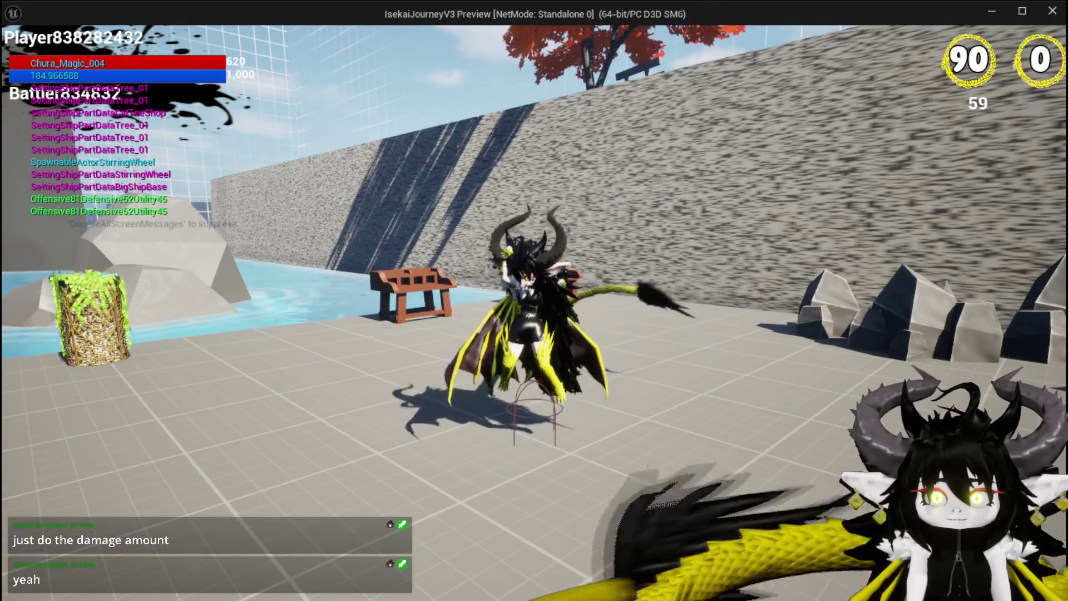
Step: Stop play and bind CT_AnimSelection's Float Range column to S Status Values > DamageAmount
{"action": "key", "text": "Escape"}
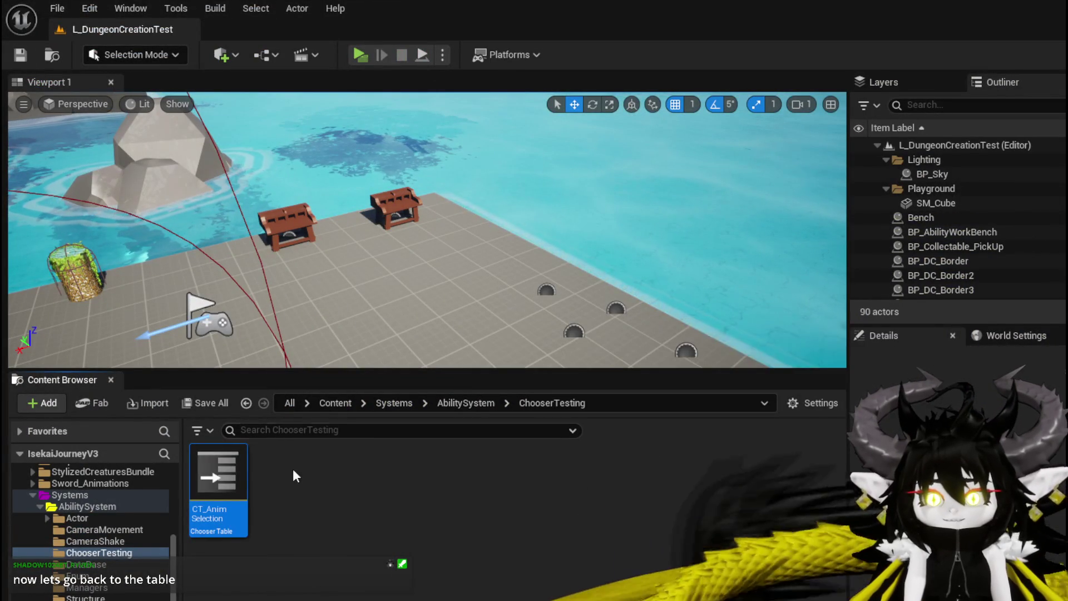
{"action": "double_click", "coordinate": [224, 464]}
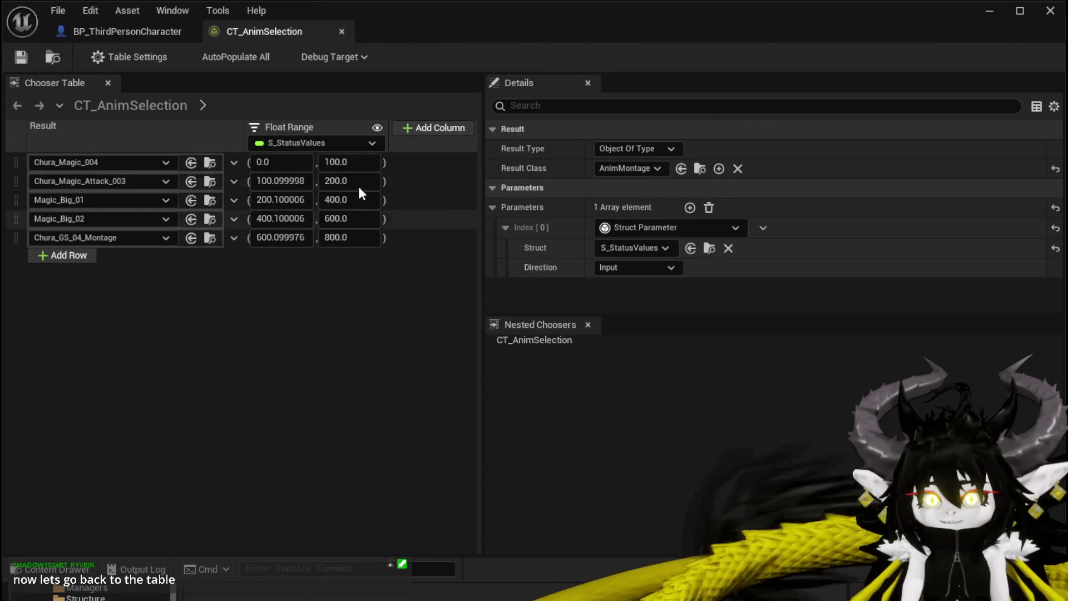
{"action": "left_click", "coordinate": [325, 142]}
{"action": "mouse_move", "coordinate": [328, 169]}
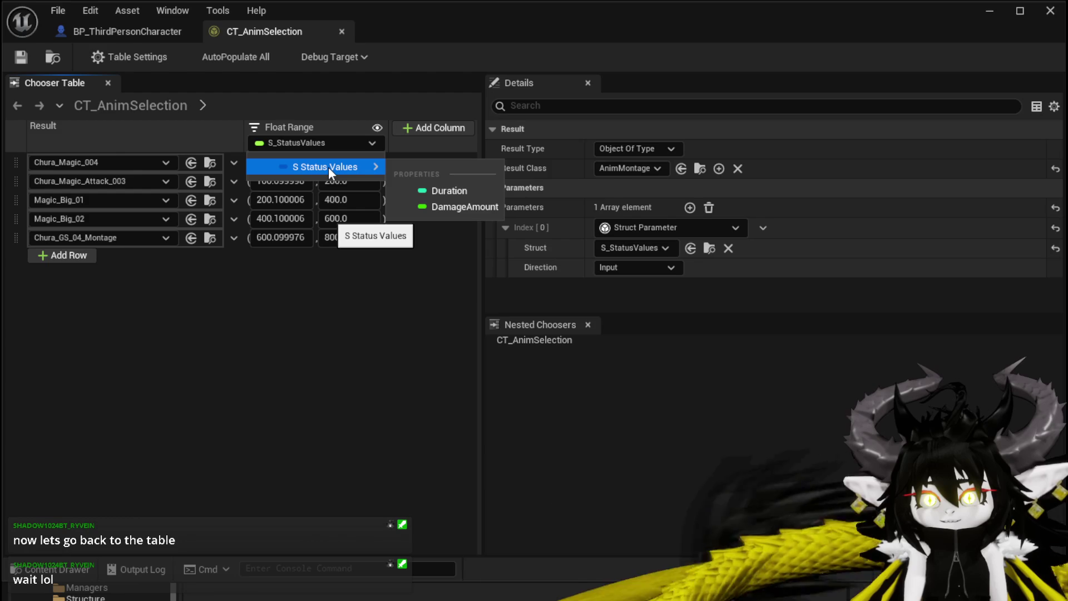
{"action": "left_click", "coordinate": [451, 206]}
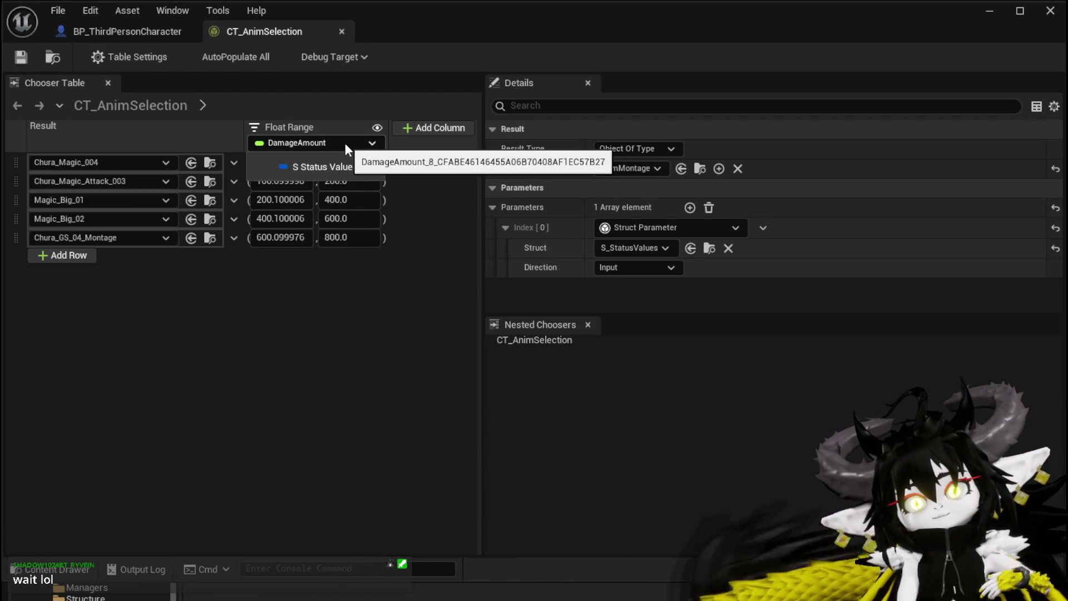
Step: Close the binding menu and launch another test play
{"action": "left_click", "coordinate": [345, 142]}
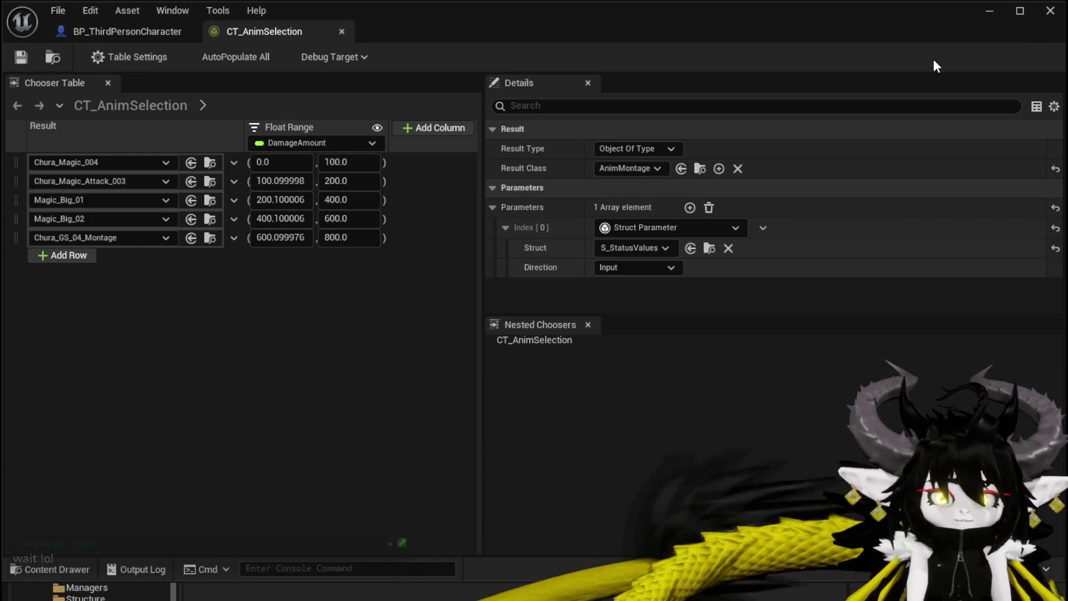
{"action": "left_click", "coordinate": [989, 12]}
{"action": "left_click", "coordinate": [360, 54]}
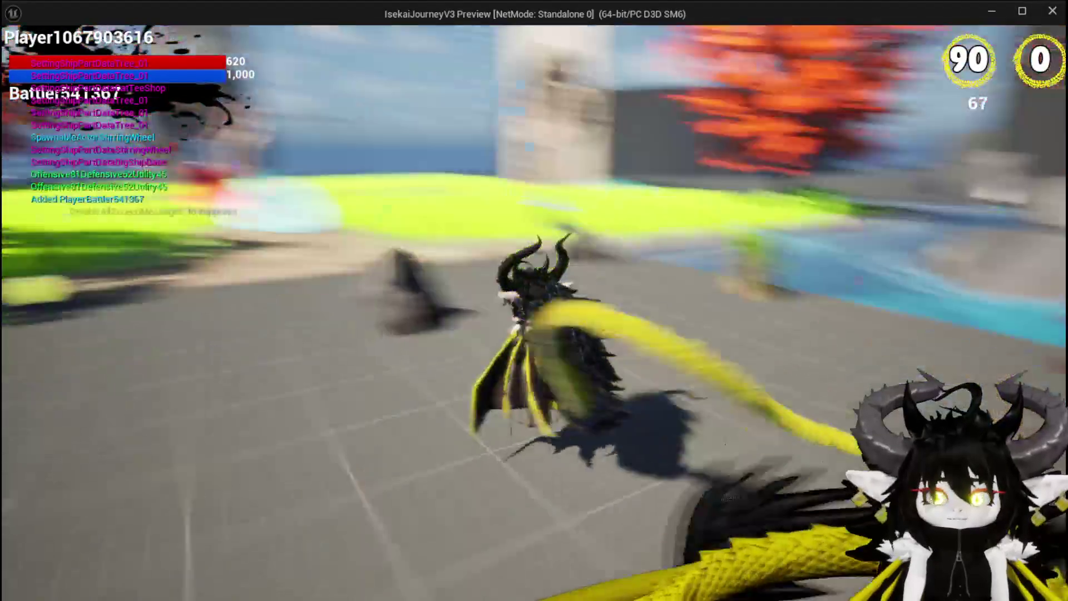
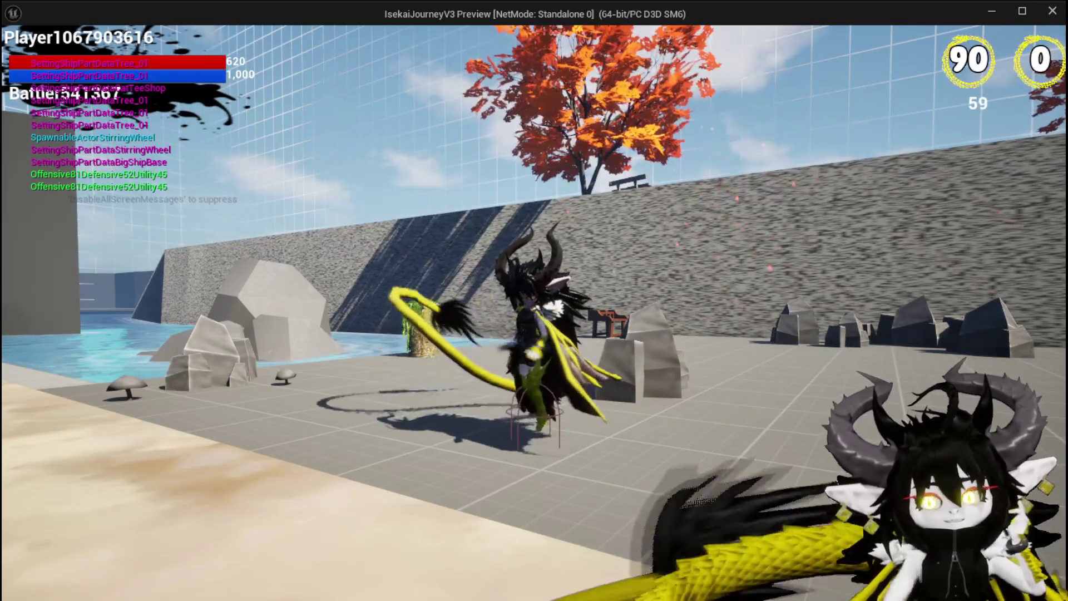
Step: End the Play-In-Editor session and open the CT_AnimSelection chooser table
{"action": "key", "text": "Escape"}
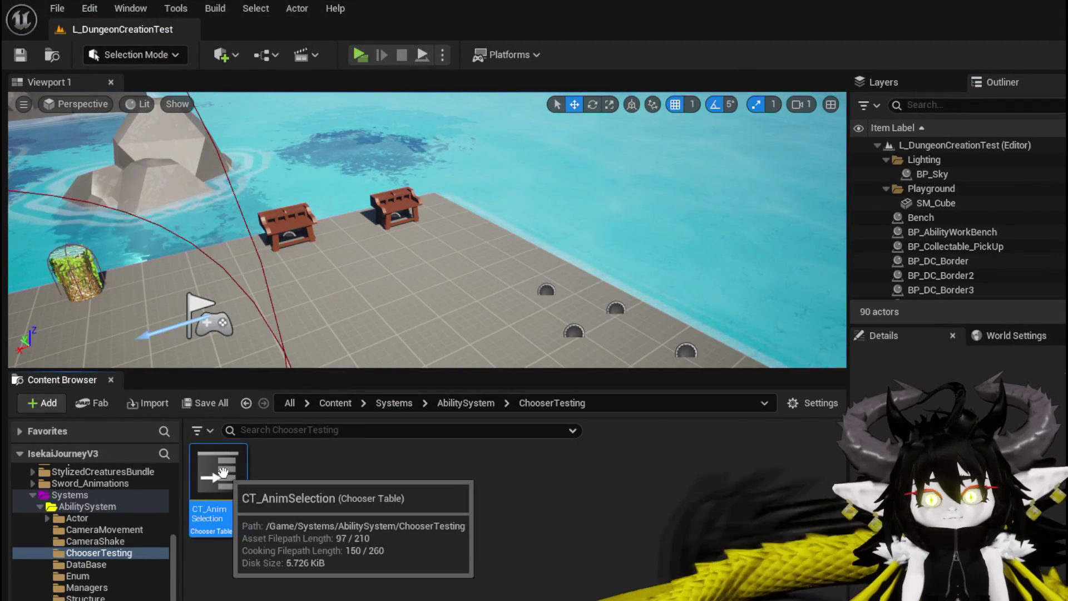
{"action": "double_click", "coordinate": [222, 472]}
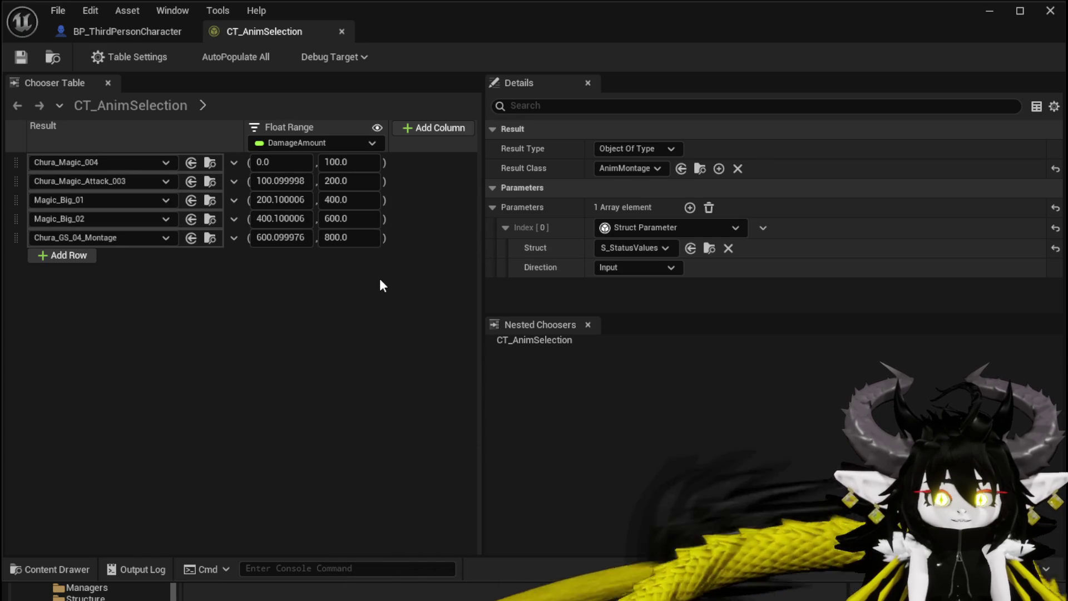
Step: In BP_ThirdPersonCharacter's event graph, rearrange the Evaluate Chooser, Get Display Name and Print String nodes
{"action": "left_click", "coordinate": [121, 32]}
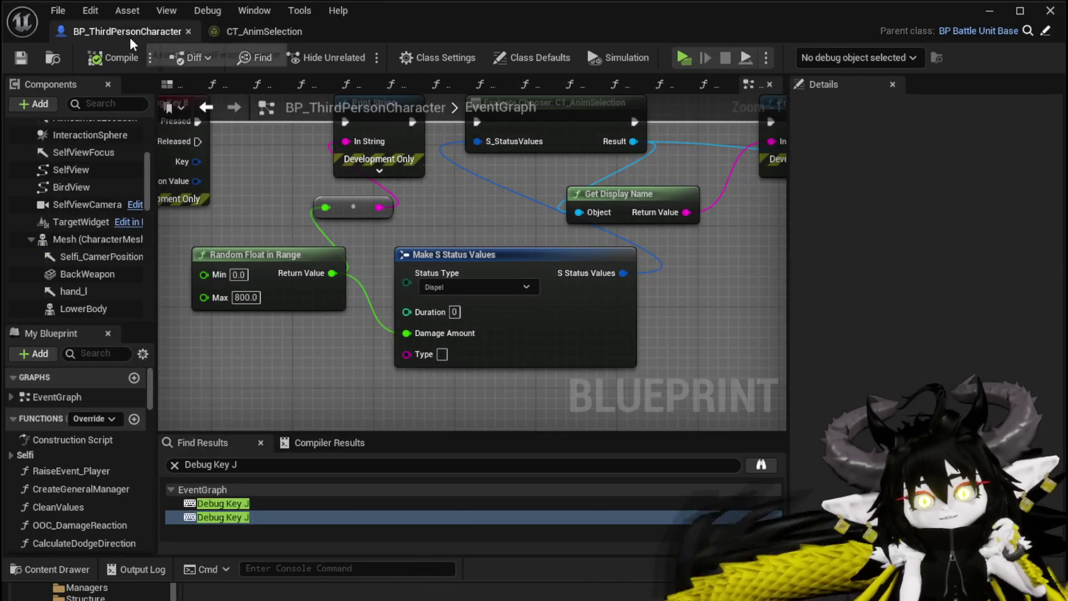
{"action": "left_click_drag", "start_coordinate": [416, 338], "coordinate": [186, 425]}
{"action": "mouse_move", "coordinate": [357, 189]}
{"action": "left_mouse_down"}
{"action": "mouse_move", "coordinate": [367, 190]}
{"action": "mouse_move", "coordinate": [271, 183]}
{"action": "left_mouse_up"}
{"action": "left_click_drag", "start_coordinate": [310, 291], "coordinate": [338, 269]}
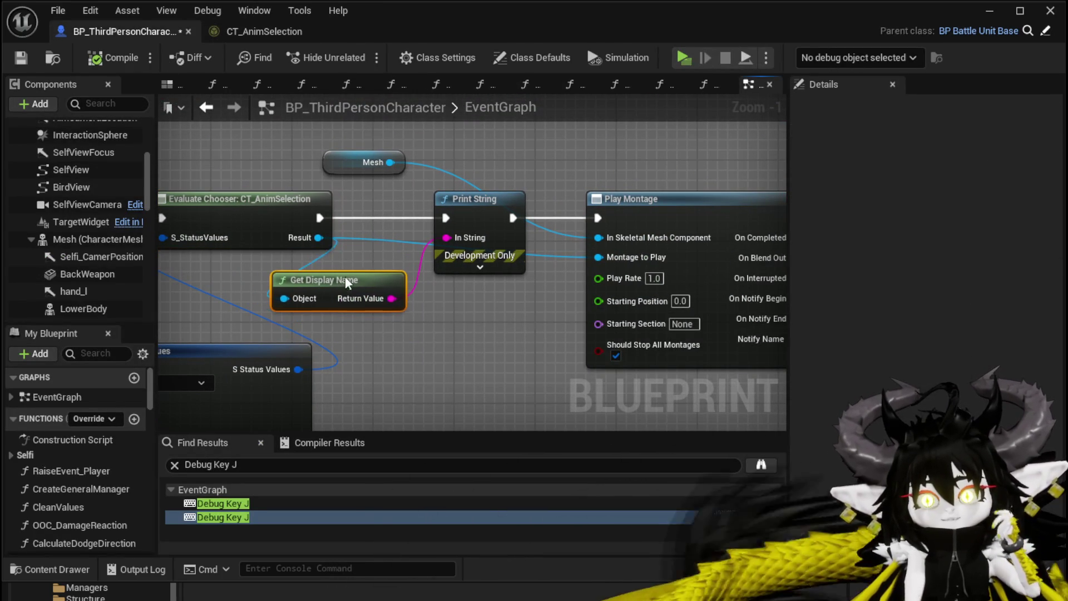
{"action": "mouse_move", "coordinate": [424, 344]}
{"action": "left_mouse_down"}
{"action": "mouse_move", "coordinate": [642, 303]}
{"action": "mouse_move", "coordinate": [601, 291]}
{"action": "left_mouse_up"}
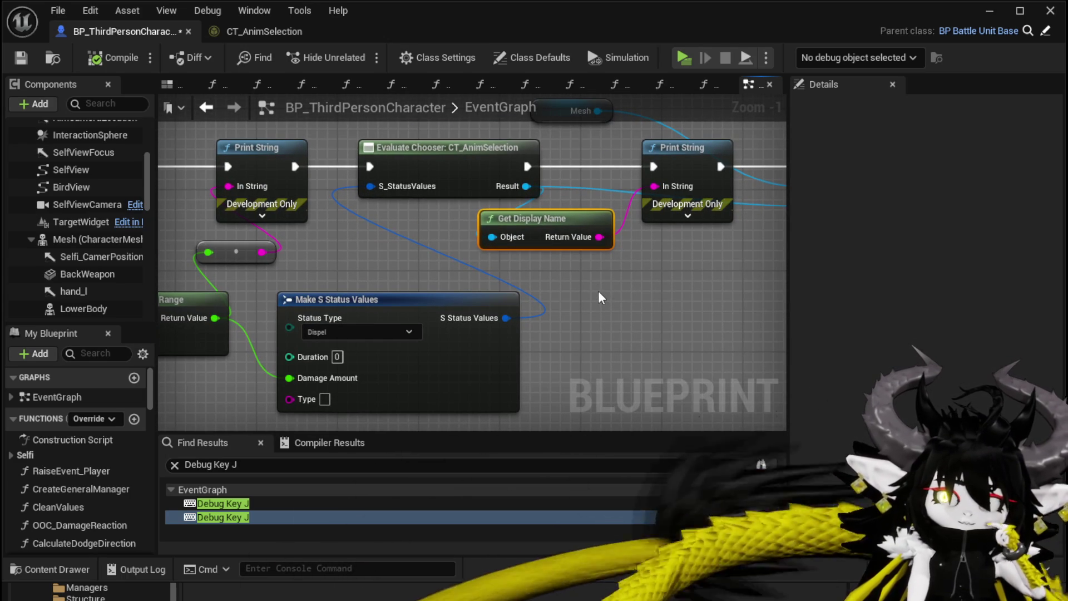
{"action": "mouse_move", "coordinate": [597, 292]}
{"action": "left_mouse_down"}
{"action": "mouse_move", "coordinate": [602, 281]}
{"action": "mouse_move", "coordinate": [633, 285]}
{"action": "left_mouse_up"}
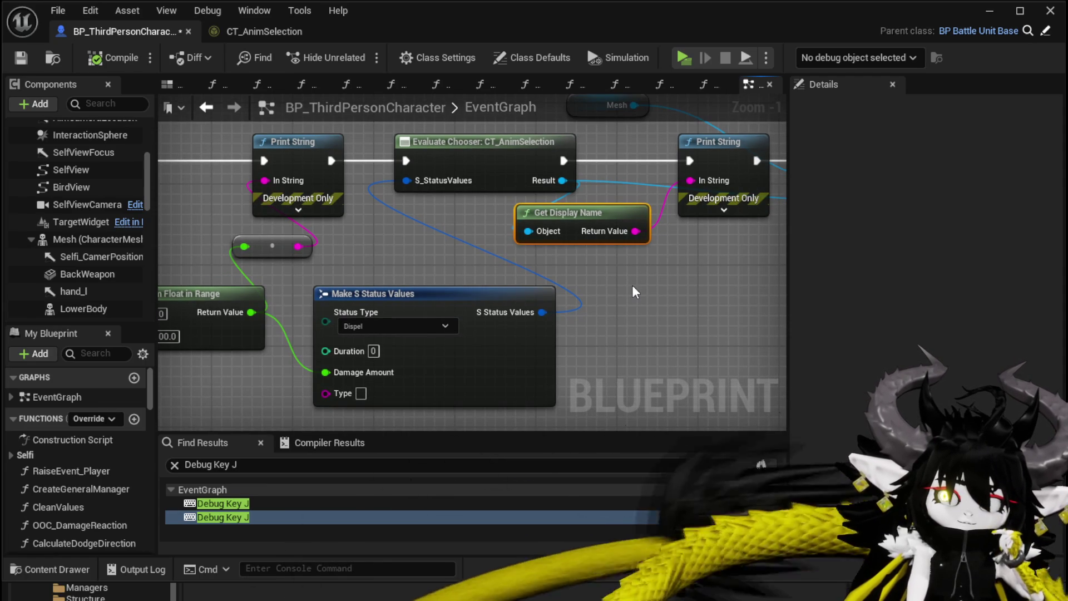
Step: Save the BP_ThirdPersonCharacter blueprint
{"action": "left_click", "coordinate": [20, 58]}
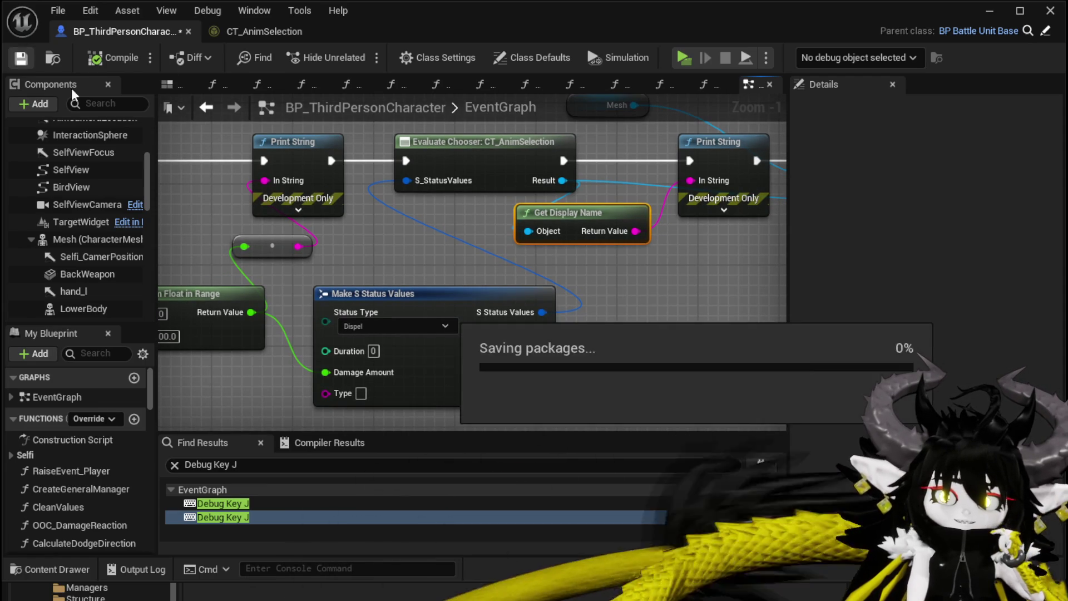
{"action": "scroll", "coordinate": [369, 302], "scroll_direction": "down", "scroll_amount": 2}
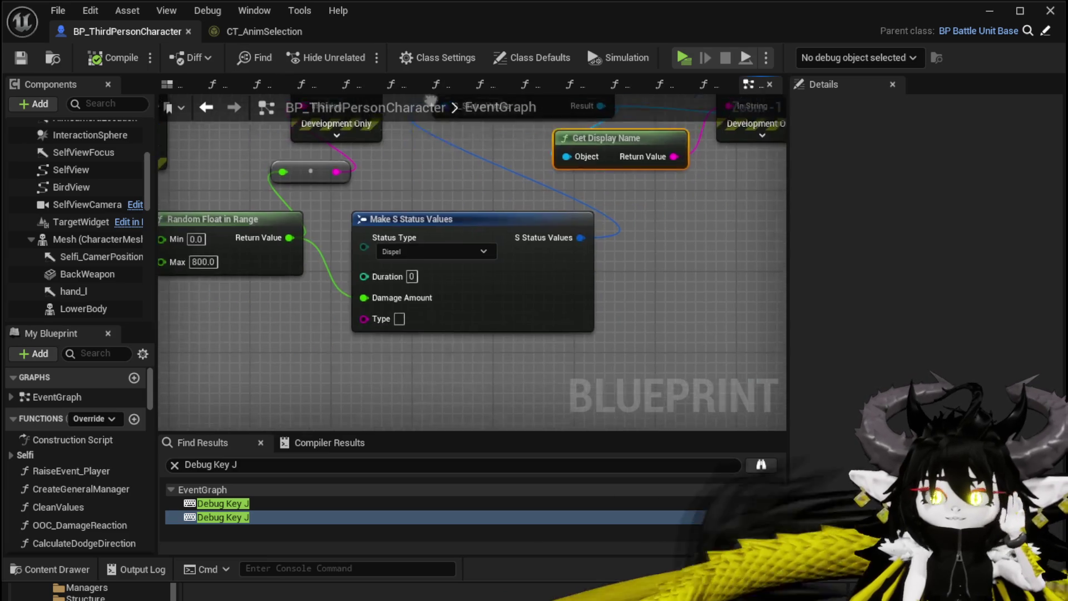
{"action": "right_click", "coordinate": [554, 312]}
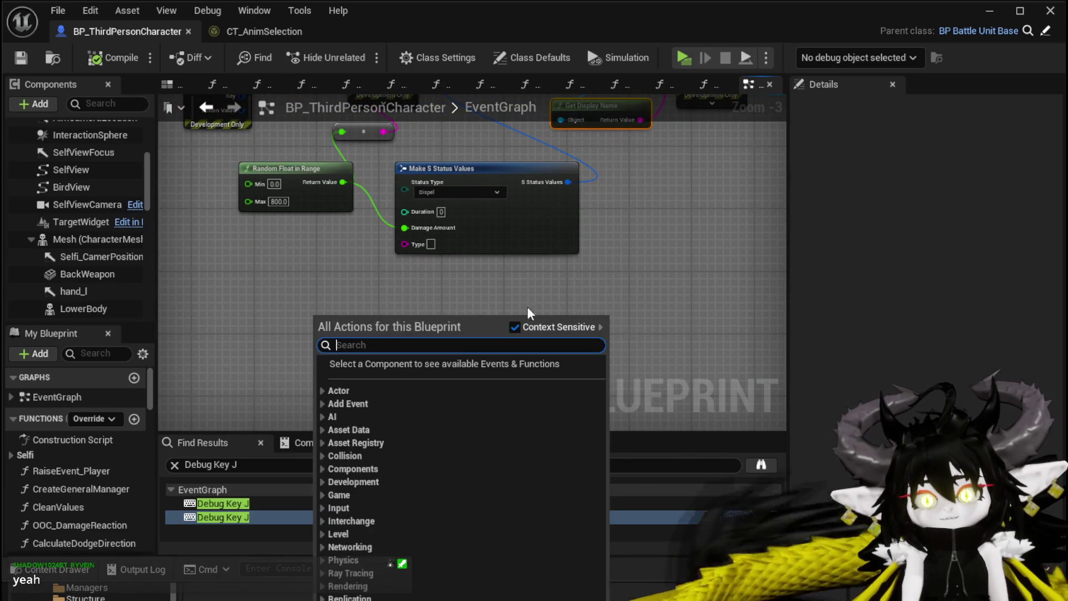
Step: Add a Get Data Table Row node via a 'get datatable row' search and rearrange nearby nodes
{"action": "type", "text": "get data"}
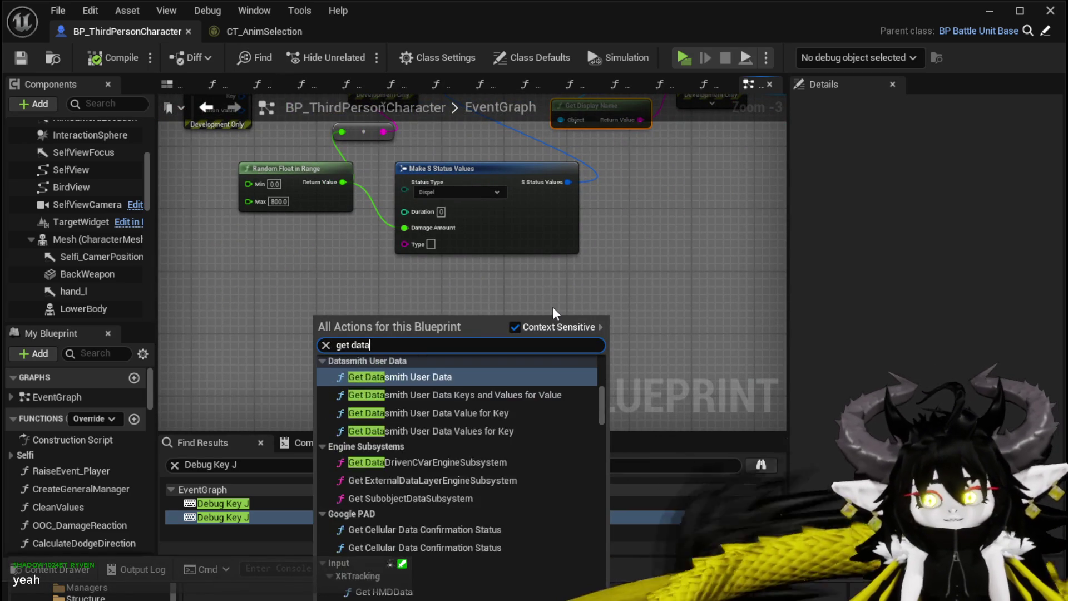
{"action": "type", "text": "table row"}
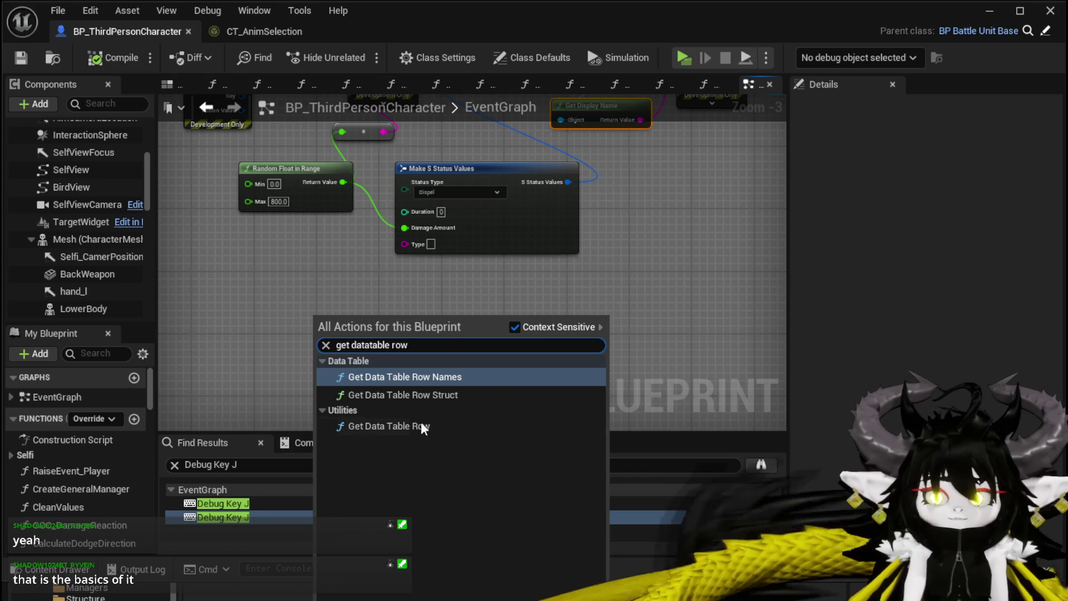
{"action": "left_click", "coordinate": [428, 426]}
{"action": "mouse_move", "coordinate": [405, 405]}
{"action": "left_mouse_down"}
{"action": "mouse_move", "coordinate": [505, 355]}
{"action": "mouse_move", "coordinate": [447, 430]}
{"action": "mouse_move", "coordinate": [276, 271]}
{"action": "mouse_move", "coordinate": [288, 282]}
{"action": "left_mouse_up"}
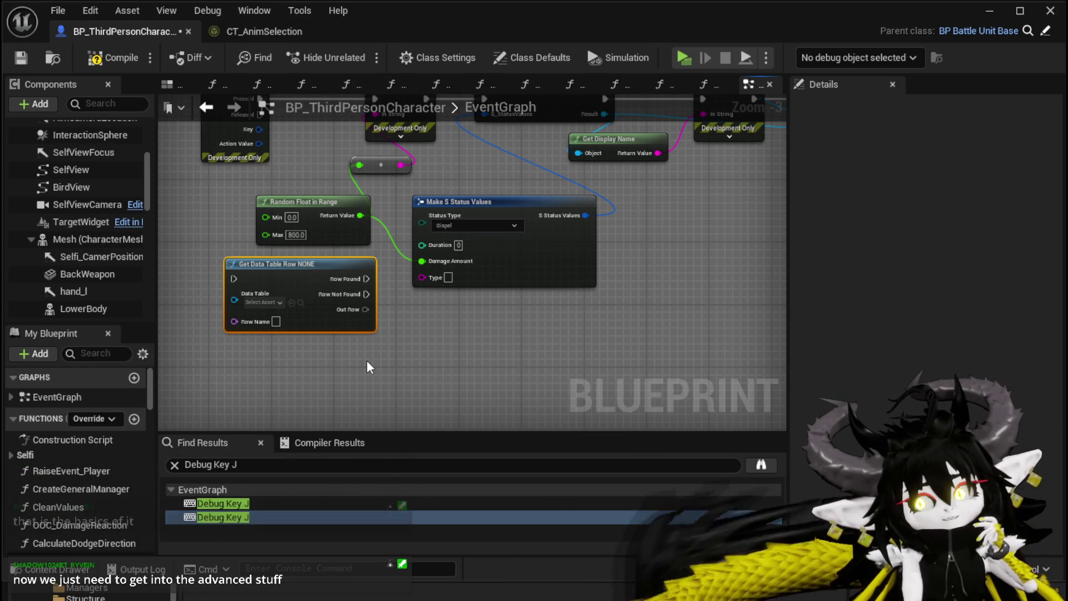
{"action": "mouse_move", "coordinate": [386, 348]}
{"action": "left_mouse_down"}
{"action": "mouse_move", "coordinate": [362, 390]}
{"action": "mouse_move", "coordinate": [397, 413]}
{"action": "left_mouse_up"}
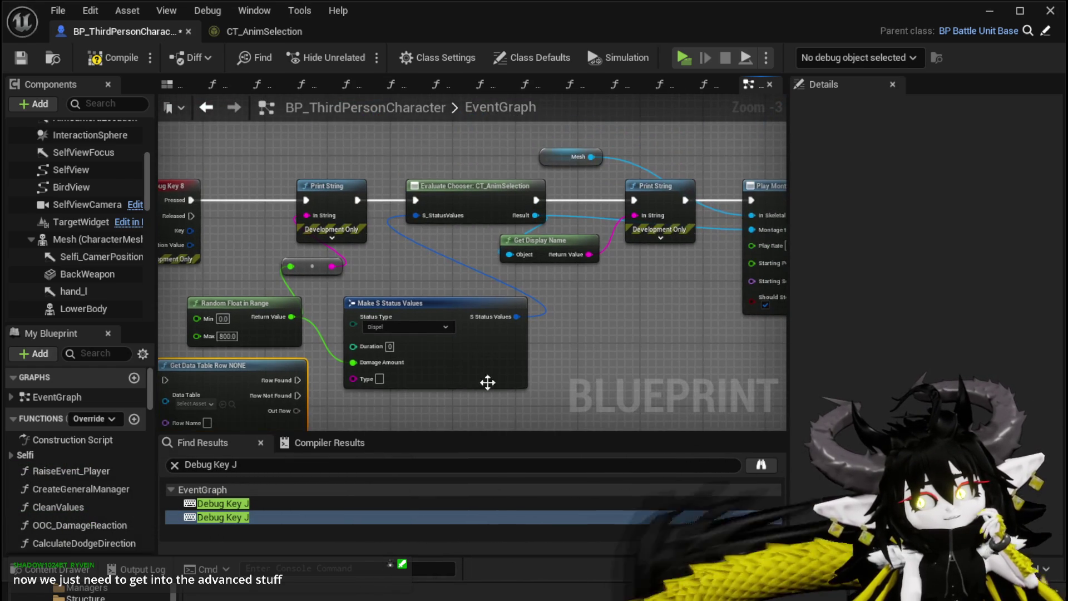
{"action": "left_click_drag", "start_coordinate": [651, 341], "coordinate": [548, 337]}
{"action": "left_click", "coordinate": [474, 251]}
{"action": "mouse_move", "coordinate": [474, 251]}
{"action": "left_mouse_down"}
{"action": "mouse_move", "coordinate": [497, 265]}
{"action": "mouse_move", "coordinate": [667, 289]}
{"action": "mouse_move", "coordinate": [640, 256]}
{"action": "mouse_move", "coordinate": [562, 244]}
{"action": "left_mouse_up"}
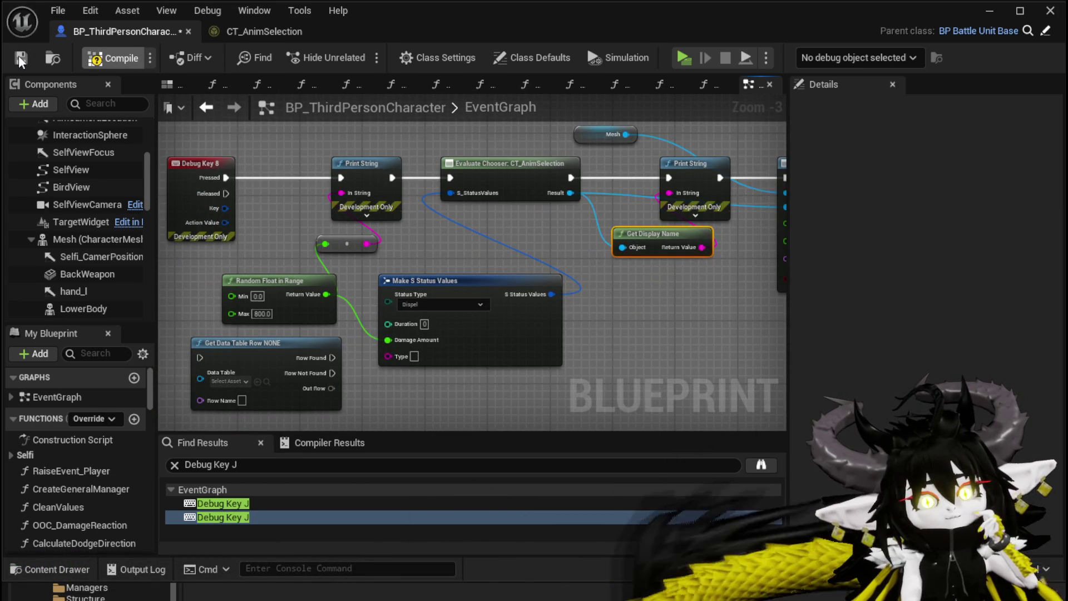
Step: Fix the No DataTable compile error by deleting the Get Data Table Row node, then recompile and save
{"action": "left_click", "coordinate": [20, 59]}
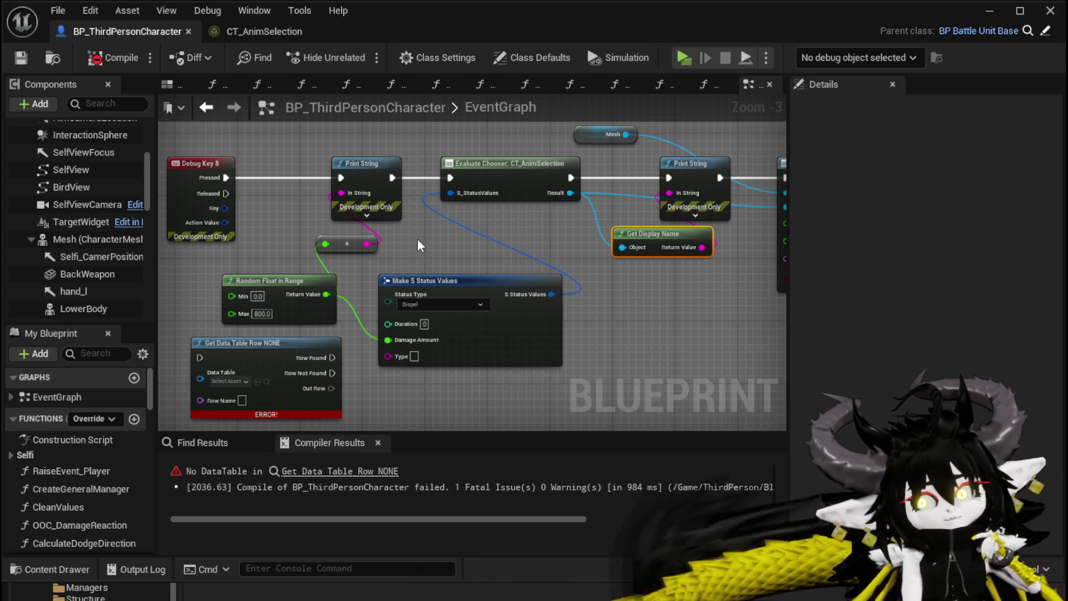
{"action": "scroll", "coordinate": [438, 207], "scroll_direction": "up", "scroll_amount": 3}
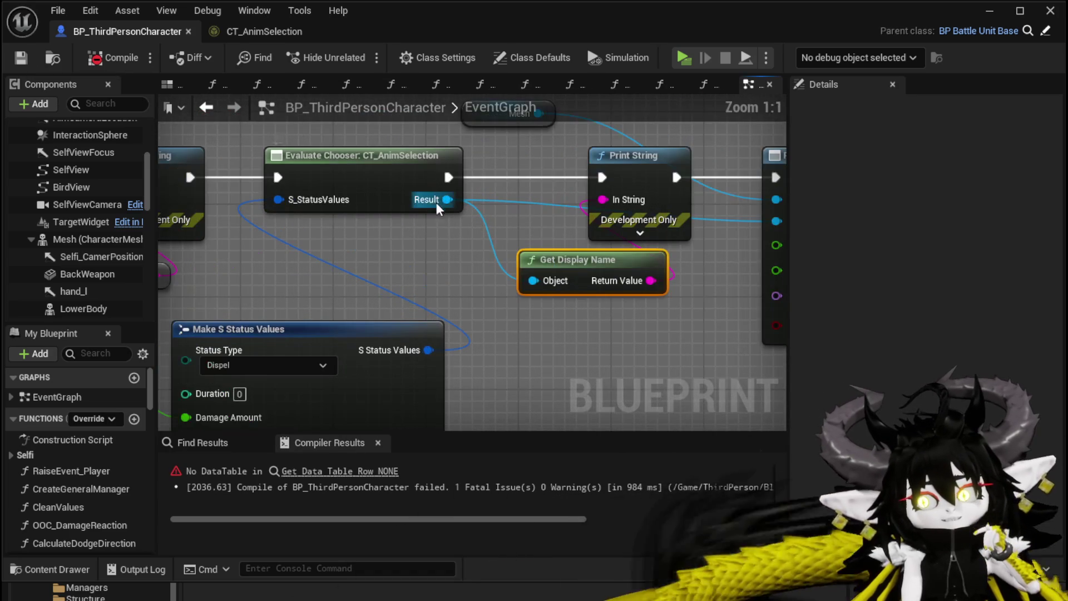
{"action": "scroll", "coordinate": [283, 286], "scroll_direction": "down", "scroll_amount": 3}
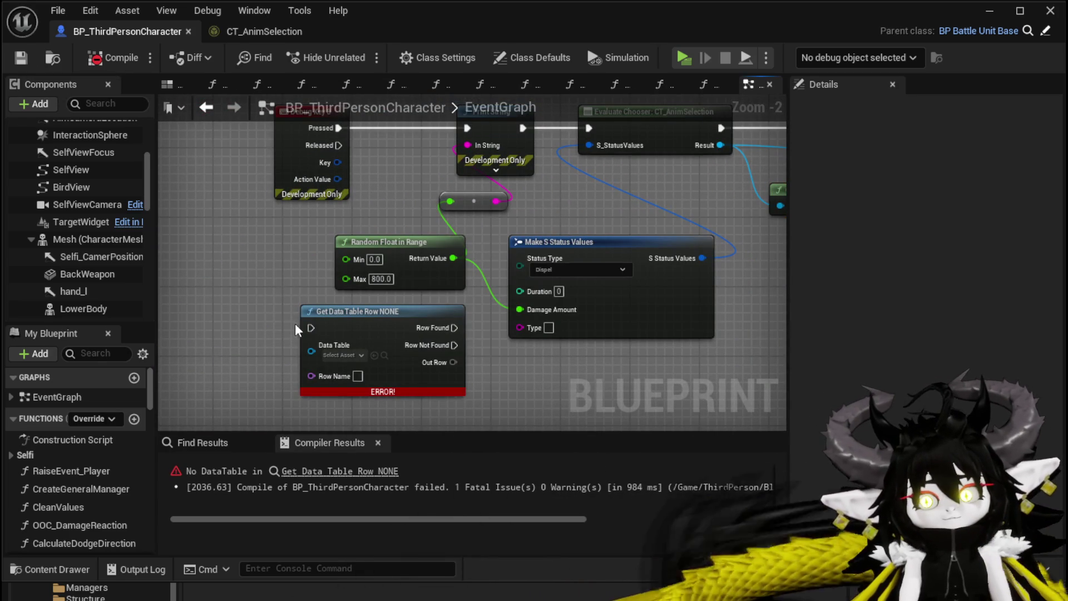
{"action": "left_click_drag", "start_coordinate": [308, 324], "coordinate": [324, 334]}
{"action": "key", "text": "Delete"}
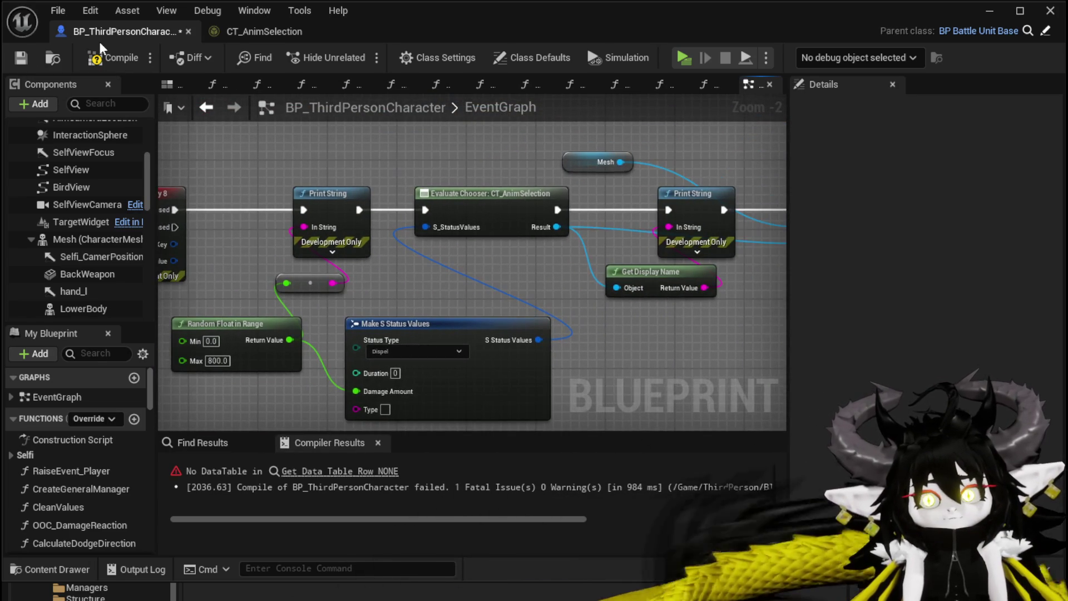
{"action": "left_click", "coordinate": [21, 57]}
Step: Adjust the graph around Evaluate Chooser and switch to the CT_AnimSelection chooser table
{"action": "left_click_drag", "start_coordinate": [480, 242], "coordinate": [454, 286]}
{"action": "left_click_drag", "start_coordinate": [525, 265], "coordinate": [347, 268]}
{"action": "left_click", "coordinate": [232, 31]}
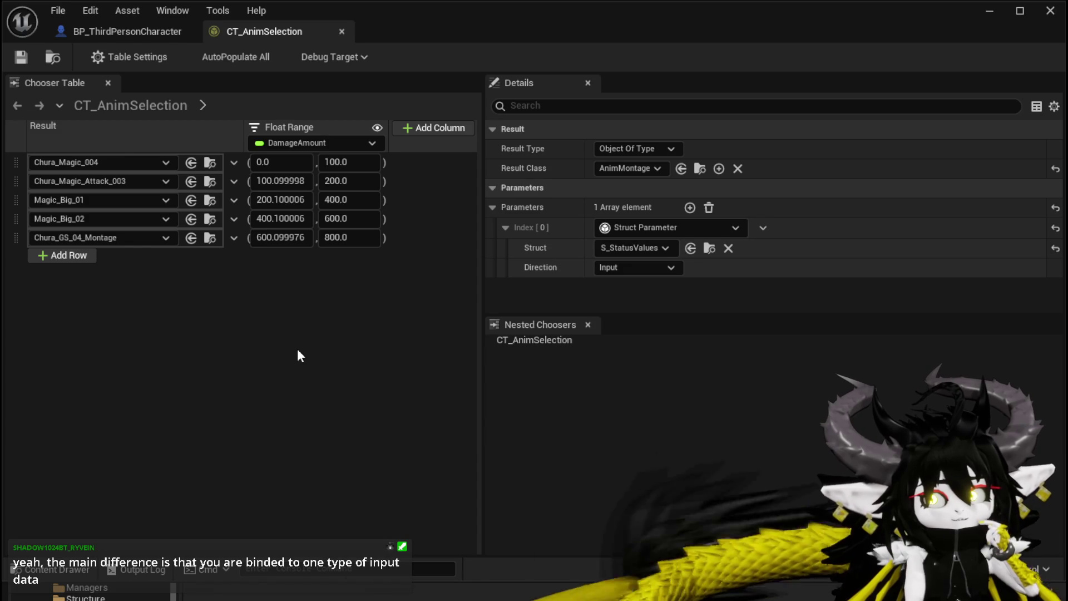
Step: Minimize the CT_AnimSelection editor window to reveal the level editor's Content Browser
{"action": "left_click", "coordinate": [131, 105]}
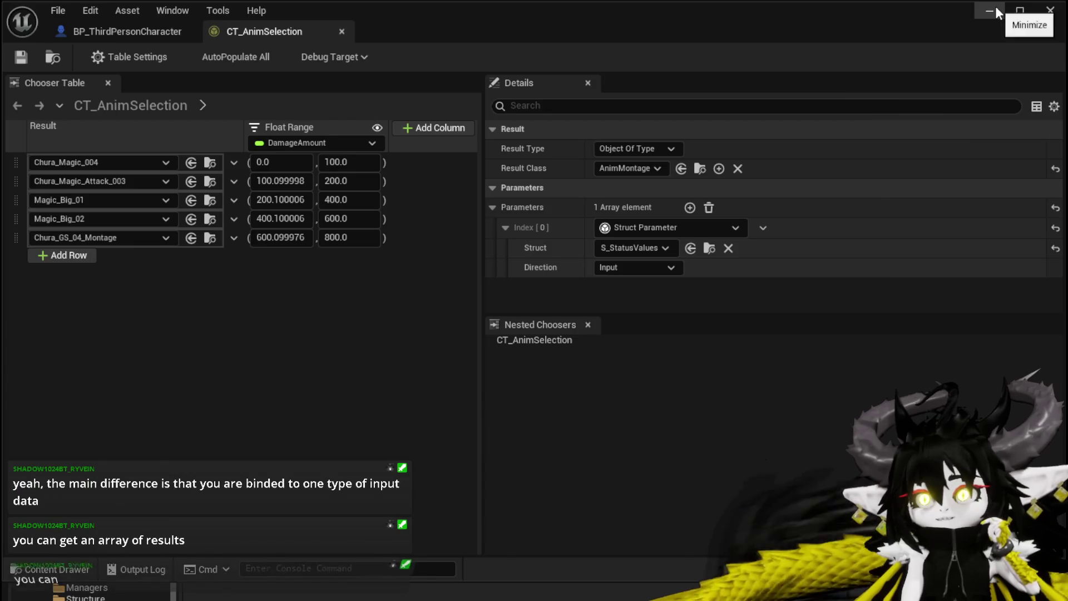
{"action": "left_click", "coordinate": [994, 8]}
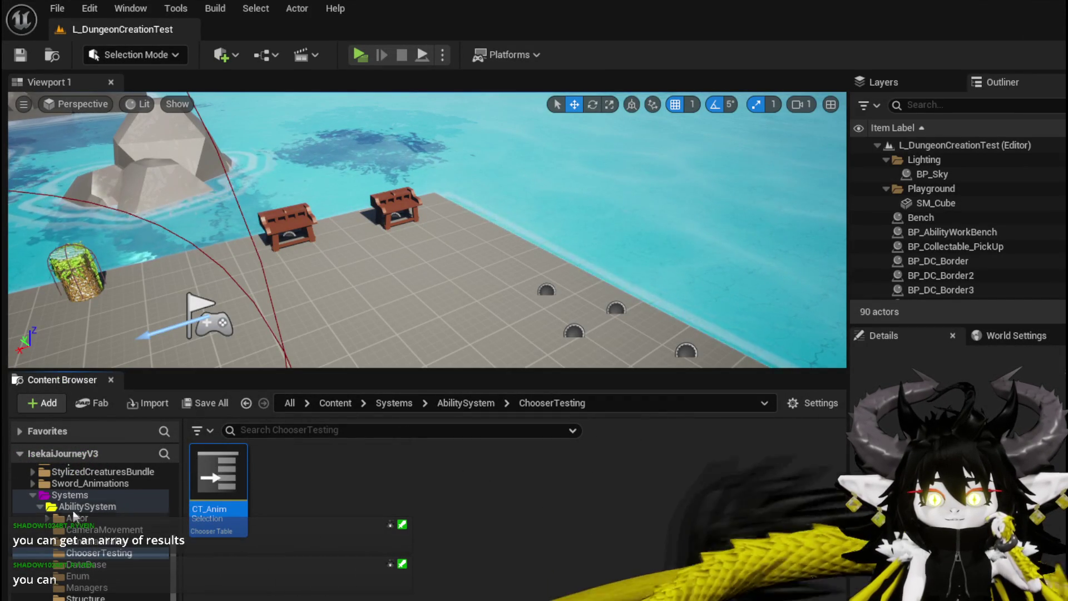
Step: Open the Ability_Montage_DataBase data table from the DataBase folder
{"action": "left_click", "coordinate": [84, 564]}
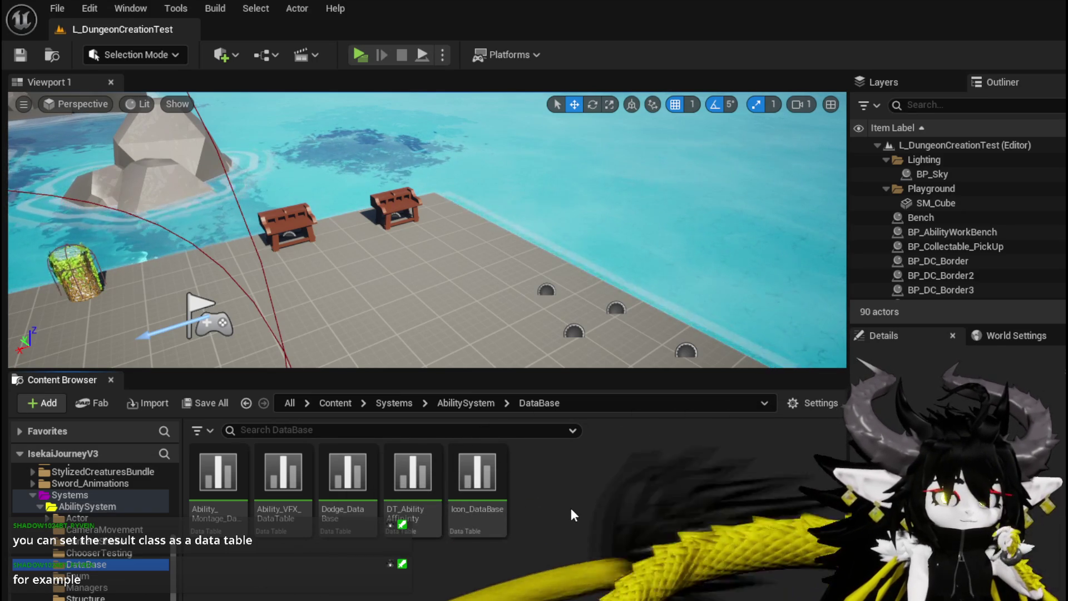
{"action": "double_click", "coordinate": [219, 476]}
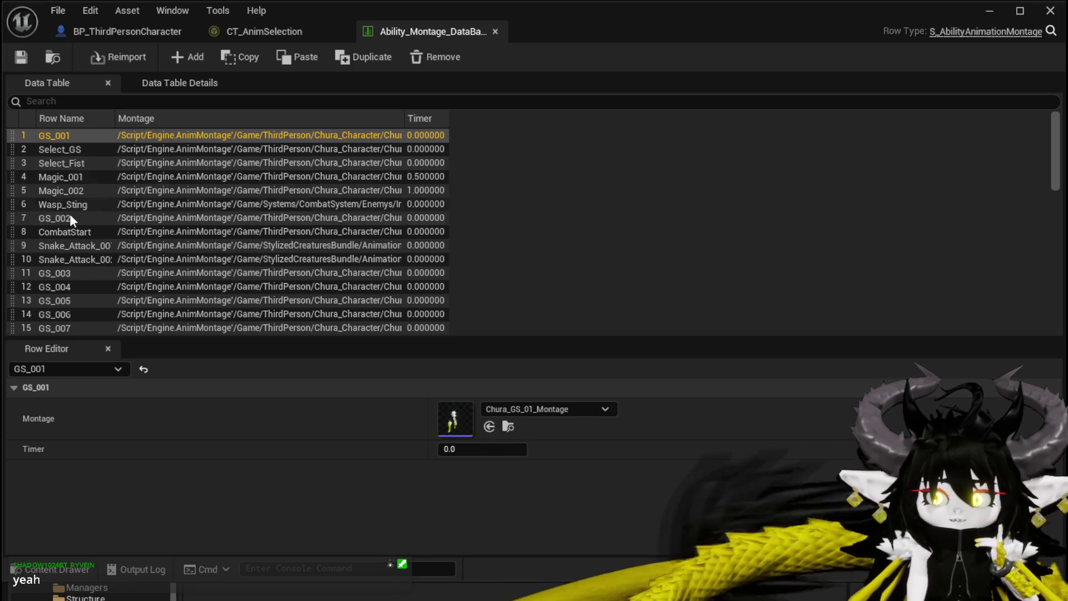
Step: Scroll through Ability_Montage_DataBase's montage rows, then go back to CT_AnimSelection
{"action": "scroll", "coordinate": [111, 195], "scroll_direction": "down", "scroll_amount": 5}
{"action": "scroll", "coordinate": [113, 192], "scroll_direction": "down", "scroll_amount": 2}
{"action": "scroll", "coordinate": [113, 192], "scroll_direction": "up", "scroll_amount": 2}
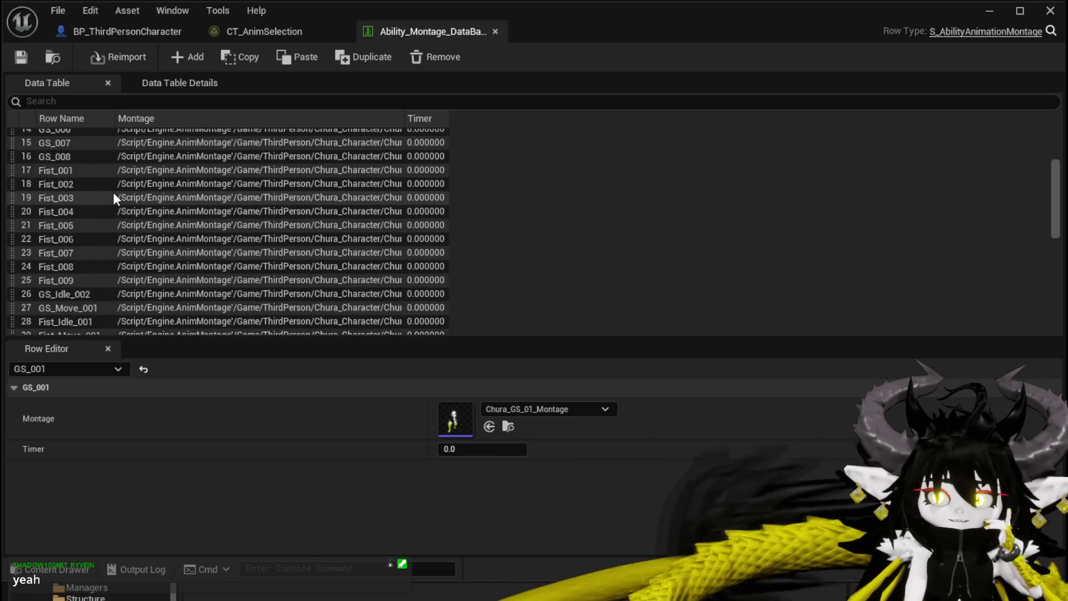
{"action": "scroll", "coordinate": [114, 195], "scroll_direction": "up", "scroll_amount": 2}
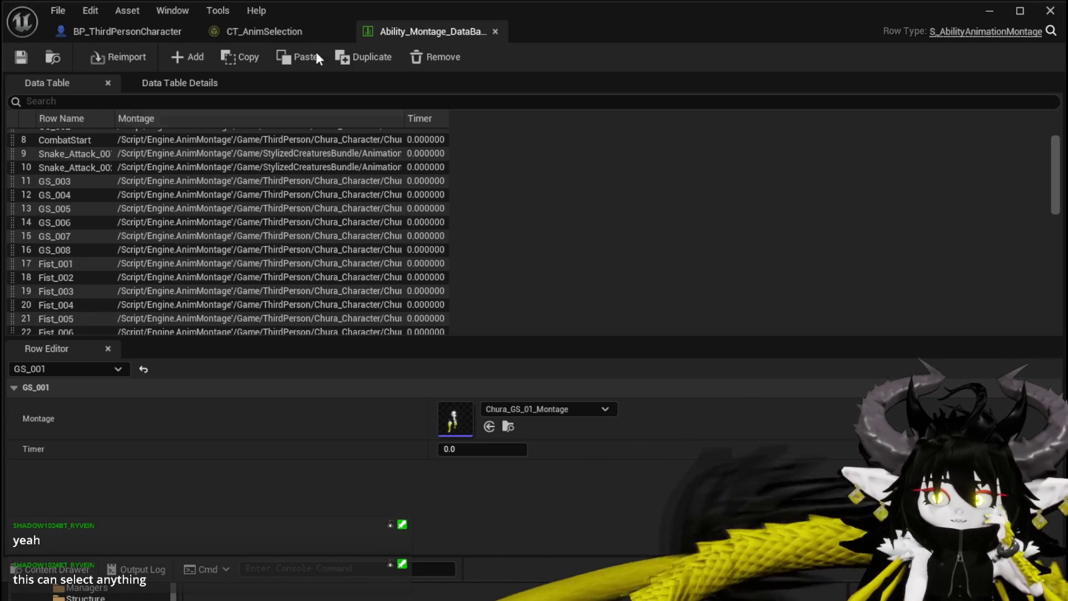
{"action": "left_click", "coordinate": [238, 33]}
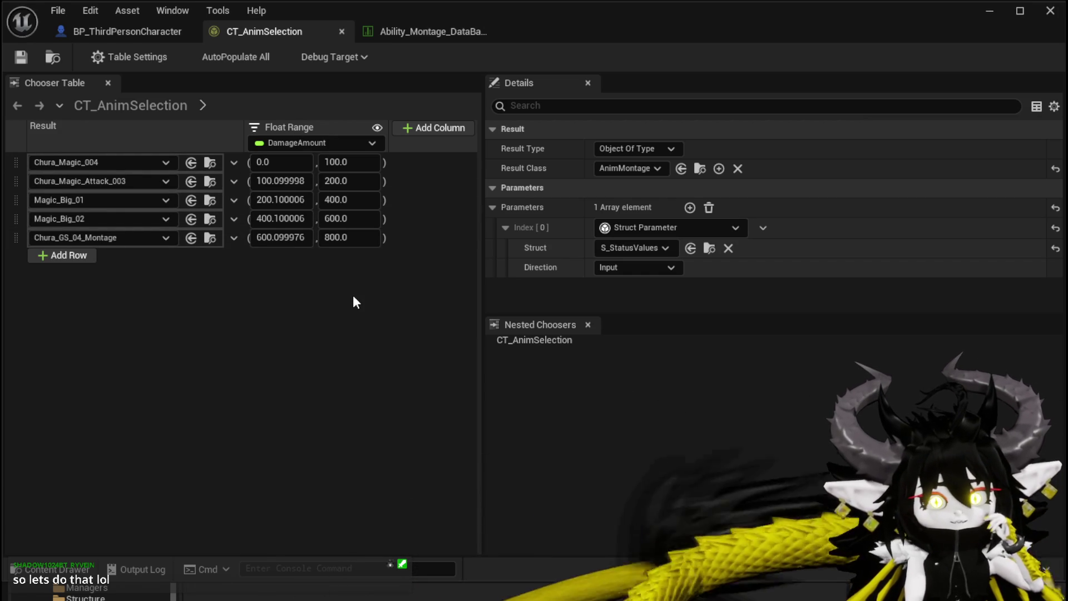
Step: Browse further down the Ability_Montage_DataBase rows before returning to the CT_AnimSelection chooser table
{"action": "left_click", "coordinate": [453, 30]}
{"action": "scroll", "coordinate": [160, 226], "scroll_direction": "down", "scroll_amount": 5}
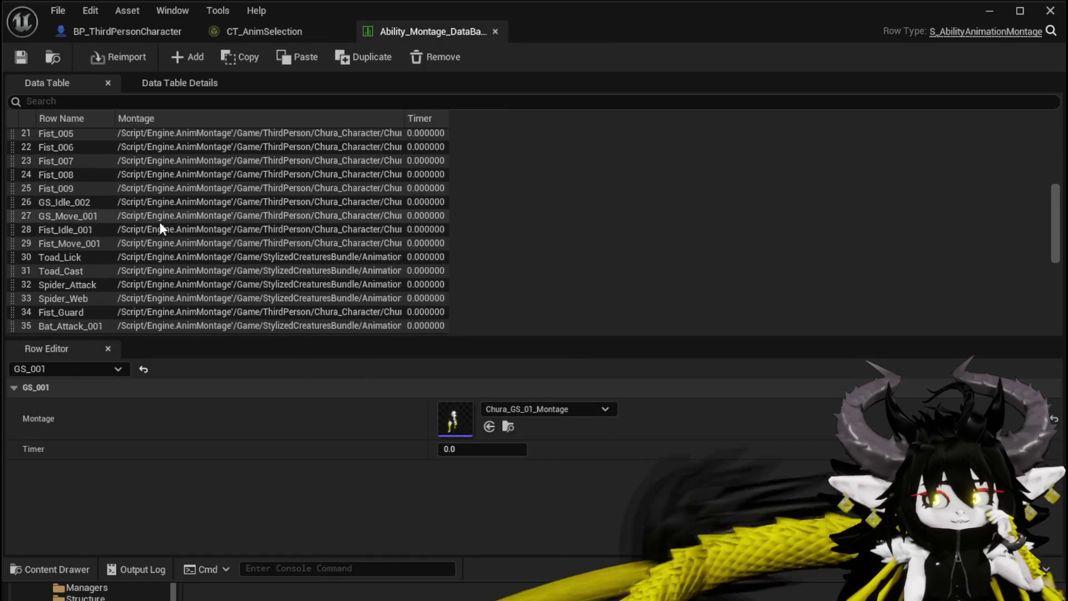
{"action": "scroll", "coordinate": [160, 224], "scroll_direction": "down", "scroll_amount": 7}
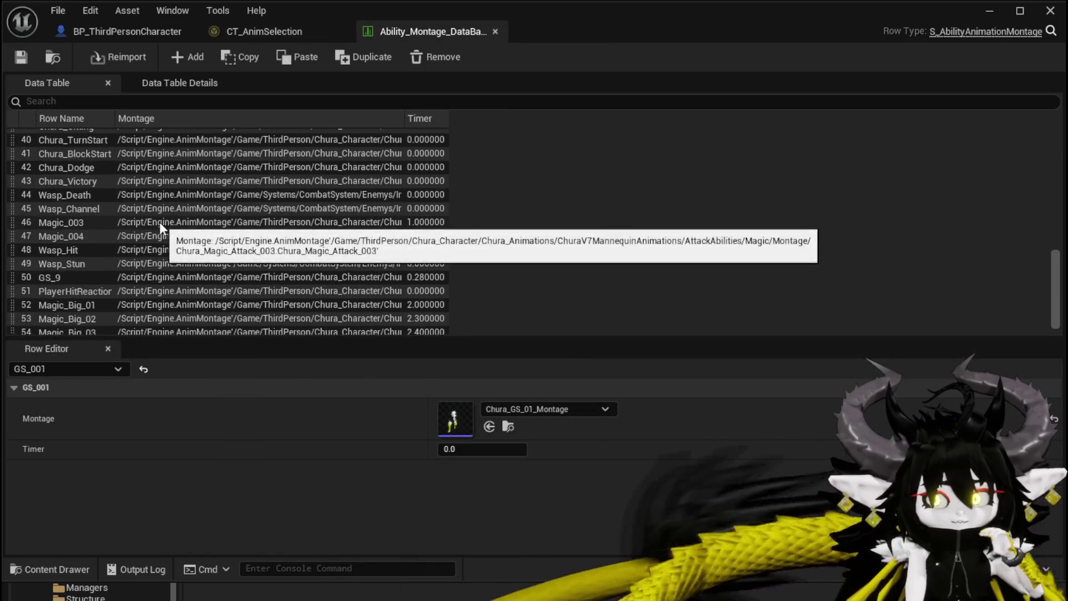
{"action": "scroll", "coordinate": [160, 224], "scroll_direction": "down", "scroll_amount": 1}
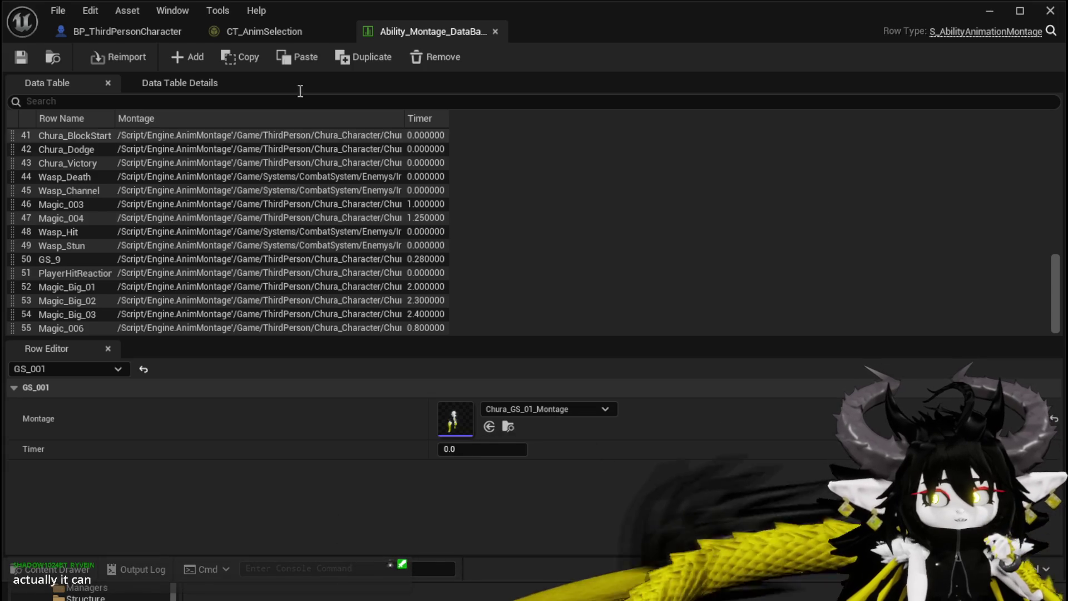
{"action": "left_click", "coordinate": [254, 31]}
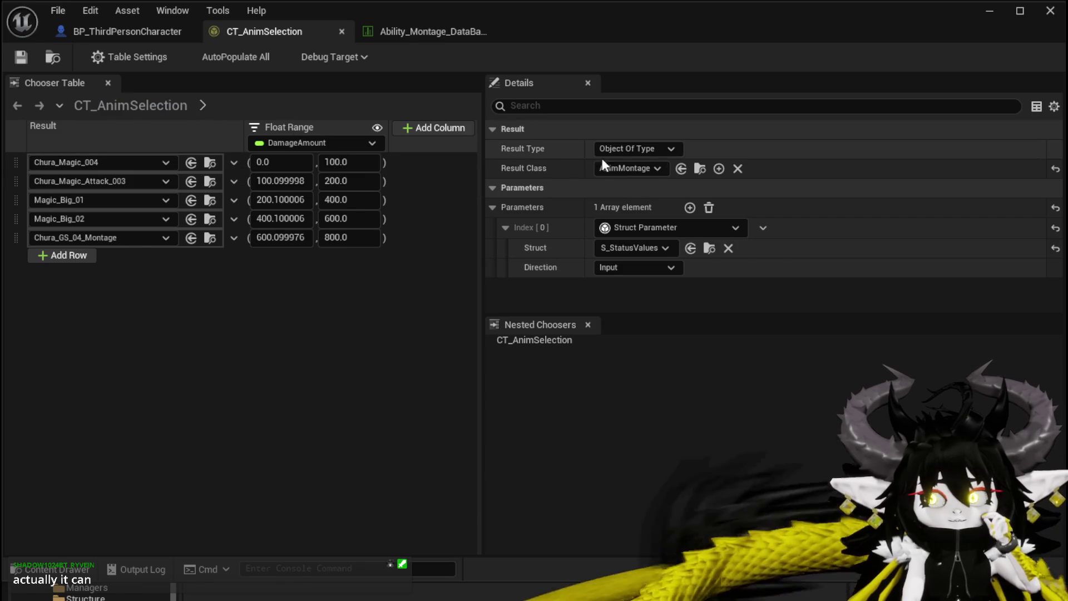
Step: Change CT_AnimSelection's Result Class from AnimMontage to DataTable and save the table
{"action": "left_click", "coordinate": [635, 163]}
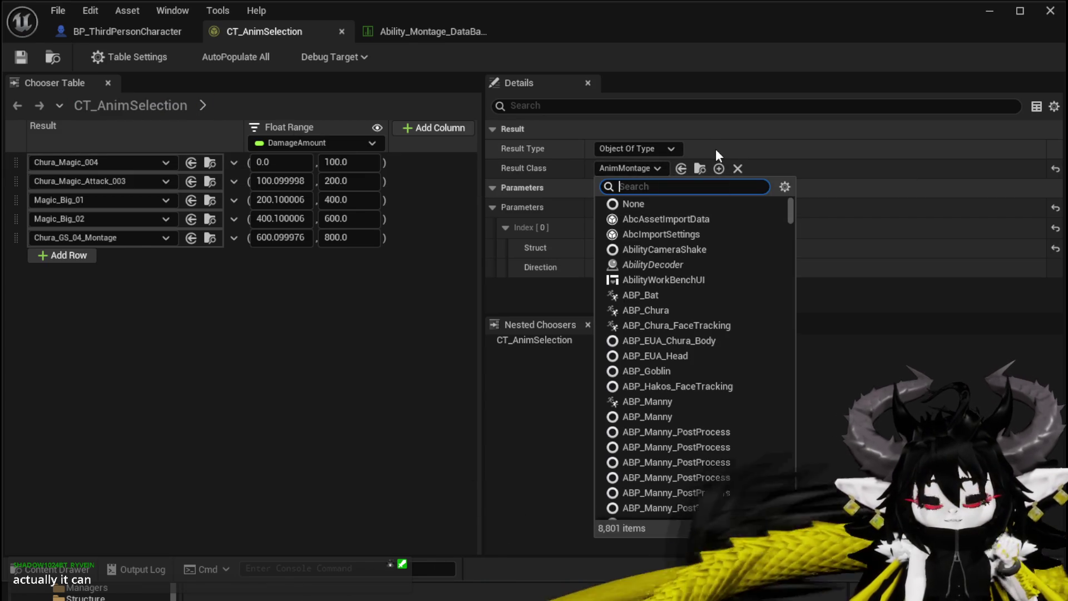
{"action": "type", "text": "Data"}
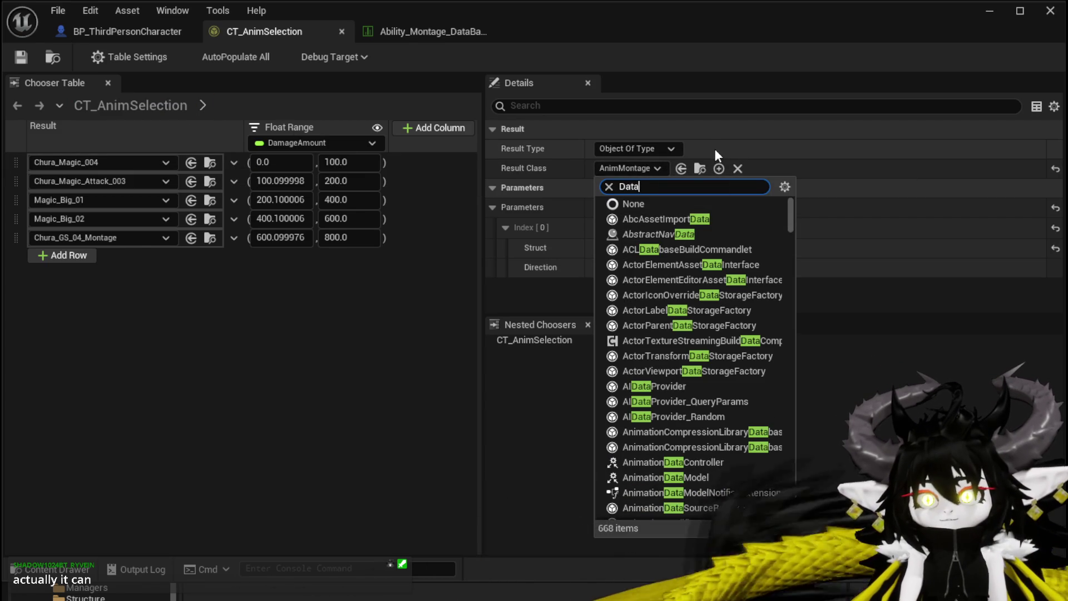
{"action": "type", "text": "Tab"}
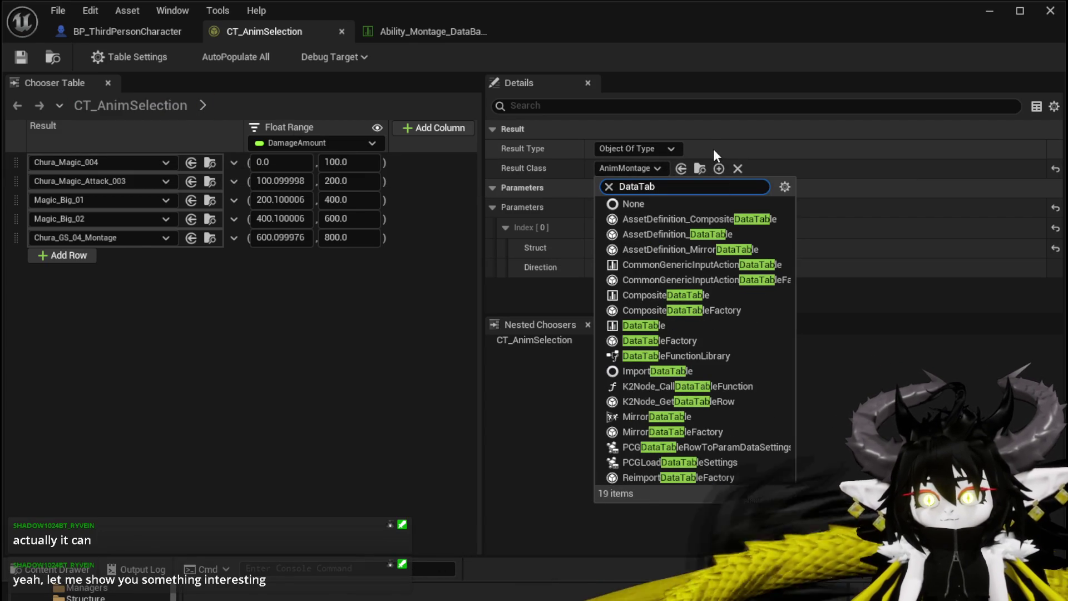
{"action": "left_click", "coordinate": [639, 326]}
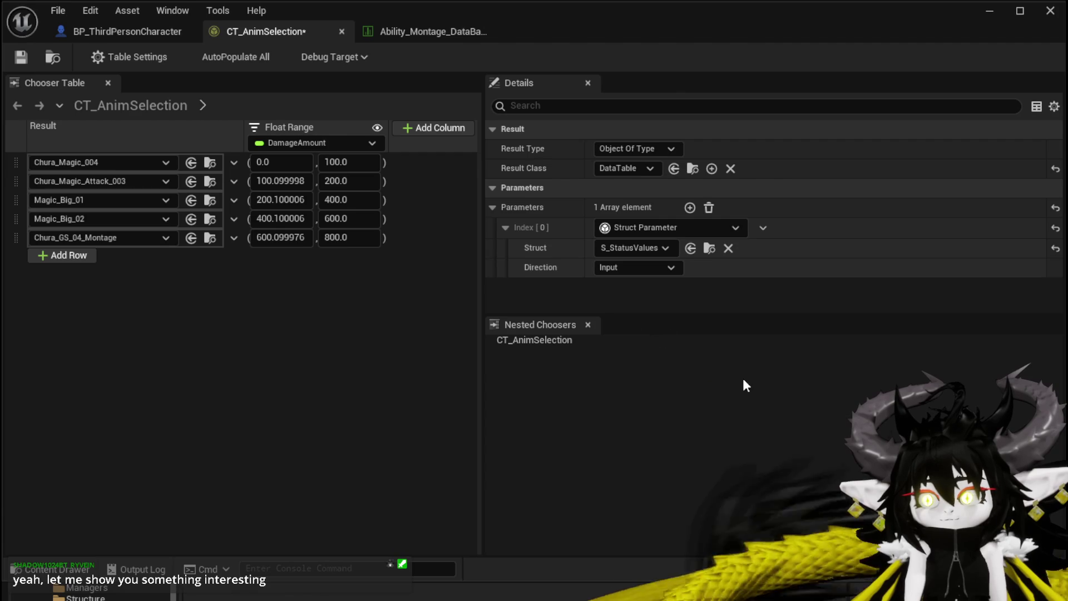
{"action": "key", "text": "ctrl+shift+s"}
{"action": "left_click", "coordinate": [790, 540]}
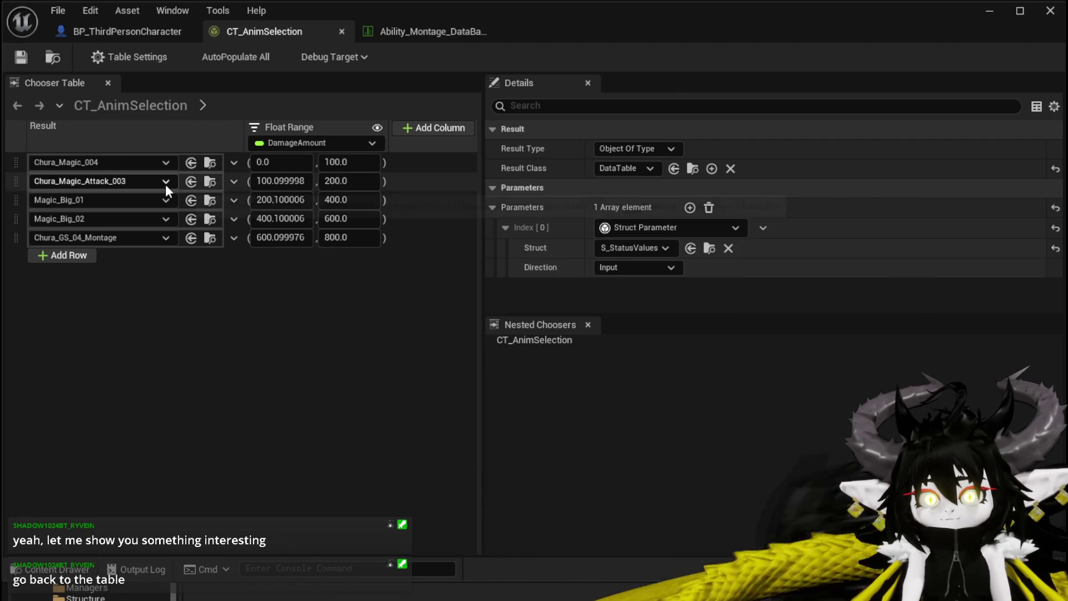
Step: Replace Chura_Magic_004 with Ability_Montage_DataBase as the DamageAmount 0–100 row's result
{"action": "left_click", "coordinate": [233, 163]}
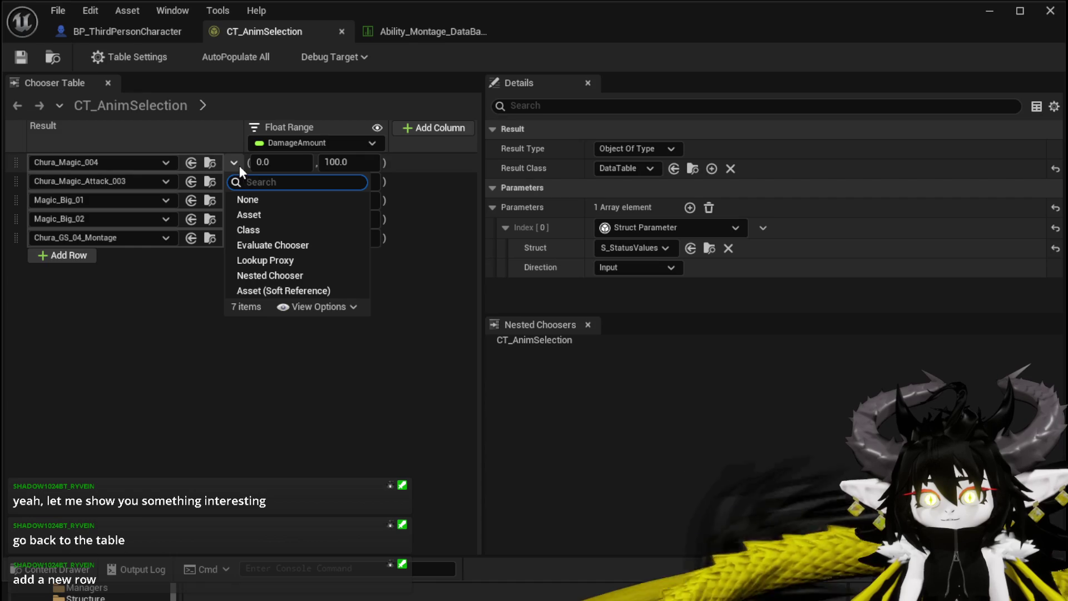
{"action": "left_click", "coordinate": [178, 292]}
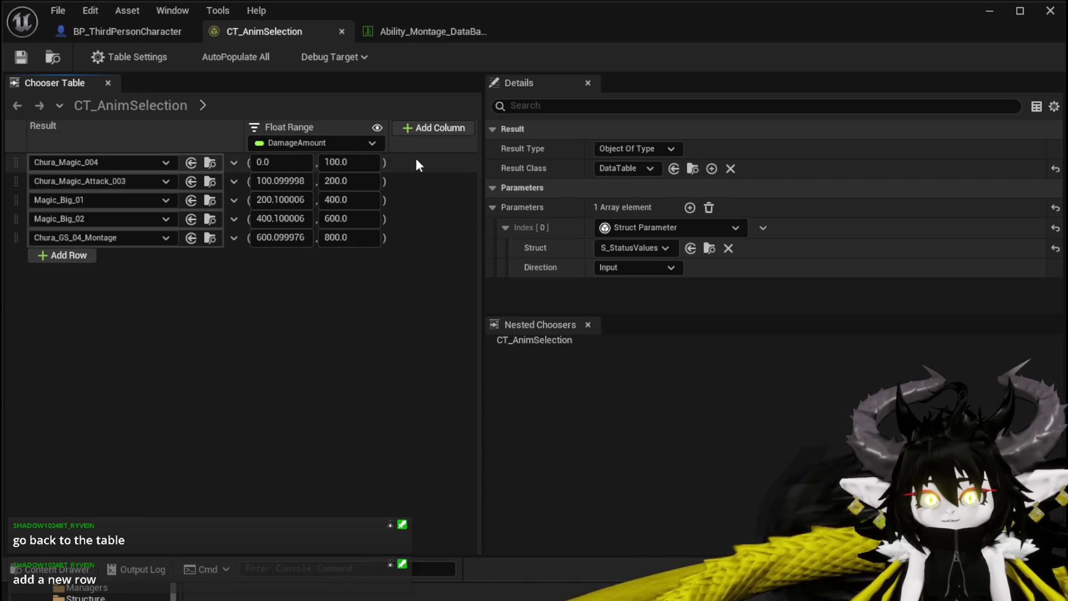
{"action": "right_click", "coordinate": [159, 126]}
{"action": "right_click", "coordinate": [286, 121]}
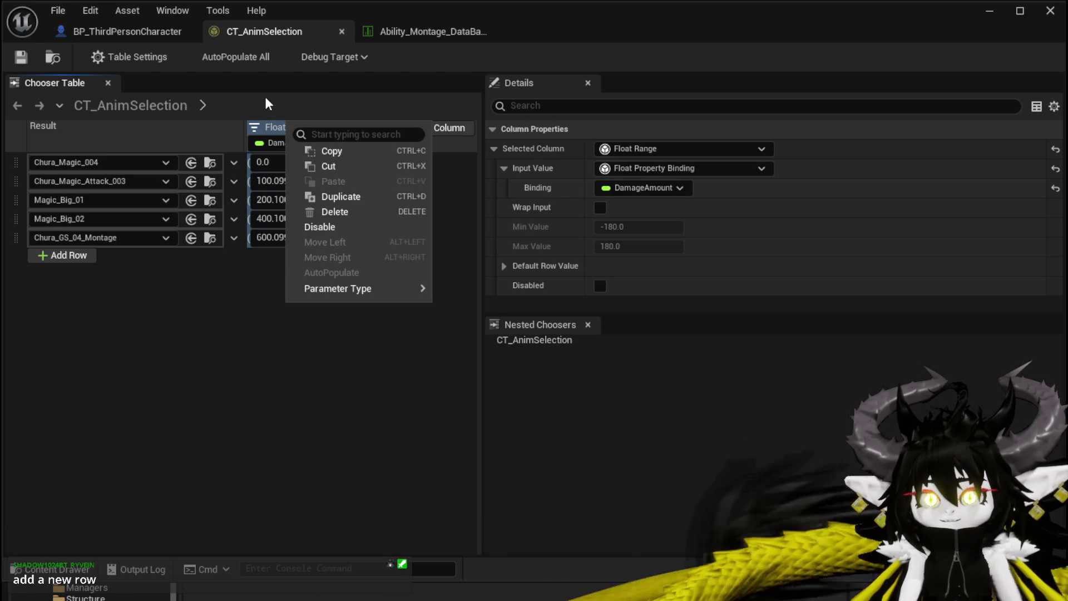
{"action": "left_click", "coordinate": [266, 101]}
{"action": "left_click", "coordinate": [142, 160]}
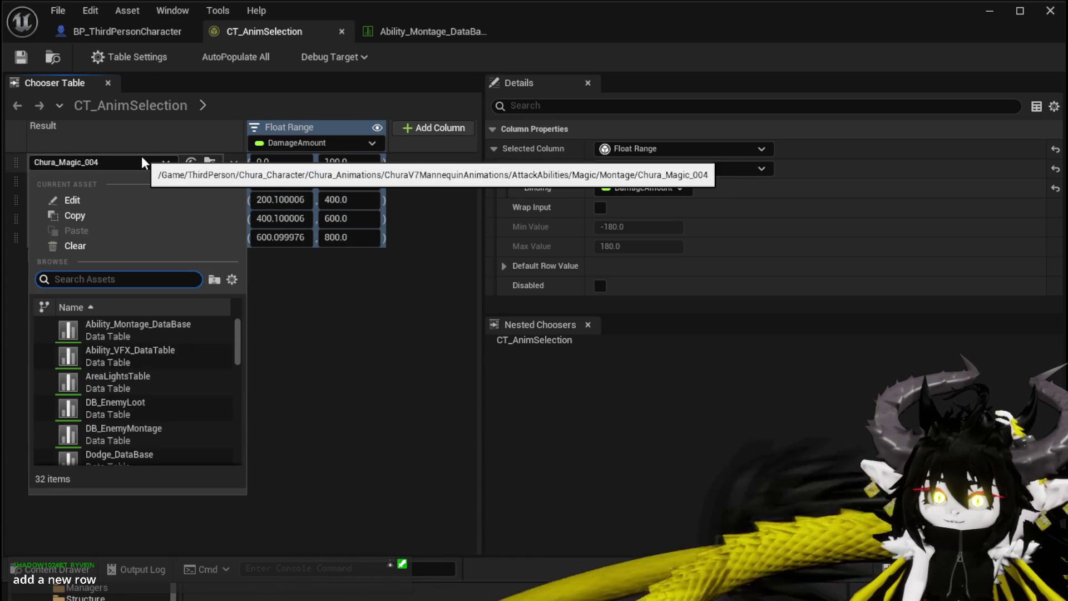
{"action": "left_click", "coordinate": [145, 339]}
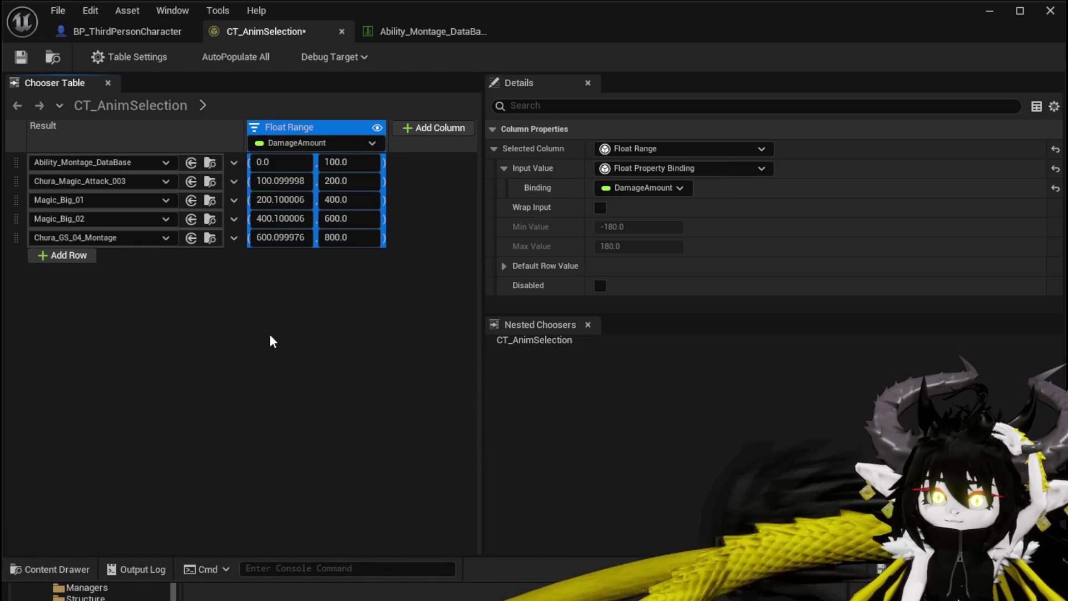
Step: Set the result type of chooser rows 2–5 to None
{"action": "left_click", "coordinate": [231, 182]}
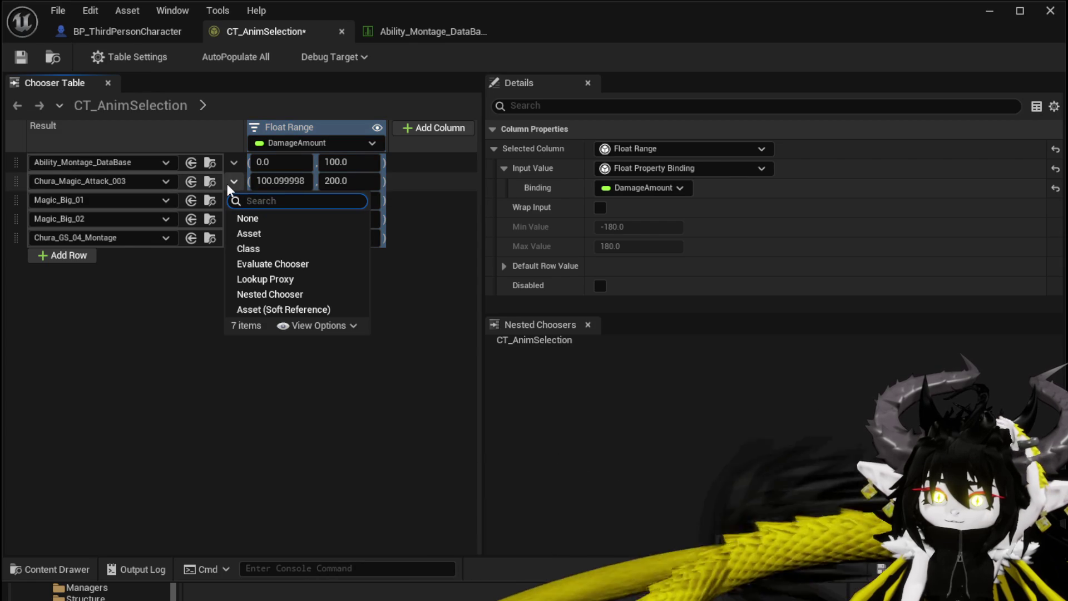
{"action": "left_click", "coordinate": [249, 219]}
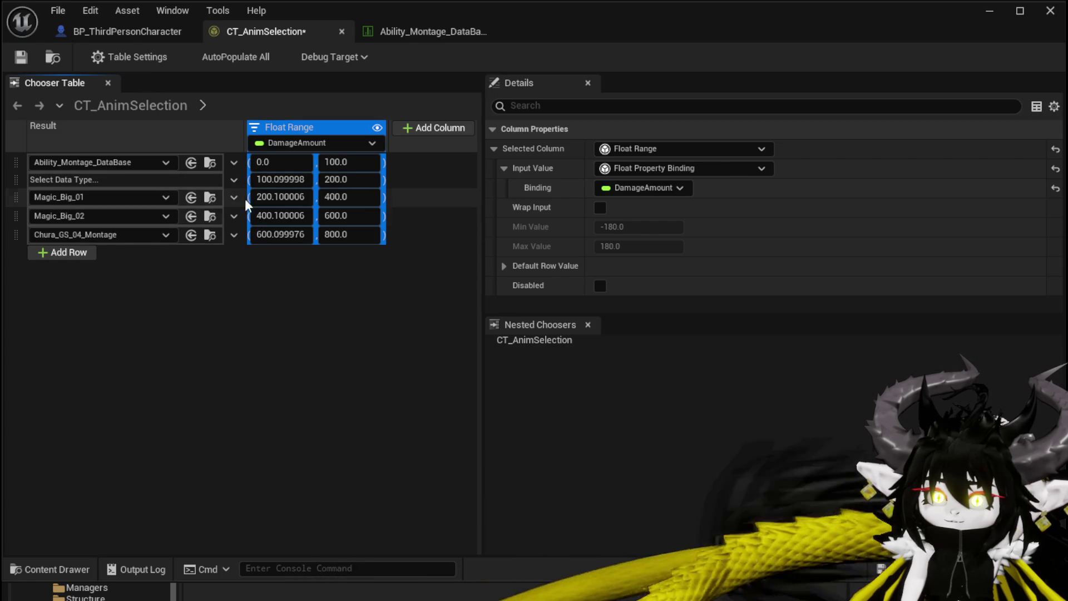
{"action": "left_click", "coordinate": [235, 195]}
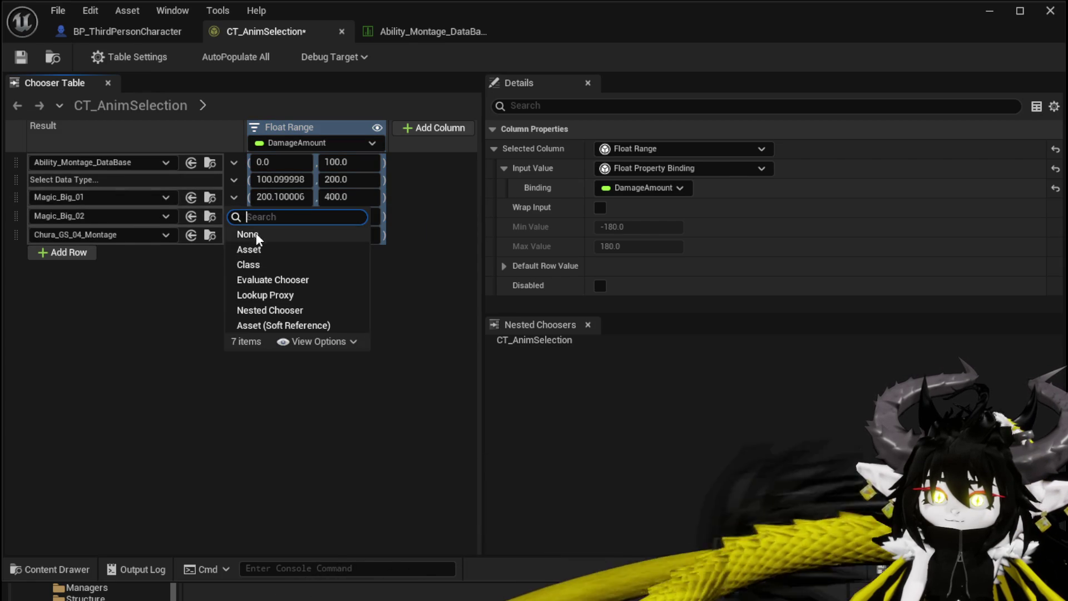
{"action": "left_click", "coordinate": [256, 233]}
{"action": "left_click", "coordinate": [234, 213]}
{"action": "left_click", "coordinate": [256, 249]}
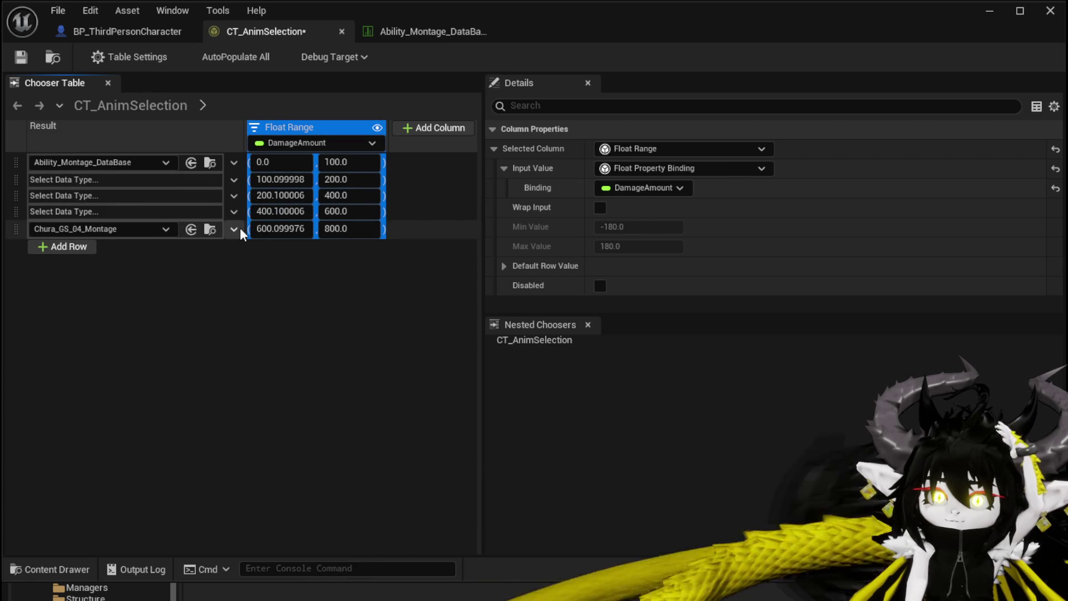
{"action": "left_click", "coordinate": [234, 228]}
{"action": "left_click", "coordinate": [258, 267]}
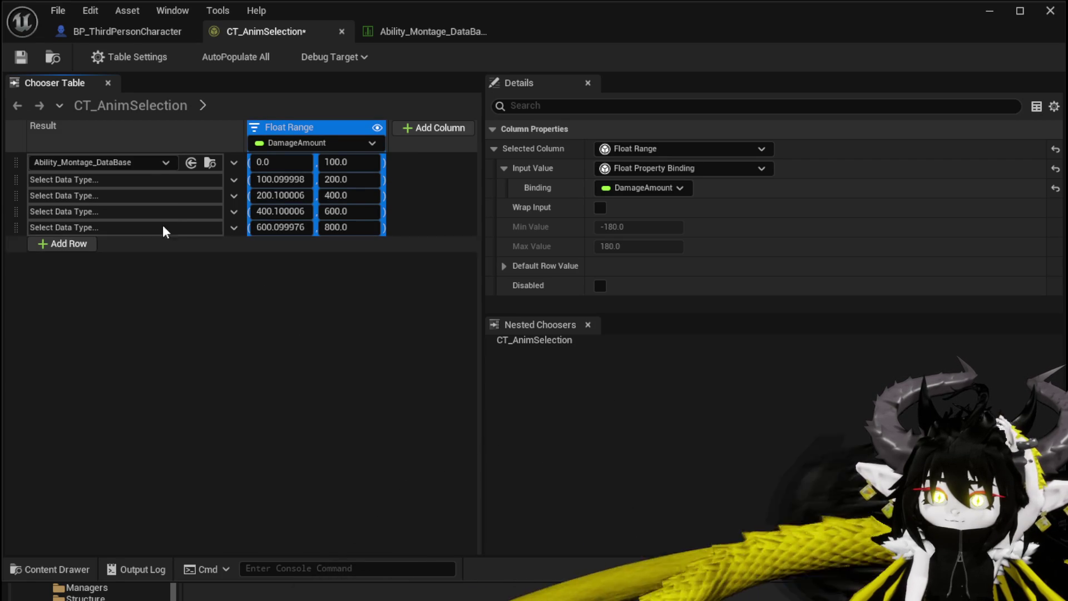
Step: Delete the 100–200, 200–400, 400–600 and 600–800 damage rows
{"action": "right_click", "coordinate": [48, 185]}
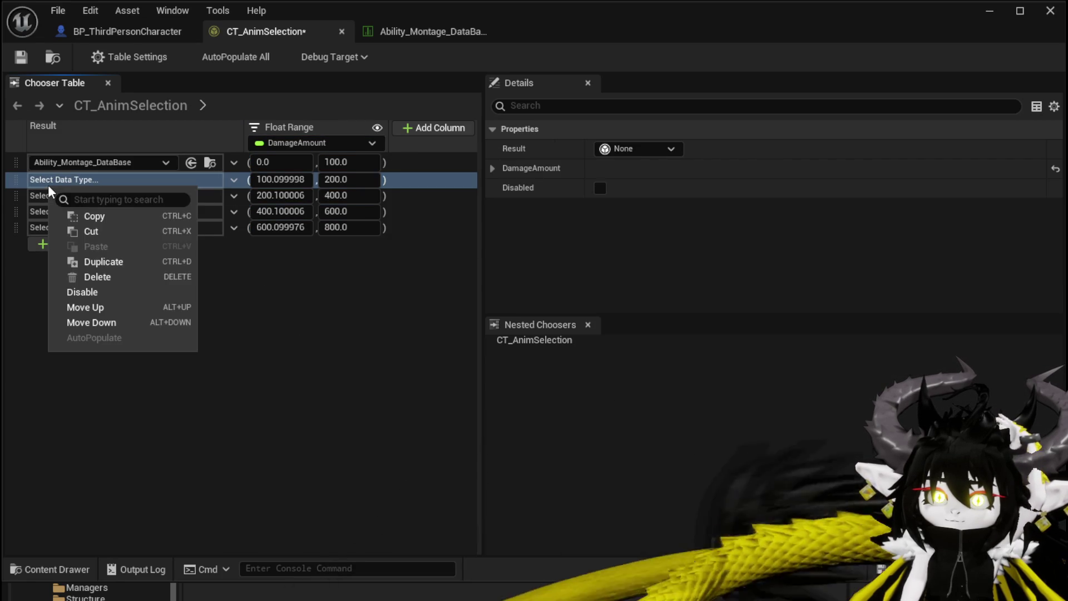
{"action": "left_click", "coordinate": [116, 278]}
{"action": "right_click", "coordinate": [93, 181]}
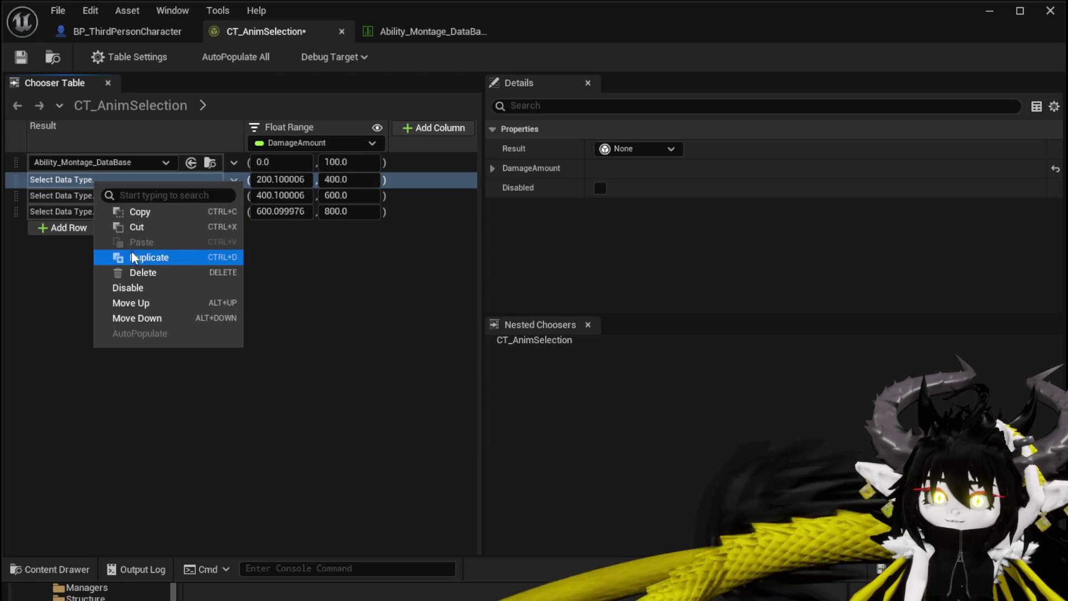
{"action": "left_click", "coordinate": [134, 270]}
{"action": "right_click", "coordinate": [115, 180]}
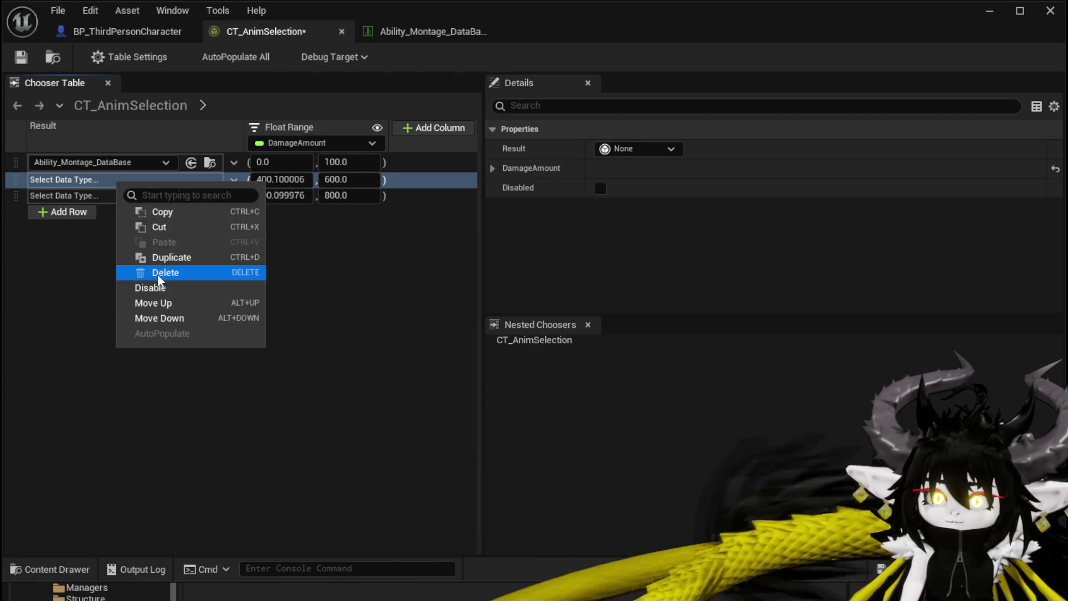
{"action": "left_click", "coordinate": [163, 270]}
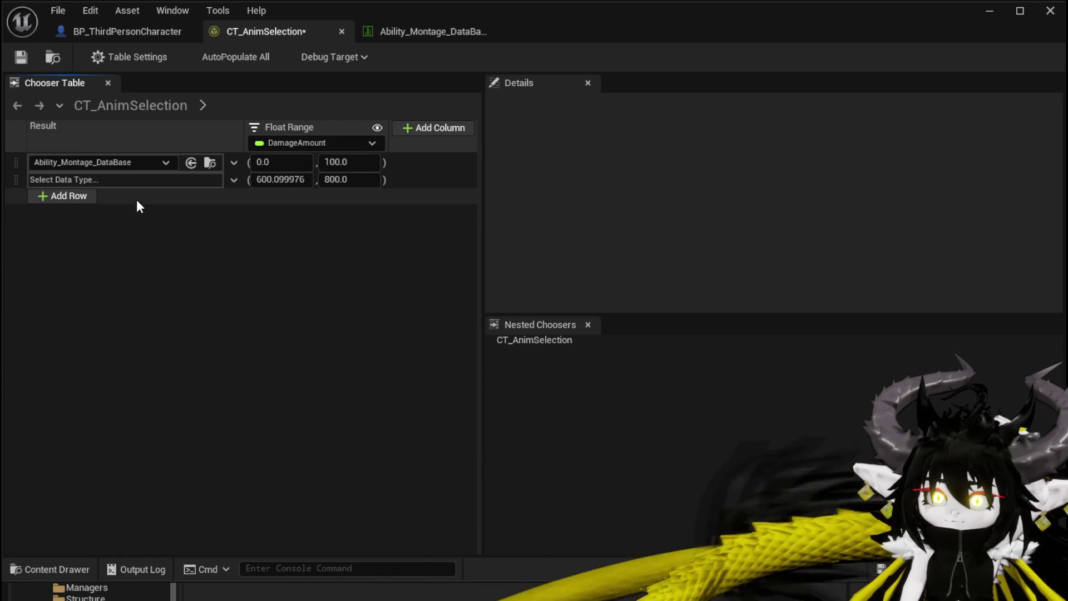
{"action": "right_click", "coordinate": [134, 180]}
{"action": "left_click", "coordinate": [185, 273]}
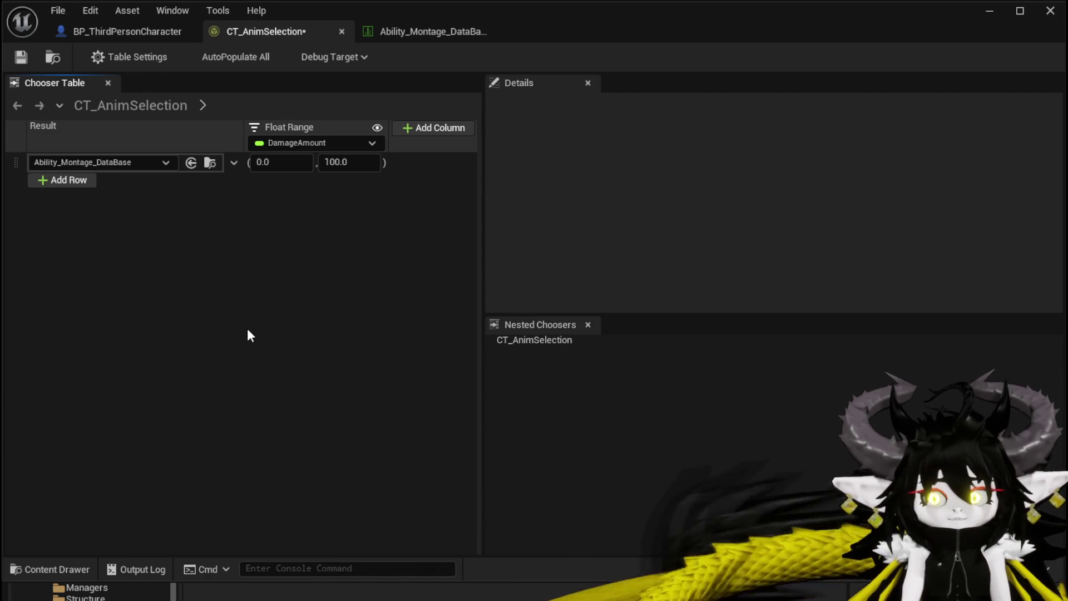
{"action": "key", "text": "ctrl+z"}
{"action": "key", "text": "ctrl+z"}
{"action": "key", "text": "ctrl+z"}
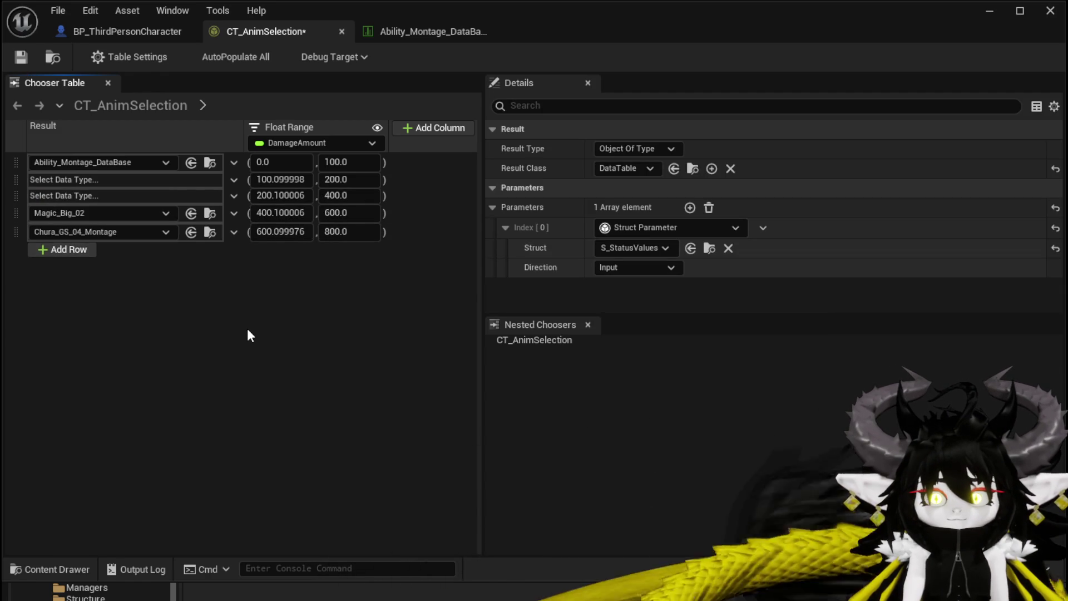
{"action": "key", "text": "ctrl+z"}
{"action": "key", "text": "ctrl+z"}
{"action": "key", "text": "ctrl+z"}
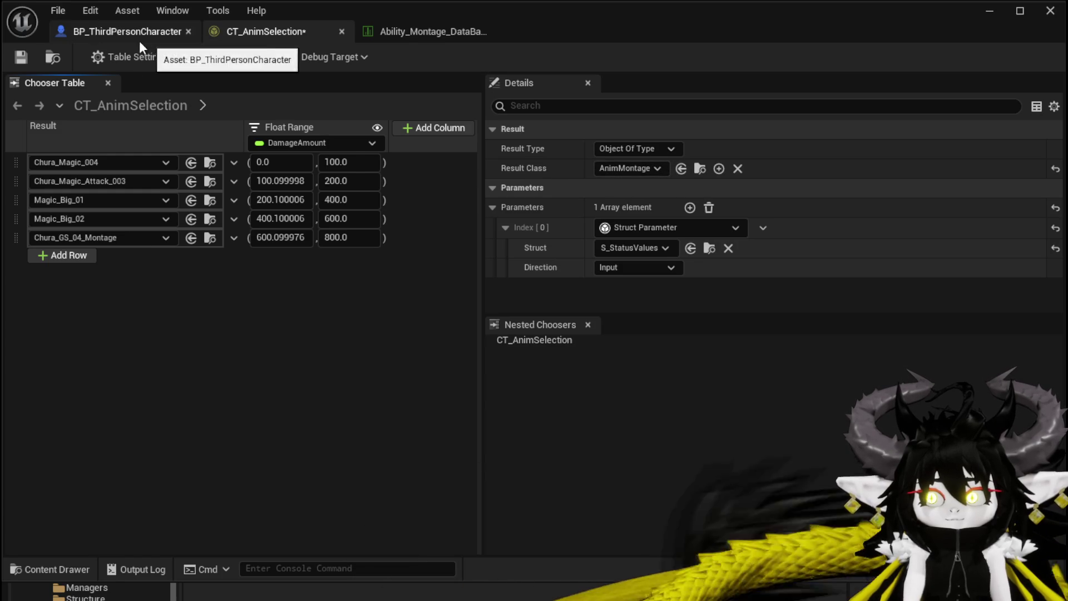
{"action": "left_click", "coordinate": [20, 56]}
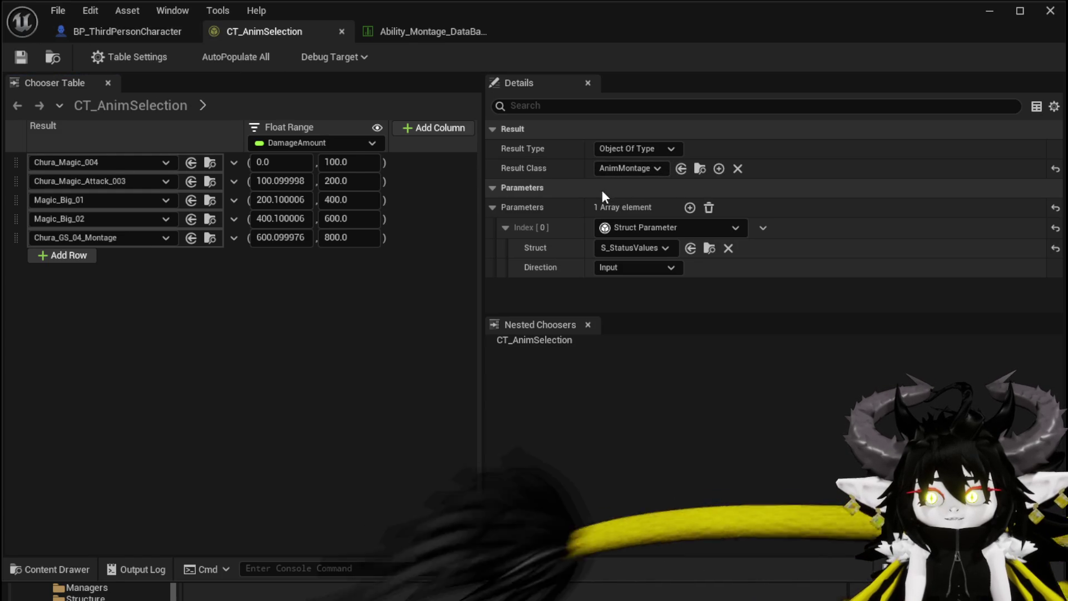
{"action": "left_click", "coordinate": [719, 169]}
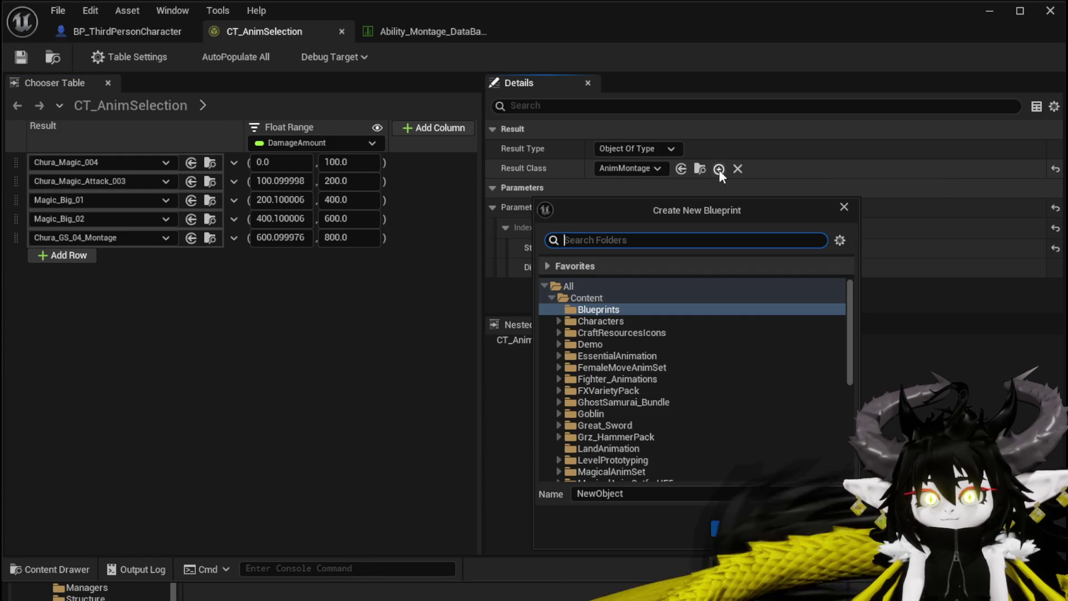
{"action": "left_click", "coordinate": [844, 206]}
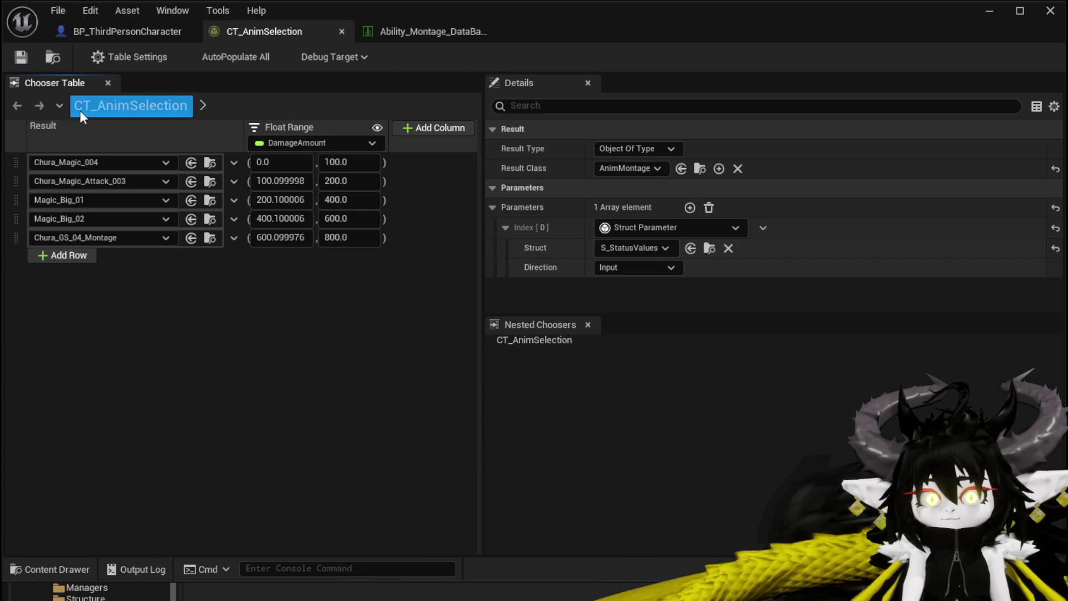
Step: Add an Asset row with result None and DamageAmount range 0.0–0.0
{"action": "left_click", "coordinate": [70, 257]}
{"action": "mouse_move", "coordinate": [73, 278]}
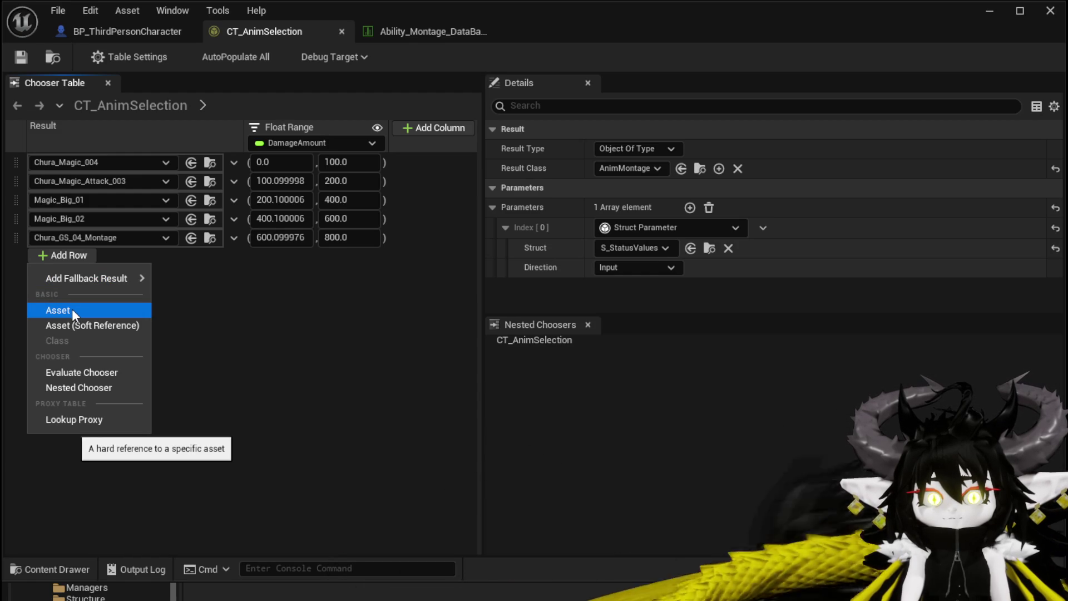
{"action": "left_click", "coordinate": [255, 284]}
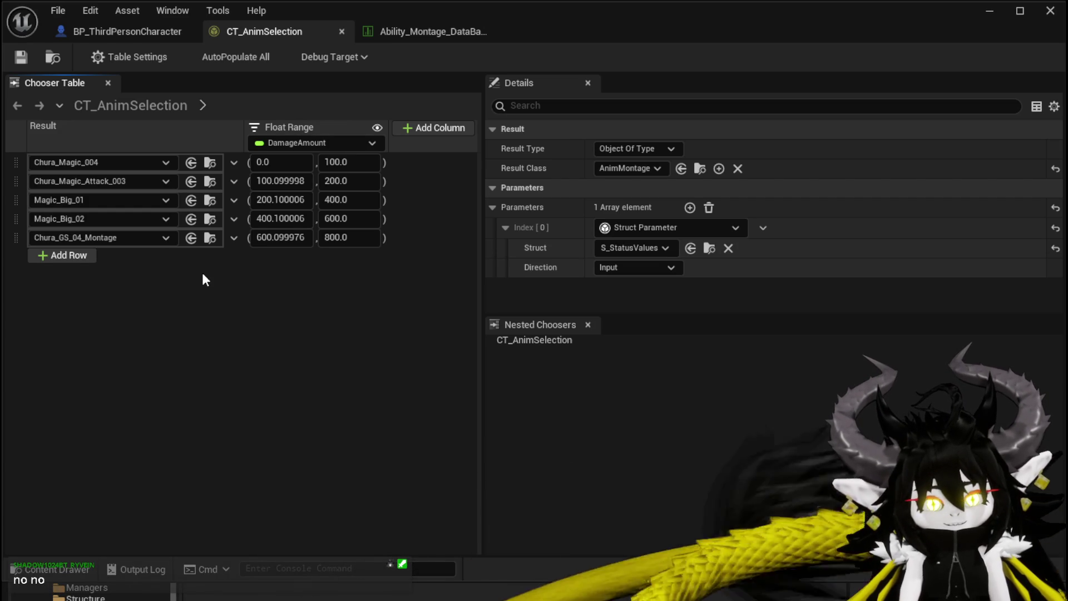
{"action": "left_click", "coordinate": [66, 255]}
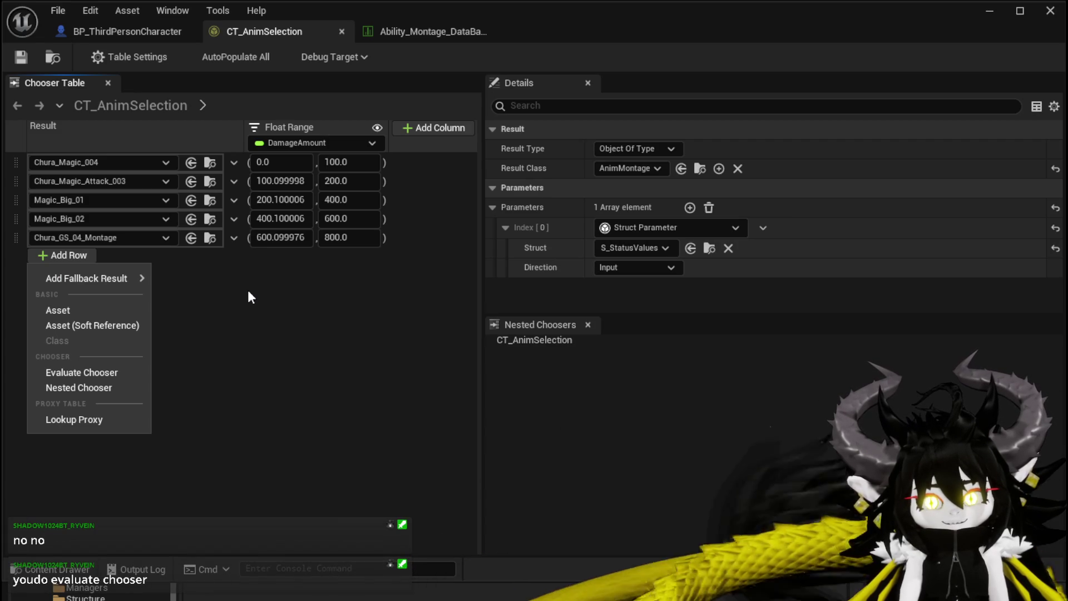
{"action": "left_click", "coordinate": [103, 373]}
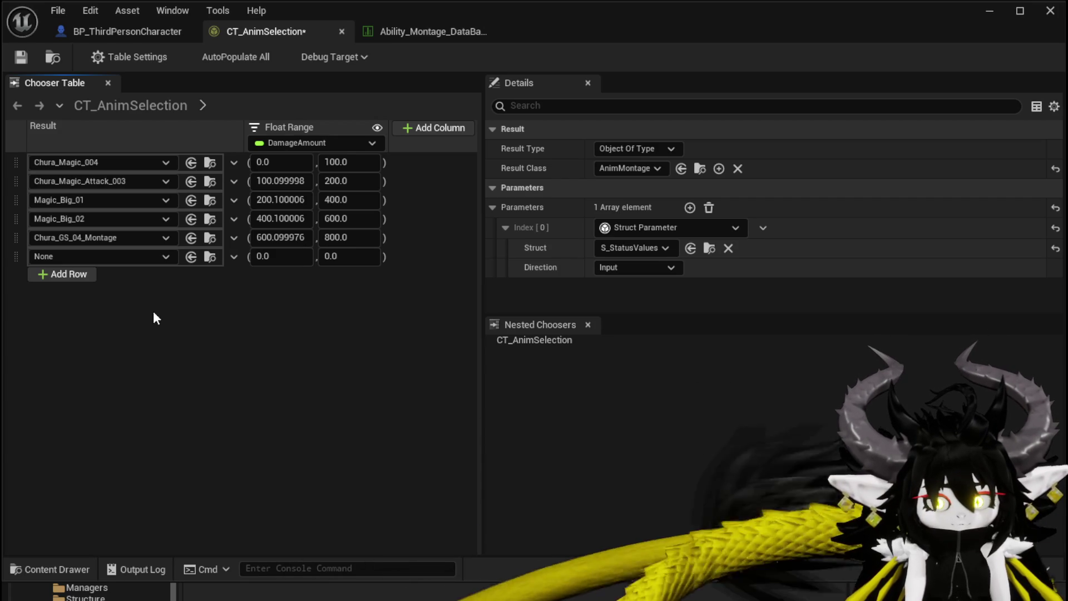
{"action": "left_click", "coordinate": [125, 258]}
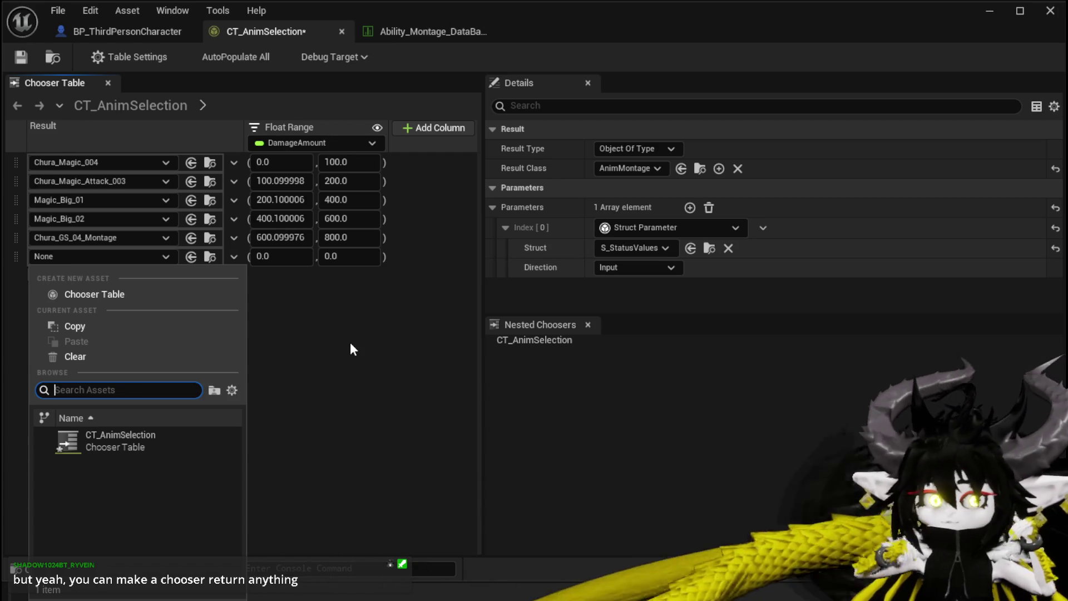
Step: Close the asset picker, save CT_AnimSelection, and show the Add Column type menu
{"action": "key", "text": "Escape"}
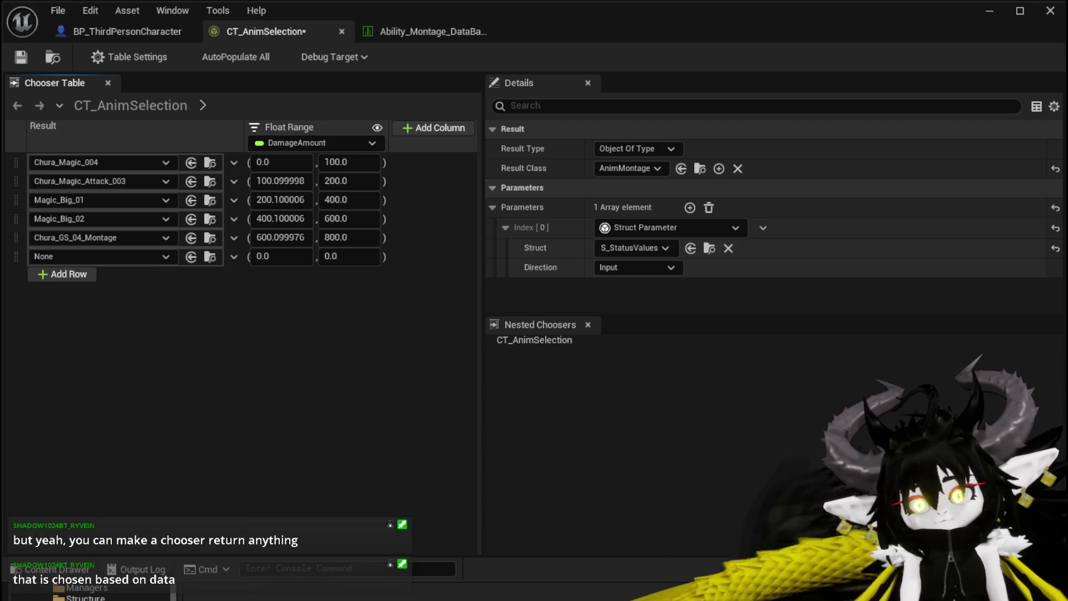
{"action": "key", "text": "ctrl+shift+s"}
{"action": "key", "text": "Return"}
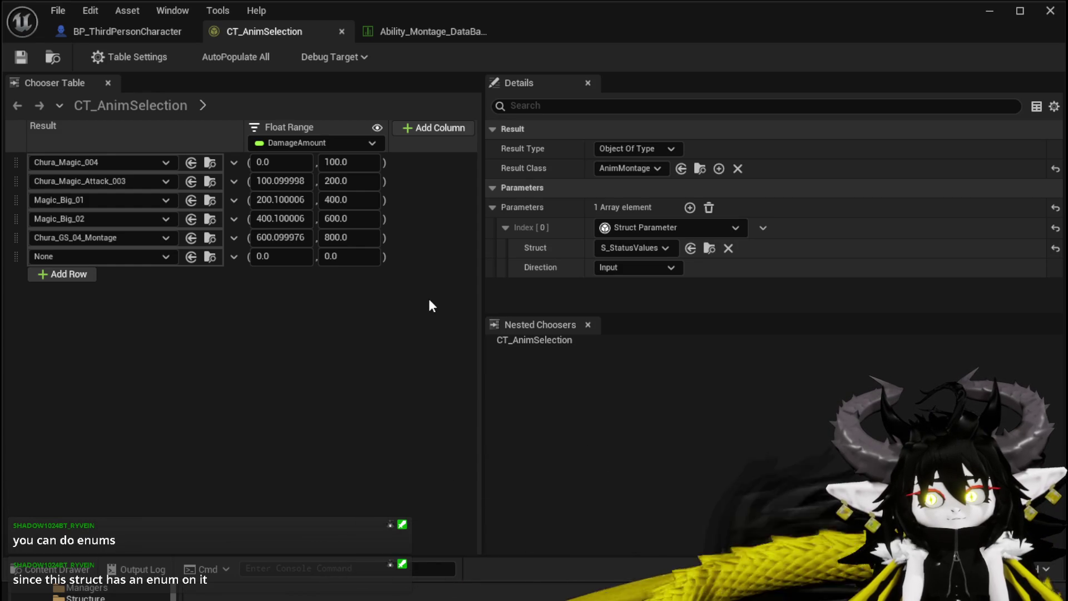
{"action": "left_click", "coordinate": [284, 146]}
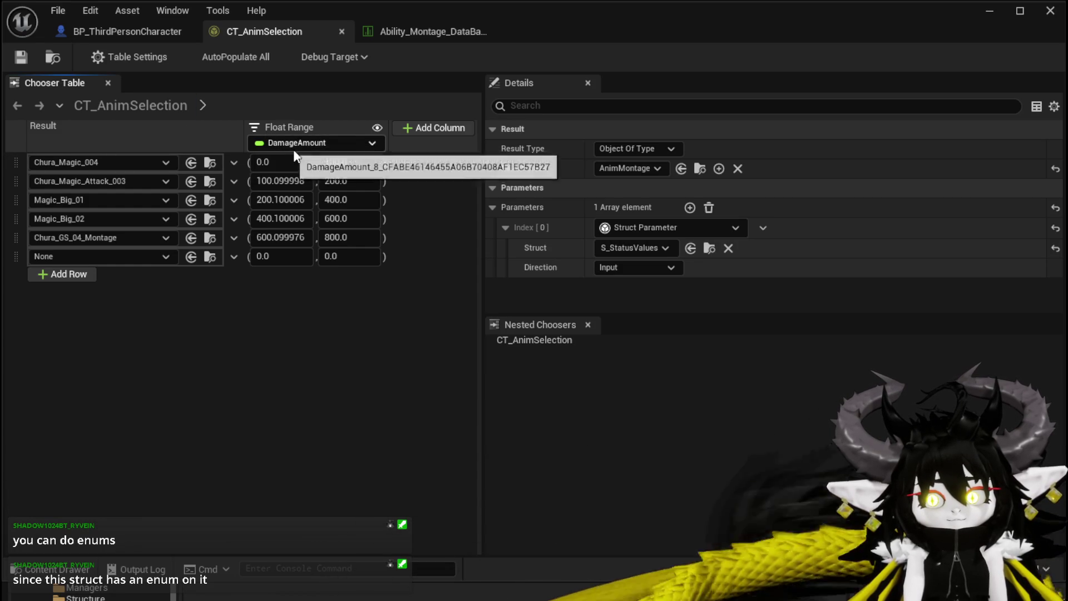
{"action": "left_click", "coordinate": [408, 128]}
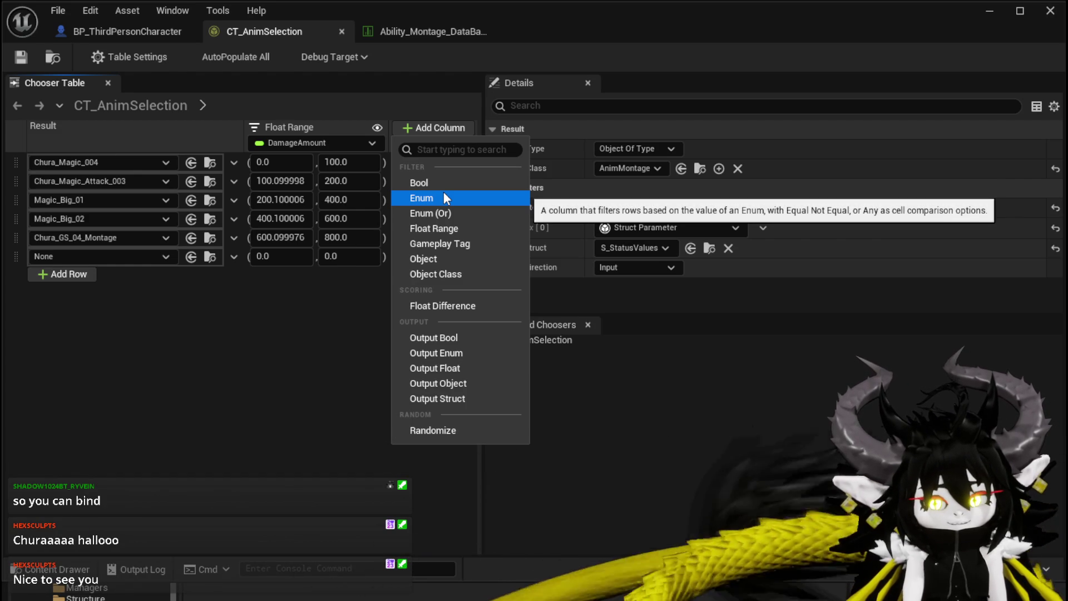
Step: Add an Enum column bound to S Status Values > StatusType
{"action": "left_click", "coordinate": [445, 196]}
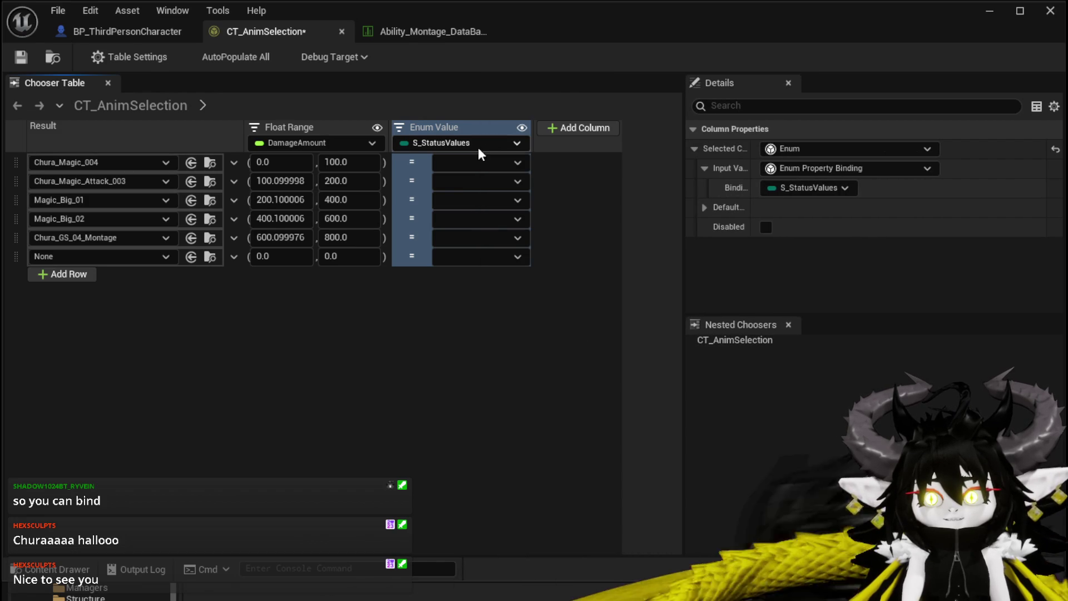
{"action": "left_click", "coordinate": [458, 144]}
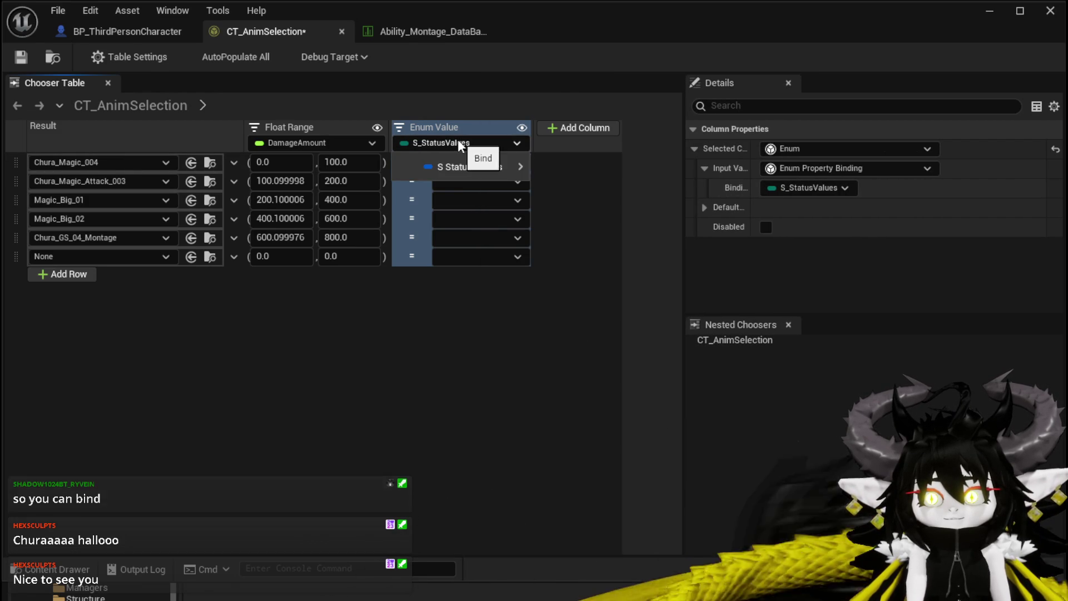
{"action": "mouse_move", "coordinate": [469, 165]}
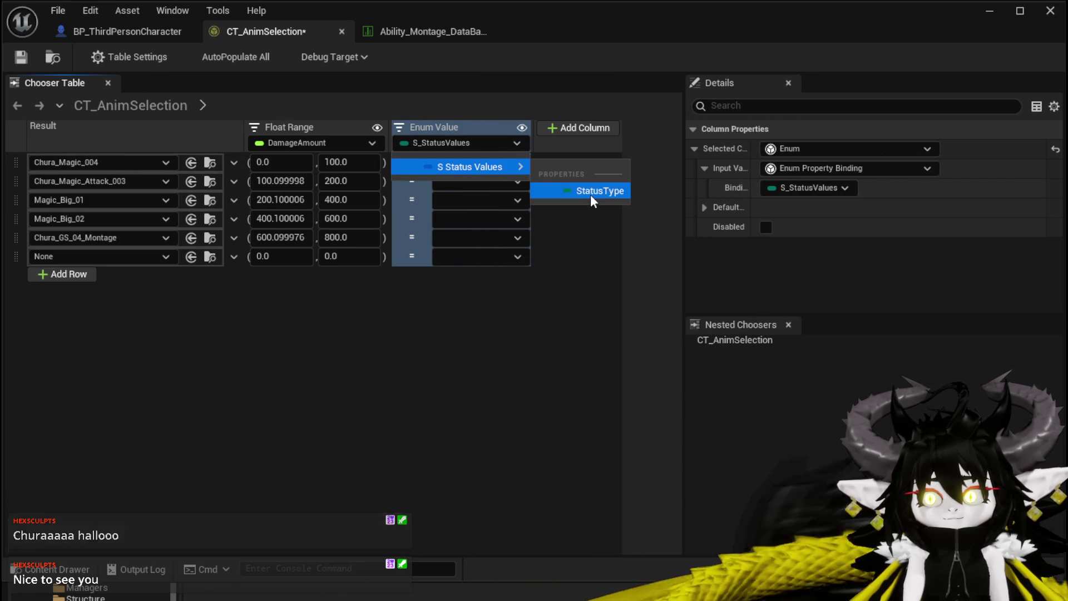
{"action": "left_click", "coordinate": [591, 195]}
Step: Browse the rows' StatusType value lists without changing any values
{"action": "left_click", "coordinate": [485, 160]}
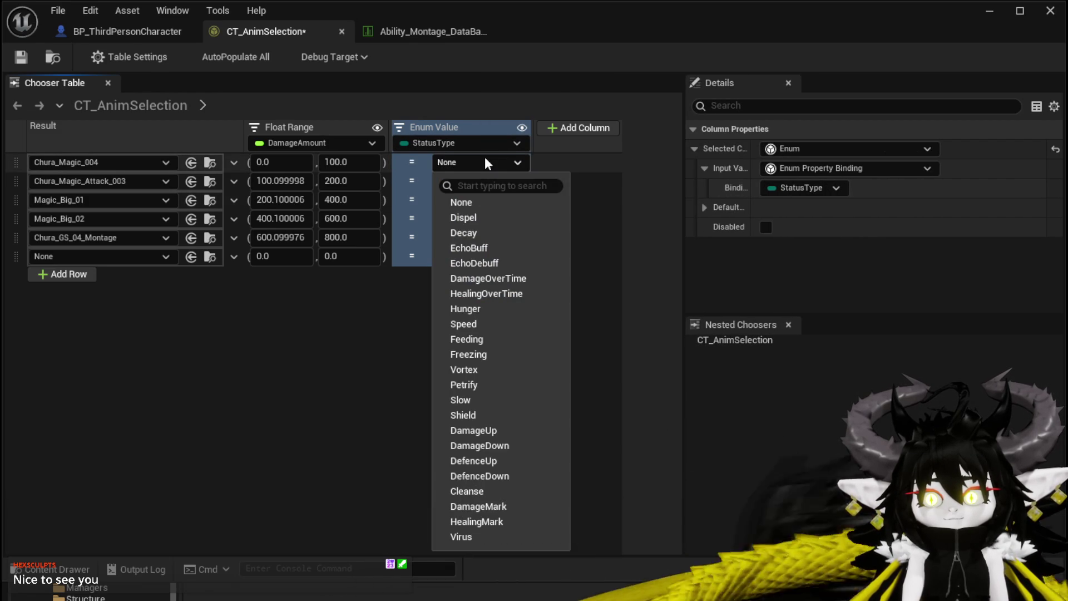
{"action": "left_click", "coordinate": [581, 185]}
{"action": "left_click", "coordinate": [483, 181]}
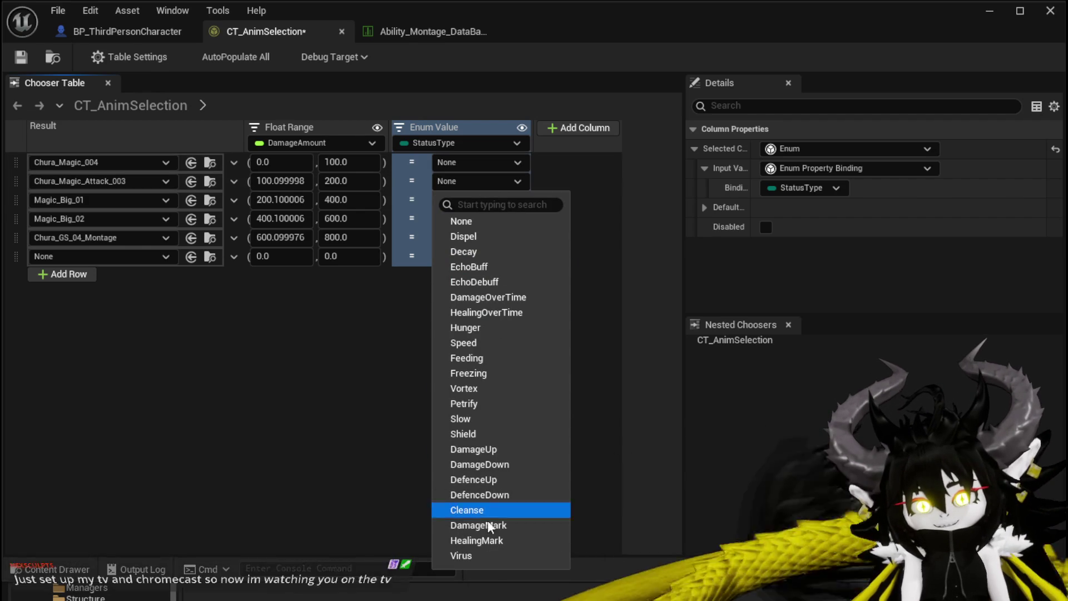
{"action": "left_click", "coordinate": [596, 185]}
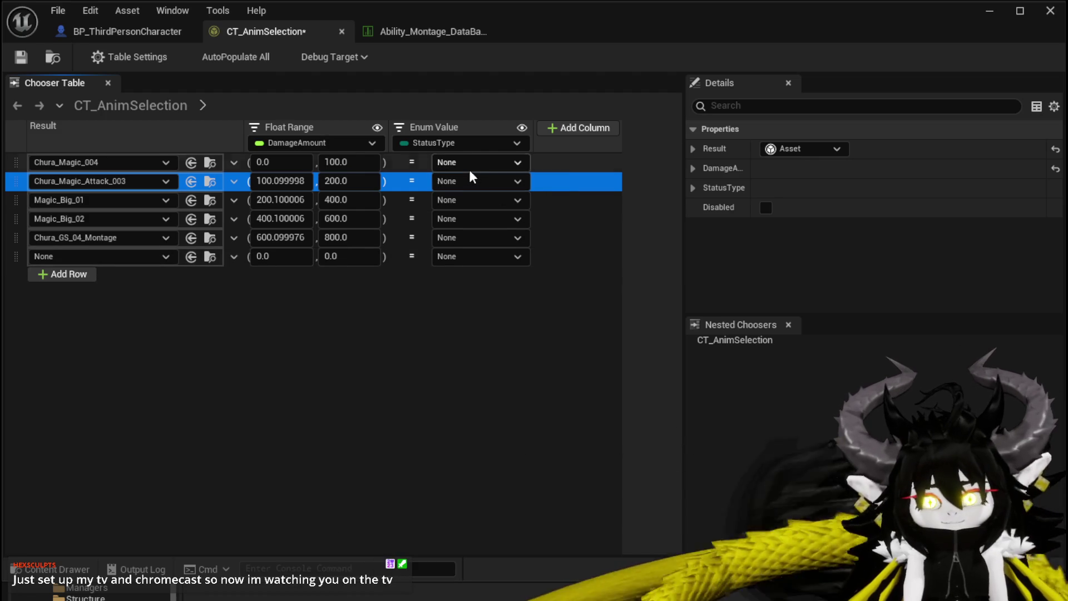
{"action": "left_click", "coordinate": [473, 180]}
{"action": "left_click", "coordinate": [596, 200]}
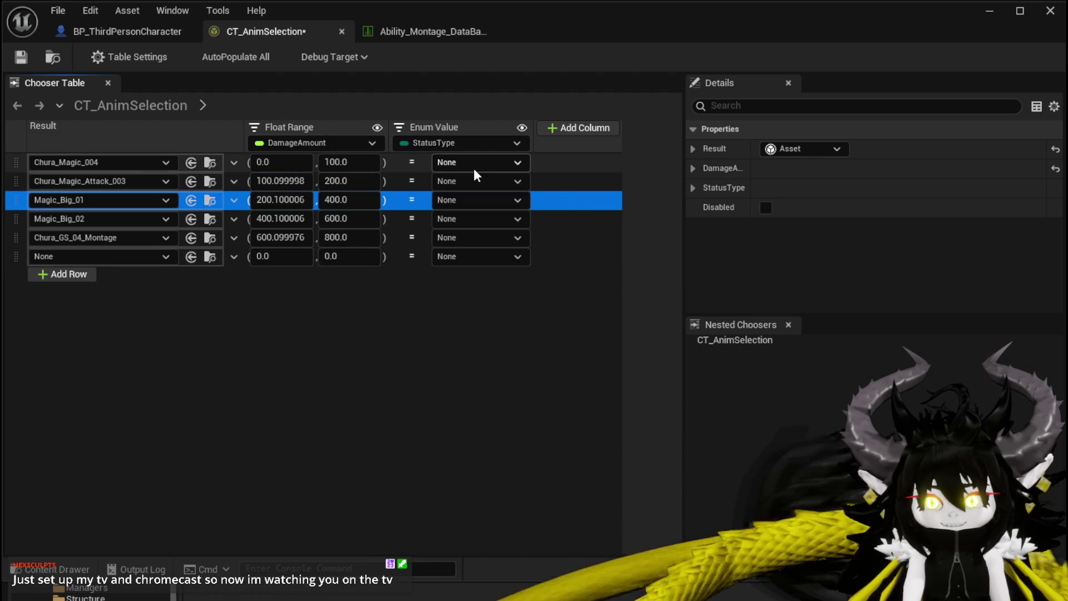
{"action": "left_click", "coordinate": [474, 170]}
{"action": "left_click", "coordinate": [585, 199]}
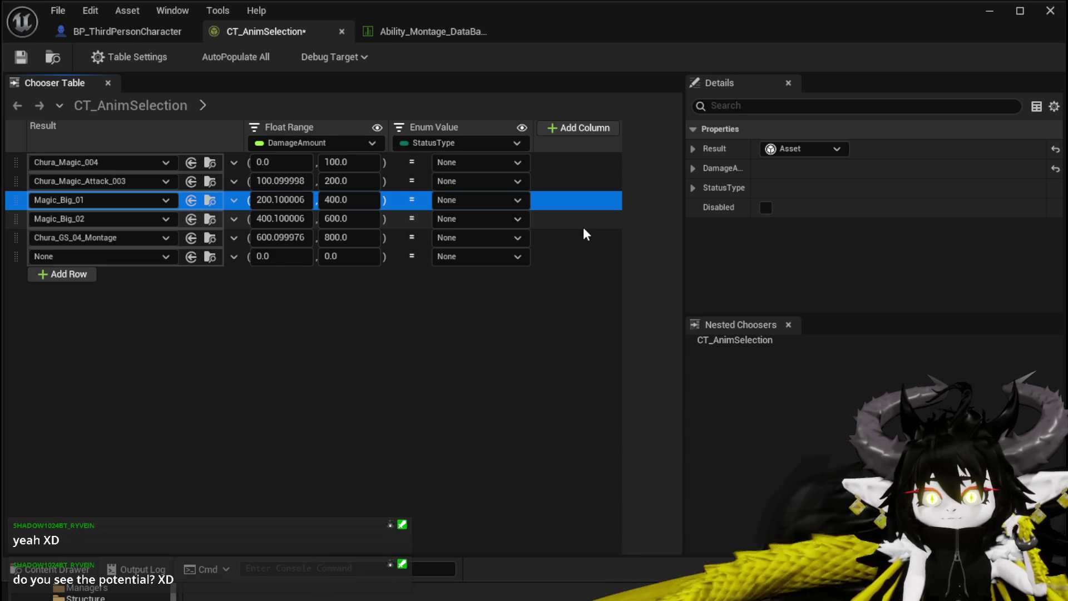
{"action": "left_click", "coordinate": [262, 162]}
Step: Set the first row's StatusType (Chura_Magic_004, 0–100) to Decay
{"action": "left_click", "coordinate": [446, 162]}
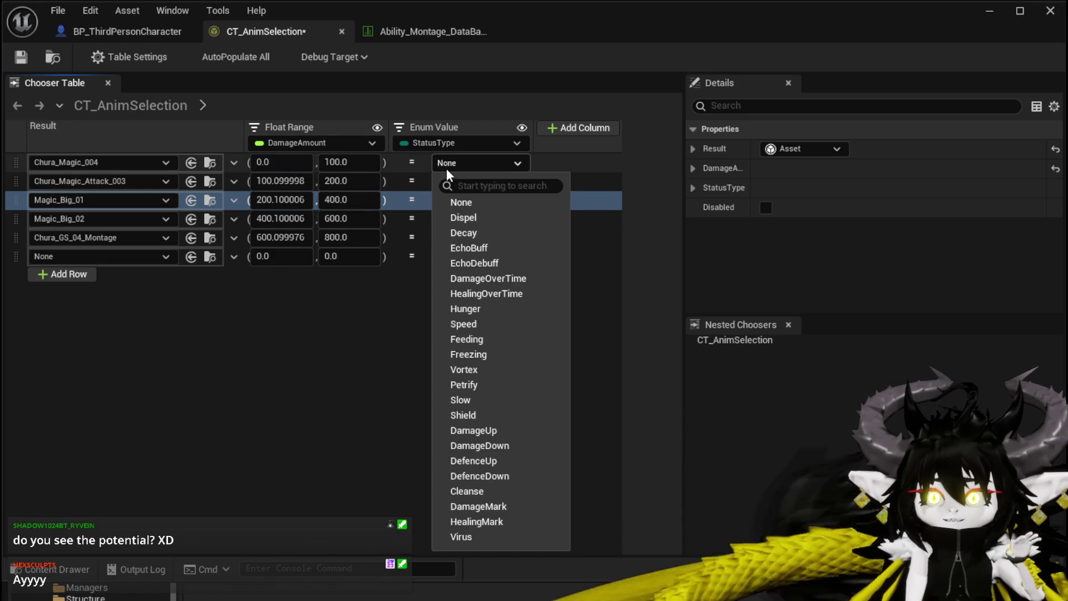
{"action": "left_click", "coordinate": [484, 233]}
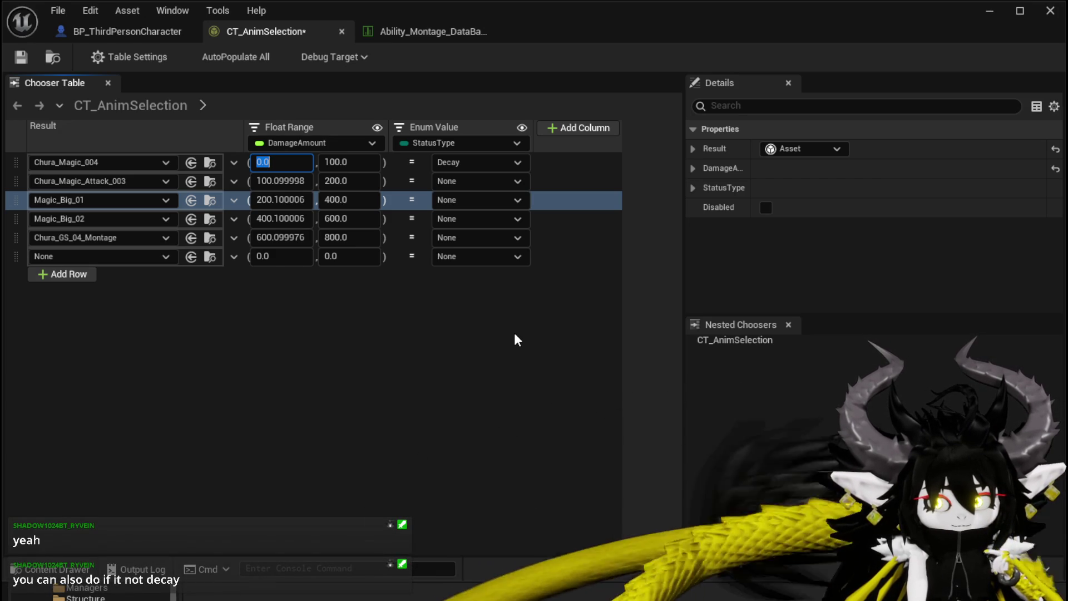
{"action": "left_click", "coordinate": [415, 162]}
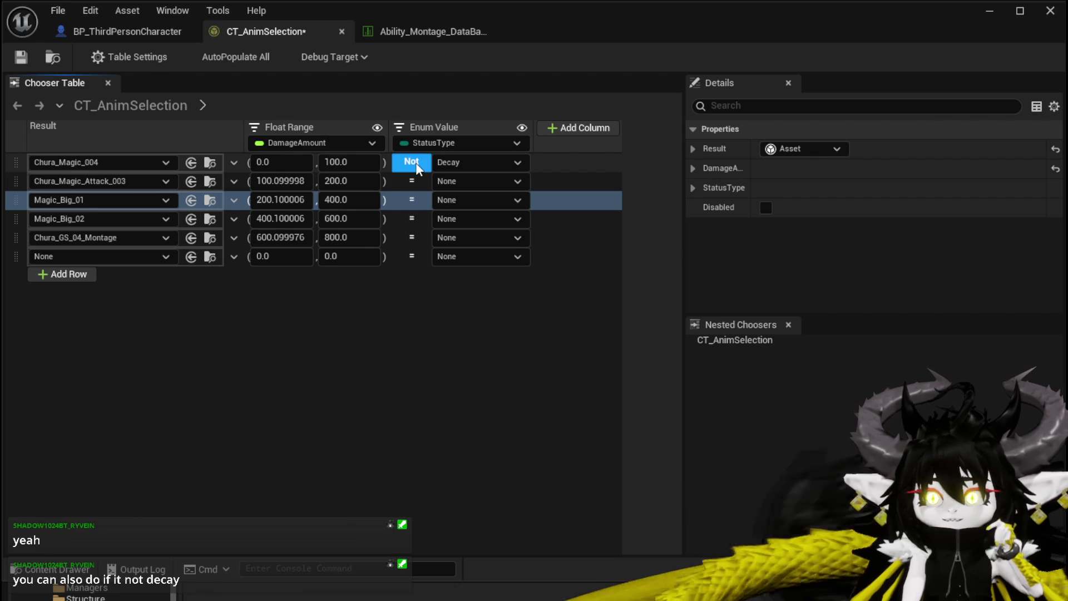
{"action": "left_click", "coordinate": [416, 162]}
{"action": "left_click", "coordinate": [416, 162]}
{"action": "left_click", "coordinate": [415, 162]}
{"action": "left_click", "coordinate": [416, 162]}
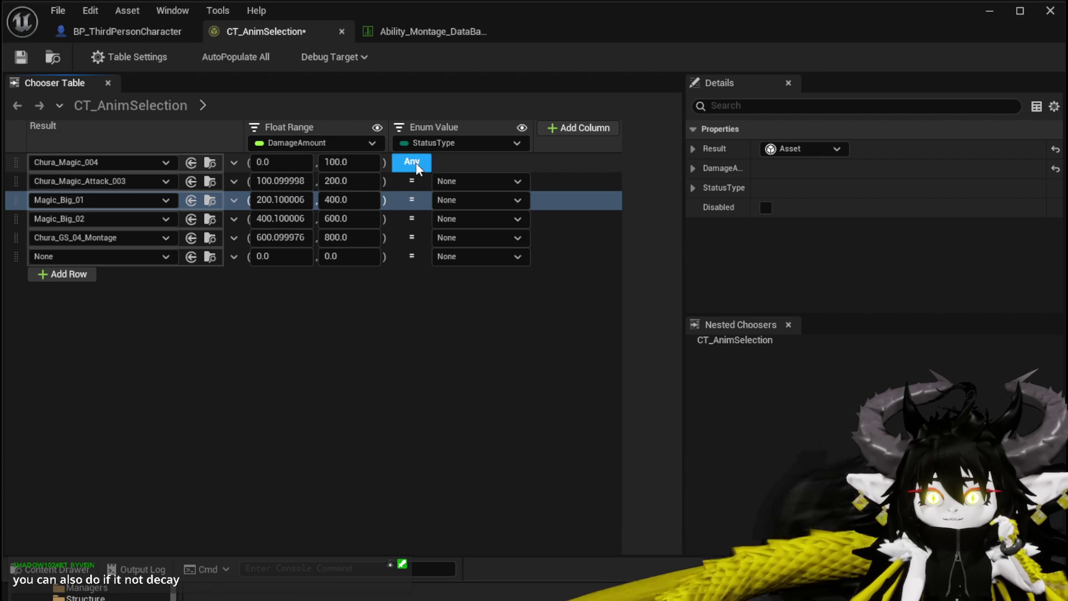
{"action": "left_click", "coordinate": [415, 163]}
{"action": "left_click", "coordinate": [416, 163]}
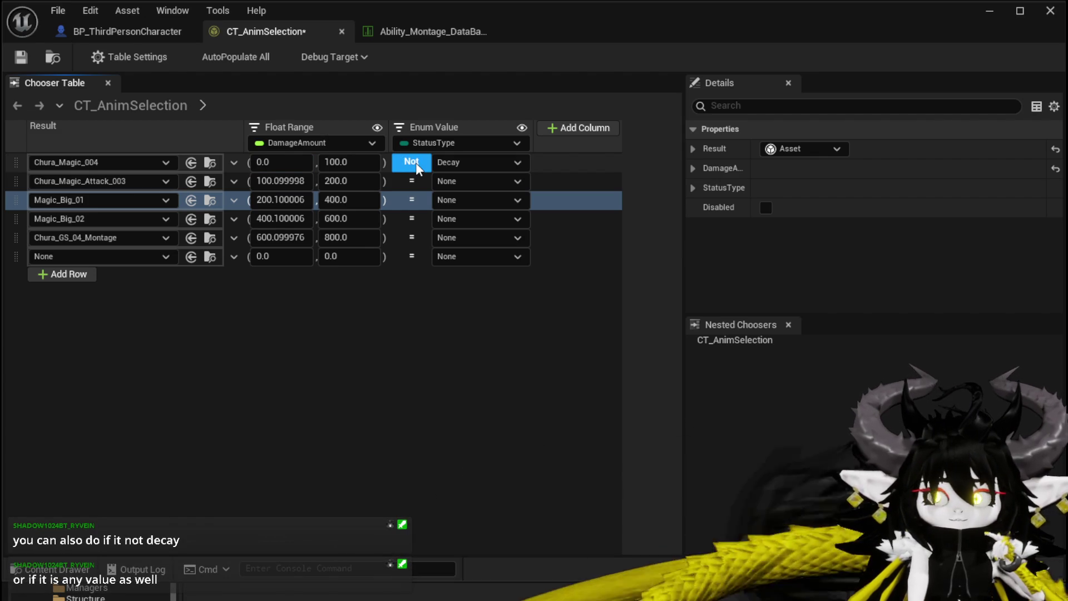
{"action": "left_click", "coordinate": [416, 164]}
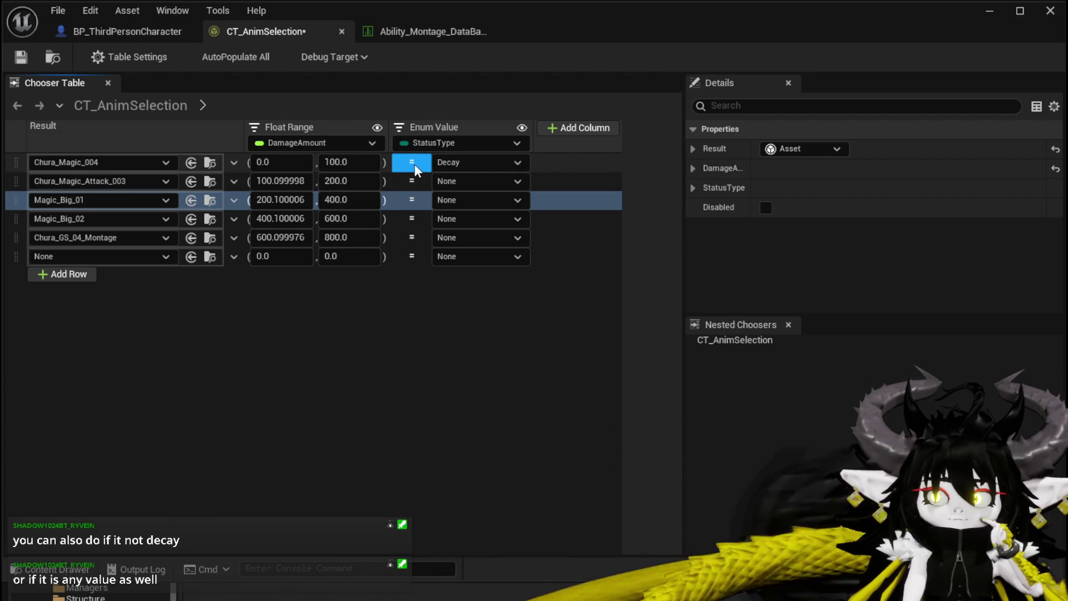
{"action": "left_click", "coordinate": [495, 295]}
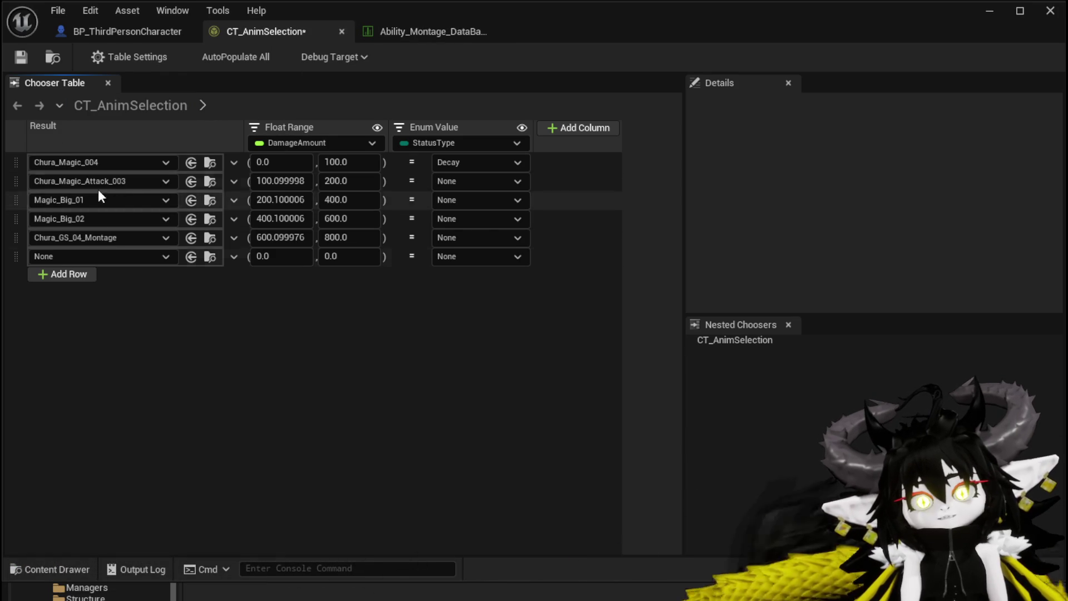
Step: Open the ability montage data table and inspect the Bat_Attack and Chura rows
{"action": "left_click", "coordinate": [392, 27]}
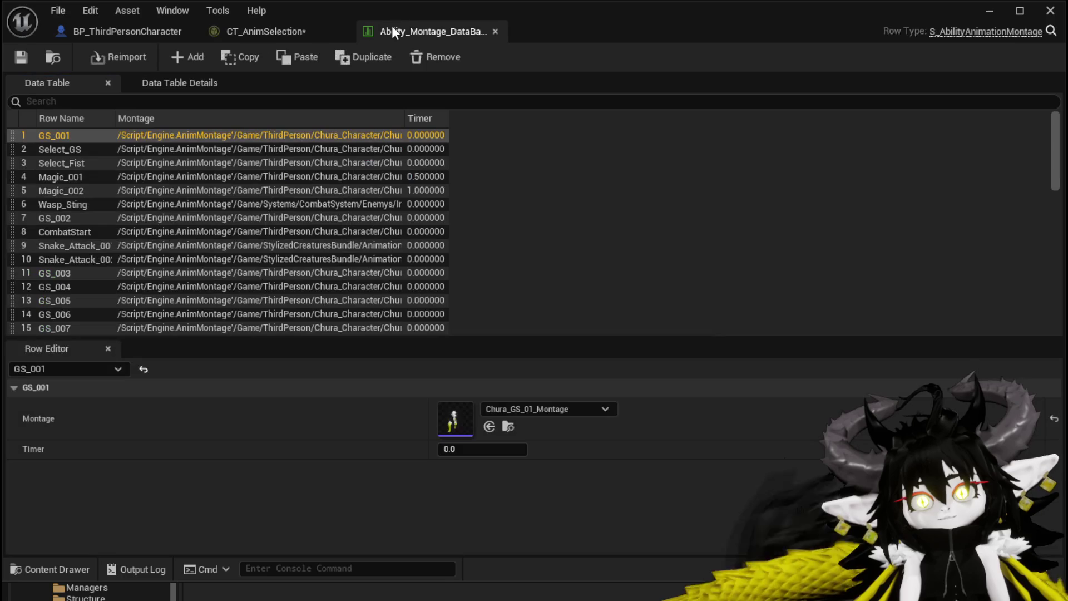
{"action": "scroll", "coordinate": [75, 146], "scroll_direction": "down", "scroll_amount": 9}
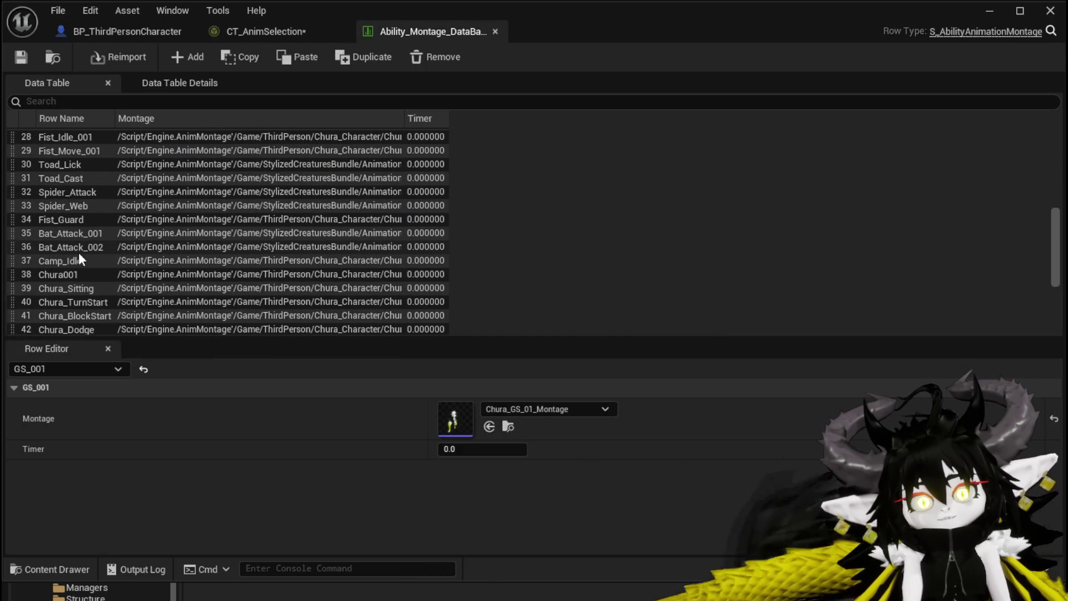
{"action": "left_click", "coordinate": [77, 233]}
{"action": "left_click", "coordinate": [76, 246]}
{"action": "left_click", "coordinate": [74, 236]}
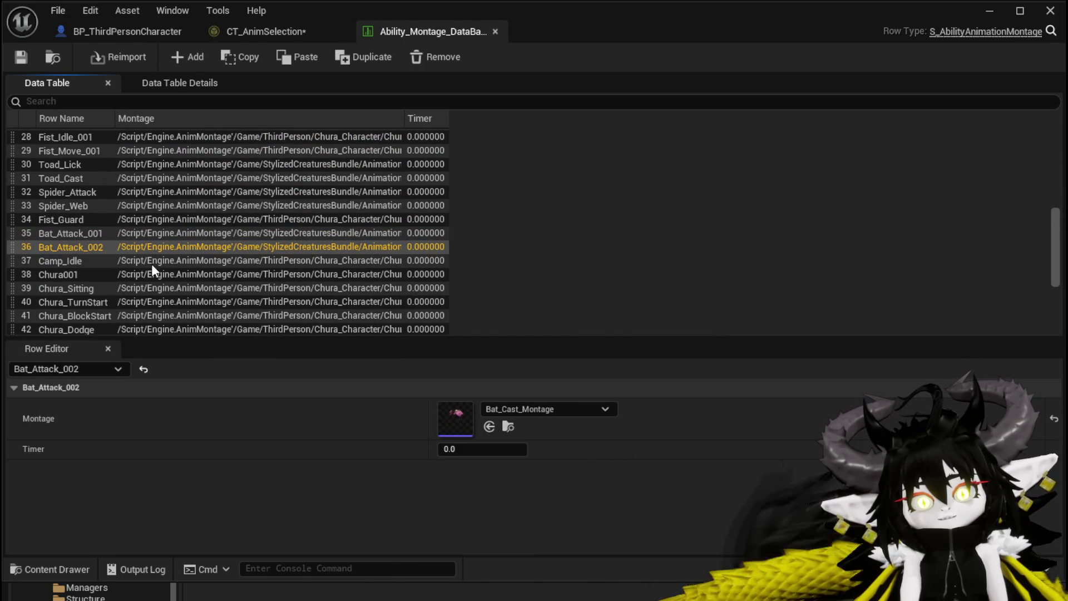
{"action": "scroll", "coordinate": [78, 248], "scroll_direction": "down", "scroll_amount": 1}
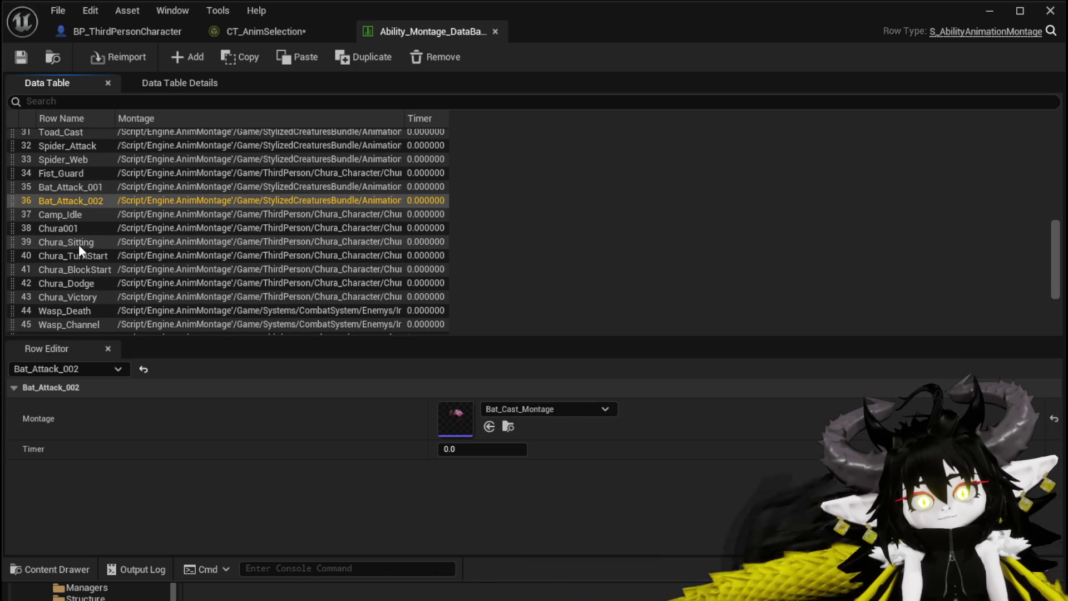
{"action": "left_click", "coordinate": [79, 243]}
{"action": "left_click", "coordinate": [79, 269]}
{"action": "left_click", "coordinate": [79, 282]}
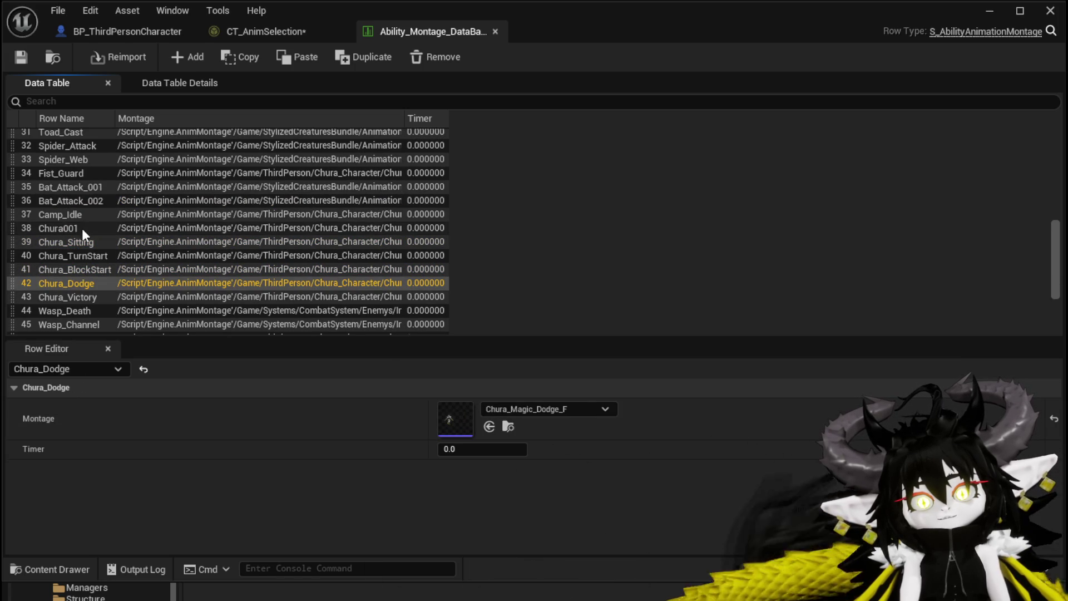
{"action": "left_click", "coordinate": [82, 228]}
{"action": "left_click", "coordinate": [78, 247]}
Step: Check the Wasp, GS_9, PlayerHitReaction and Magic rows, then return to CT_AnimSelection
{"action": "scroll", "coordinate": [76, 248], "scroll_direction": "down", "scroll_amount": 2}
{"action": "left_click", "coordinate": [77, 251]}
{"action": "left_click", "coordinate": [77, 243]}
{"action": "left_click", "coordinate": [79, 267]}
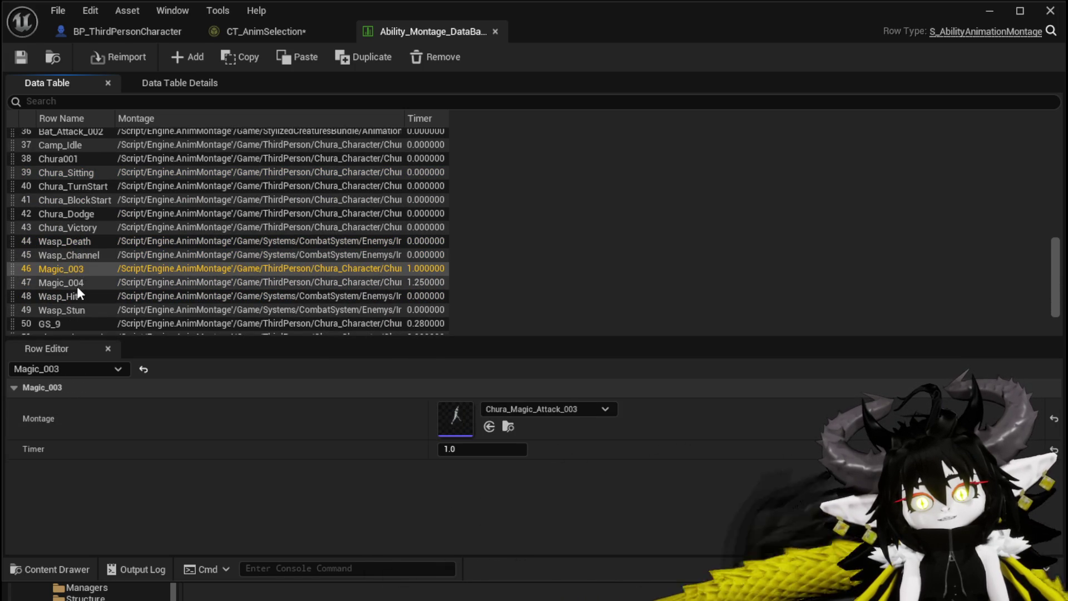
{"action": "left_click", "coordinate": [76, 286]}
{"action": "left_click", "coordinate": [75, 297]}
{"action": "scroll", "coordinate": [75, 296], "scroll_direction": "down", "scroll_amount": 2}
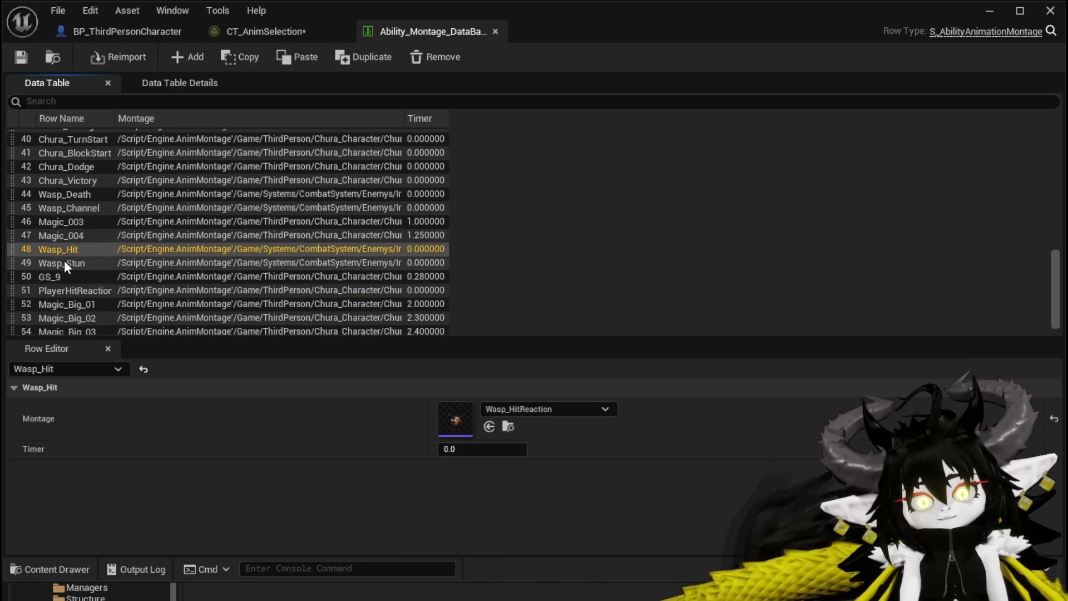
{"action": "left_click", "coordinate": [64, 262]}
{"action": "left_click", "coordinate": [65, 276]}
{"action": "left_click", "coordinate": [66, 290]}
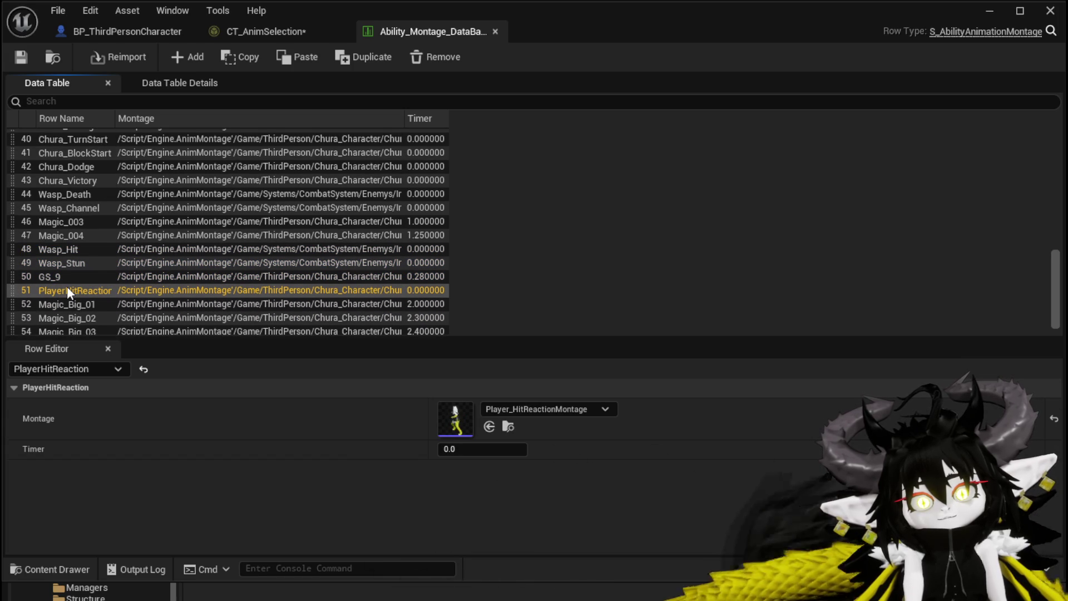
{"action": "scroll", "coordinate": [67, 290], "scroll_direction": "down", "scroll_amount": 1}
{"action": "left_click", "coordinate": [73, 286]}
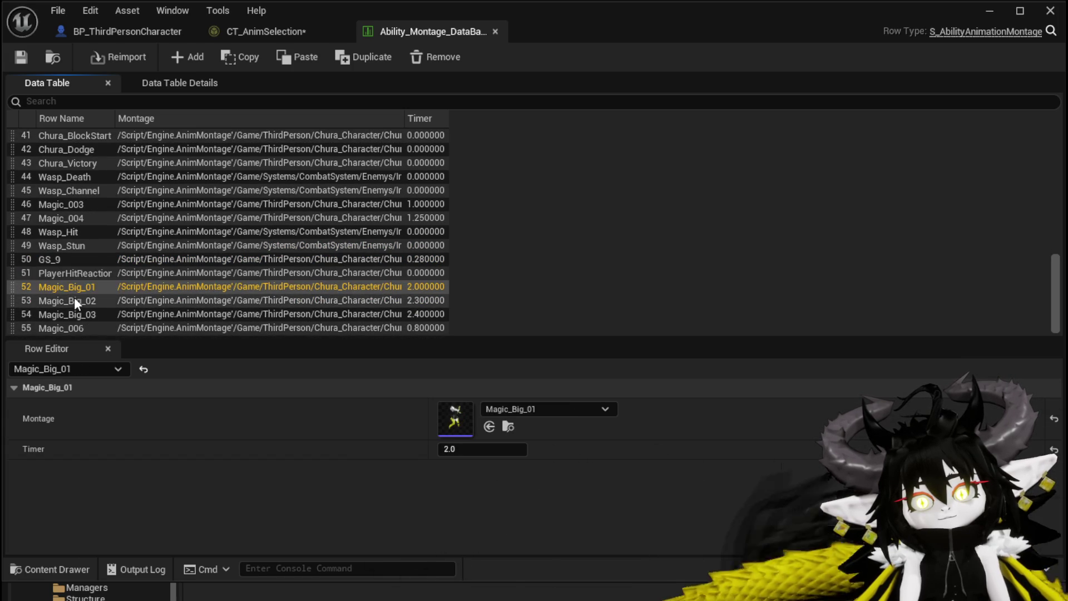
{"action": "left_click", "coordinate": [75, 300]}
{"action": "left_click", "coordinate": [76, 313]}
{"action": "left_click", "coordinate": [77, 327]}
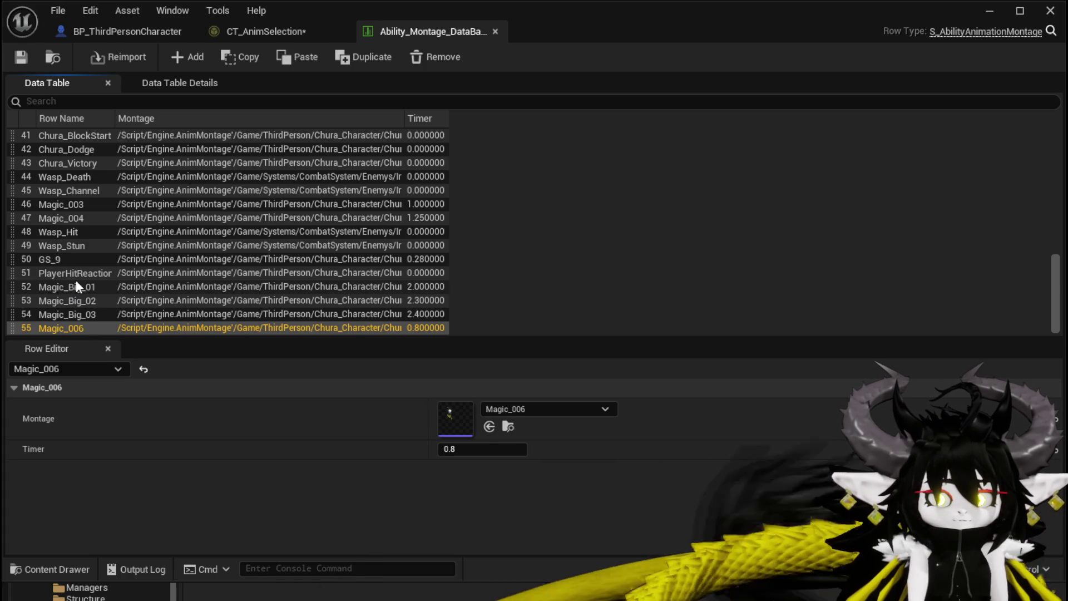
{"action": "left_click", "coordinate": [270, 31]}
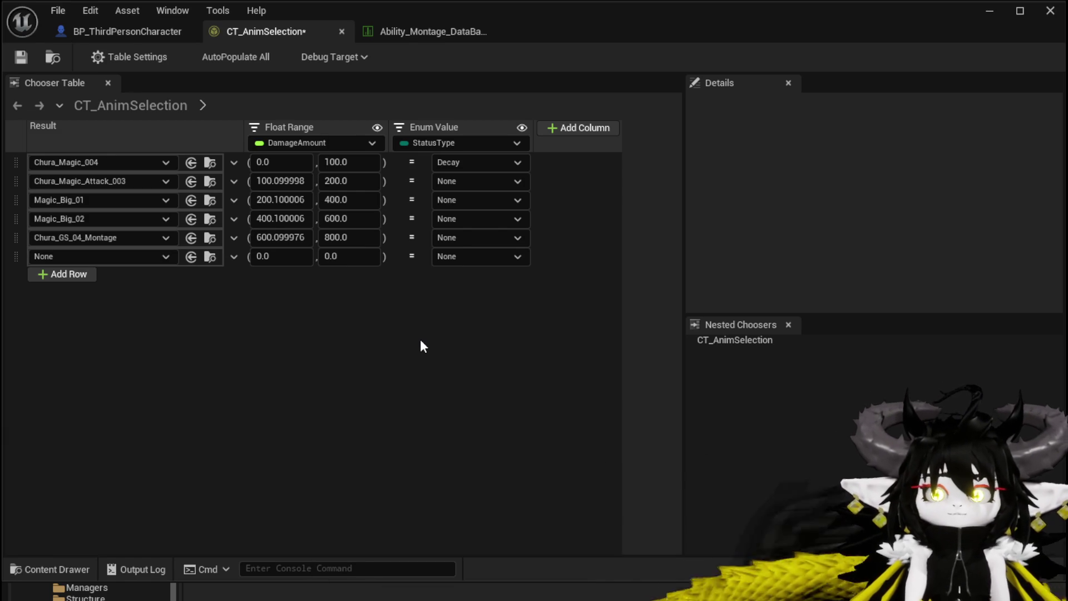
{"action": "left_click", "coordinate": [466, 184]}
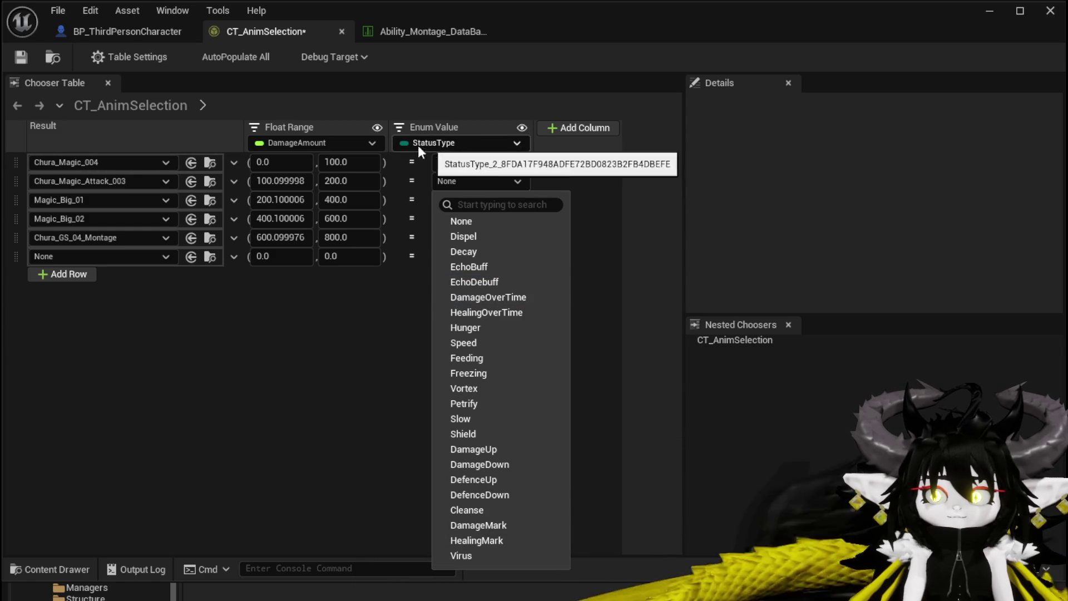
{"action": "left_click", "coordinate": [306, 142]}
{"action": "left_click", "coordinate": [306, 142]}
{"action": "left_click", "coordinate": [306, 142]}
{"action": "mouse_move", "coordinate": [335, 166]}
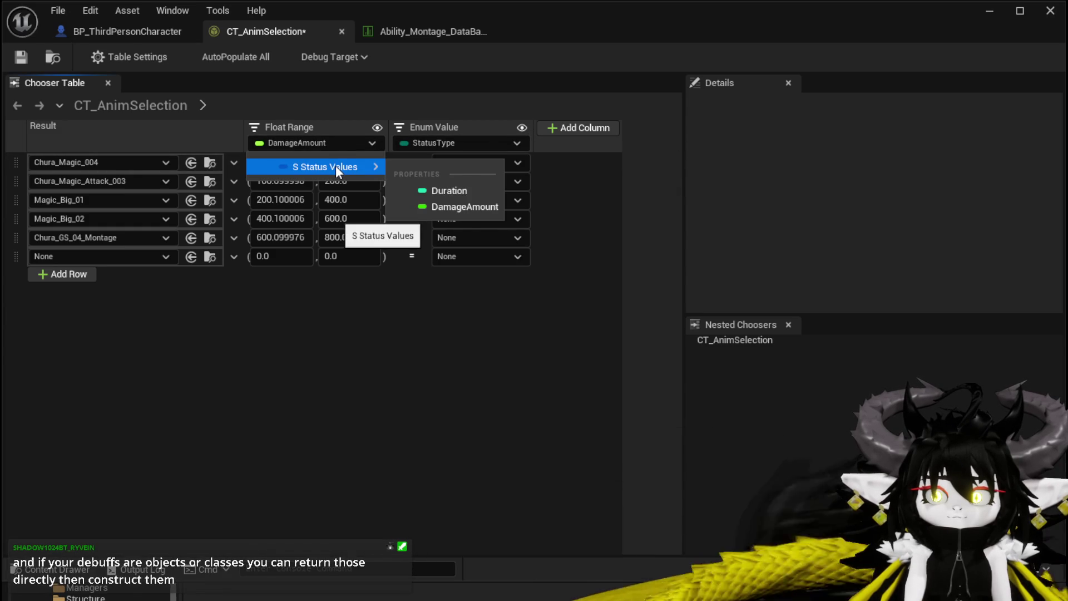
{"action": "left_click", "coordinate": [332, 145]}
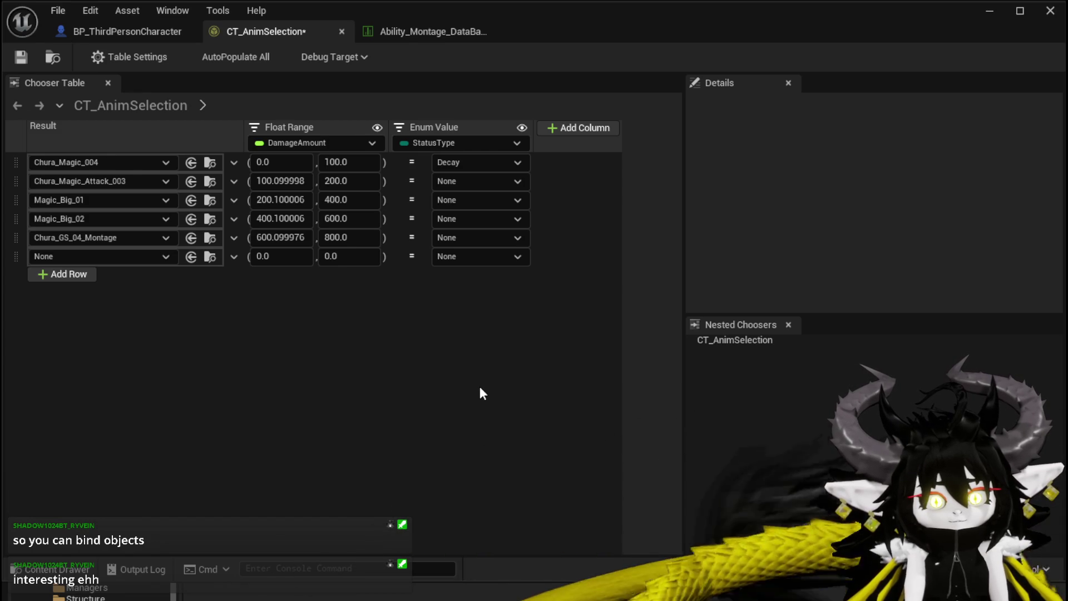
{"action": "left_click", "coordinate": [106, 164]}
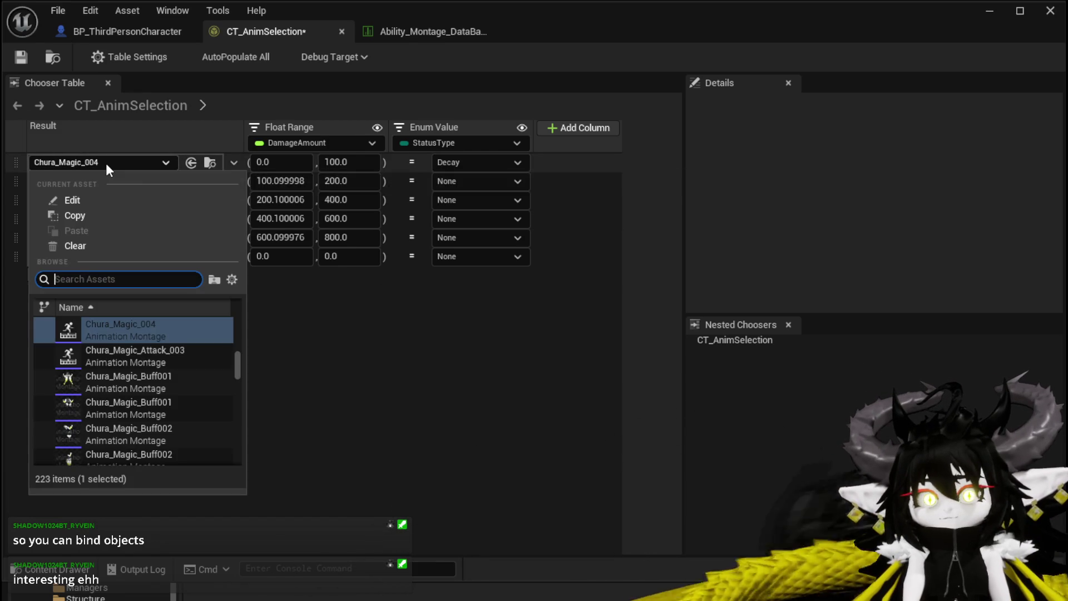
{"action": "scroll", "coordinate": [218, 371], "scroll_direction": "down", "scroll_amount": 1}
{"action": "scroll", "coordinate": [219, 371], "scroll_direction": "up", "scroll_amount": 1}
{"action": "left_click", "coordinate": [353, 365]}
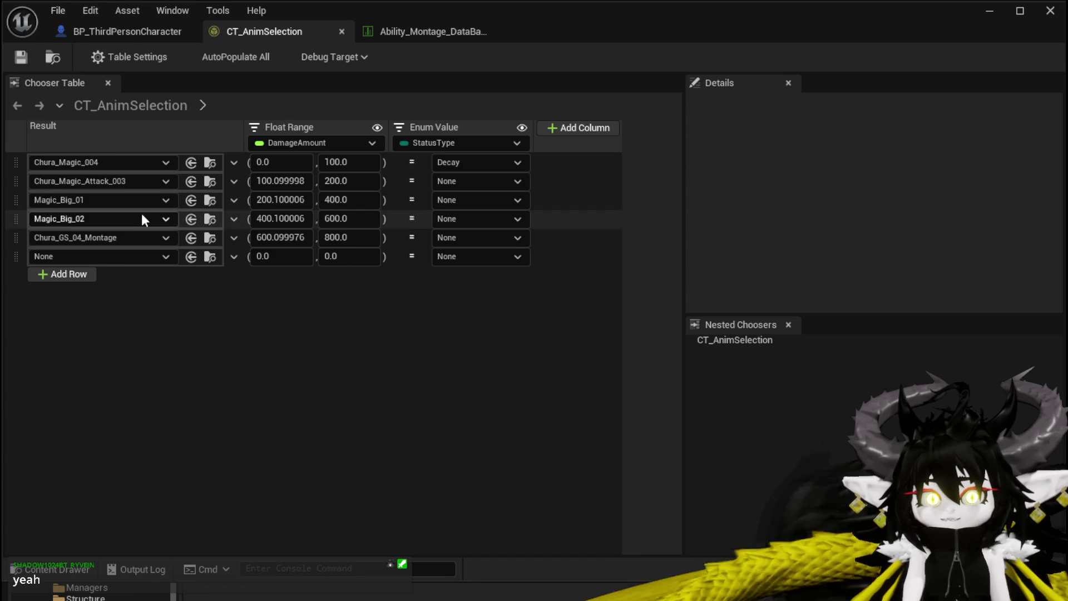
{"action": "right_click", "coordinate": [462, 131]}
Step: Review the DamageAmount Float Range and StatusType Enum column settings in Details
{"action": "left_click", "coordinate": [323, 120]}
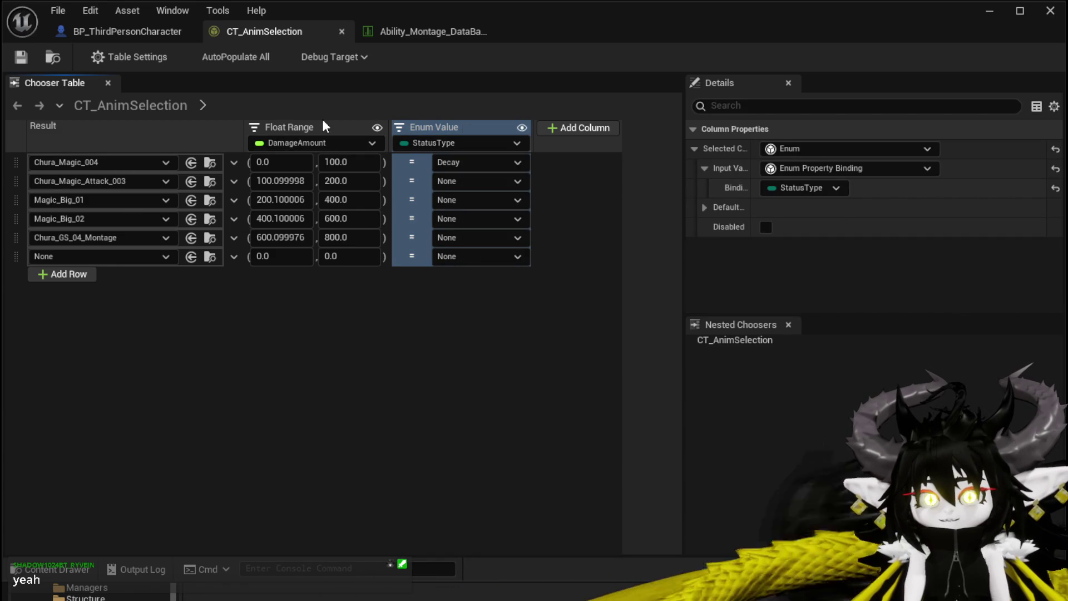
{"action": "left_click", "coordinate": [323, 124]}
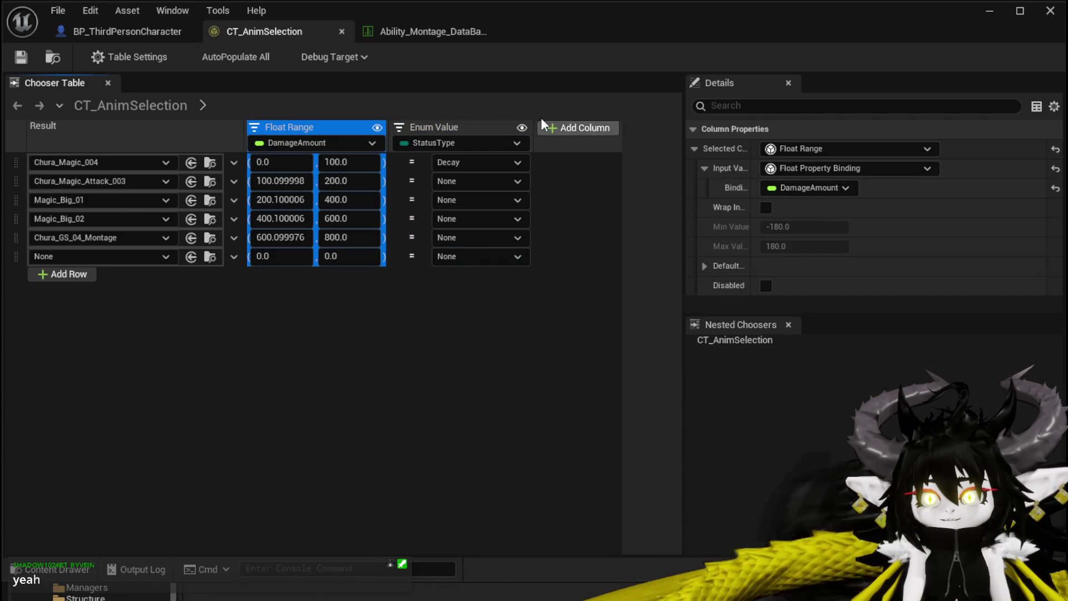
{"action": "left_click", "coordinate": [436, 125]}
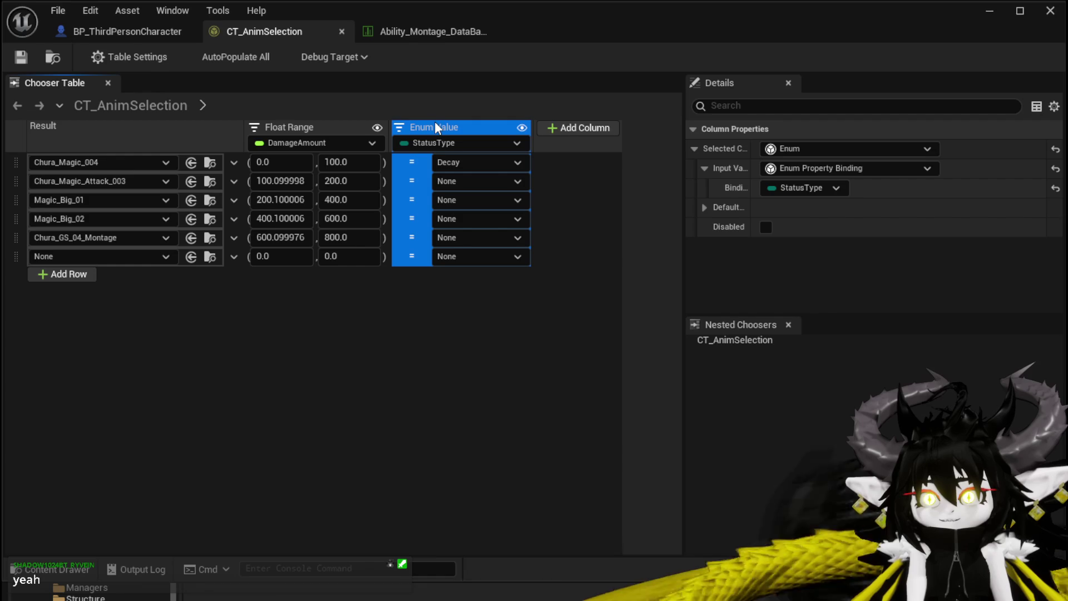
{"action": "right_click", "coordinate": [49, 126]}
{"action": "left_click", "coordinate": [43, 118]}
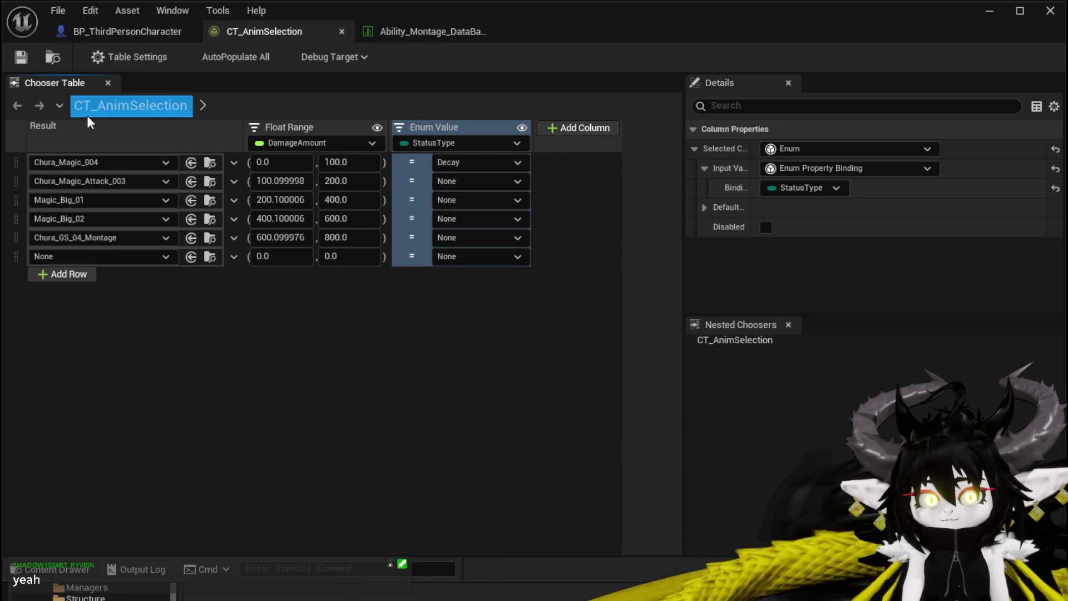
Step: Inspect the empty last row's result and result-type options without changing them
{"action": "left_click", "coordinate": [79, 256]}
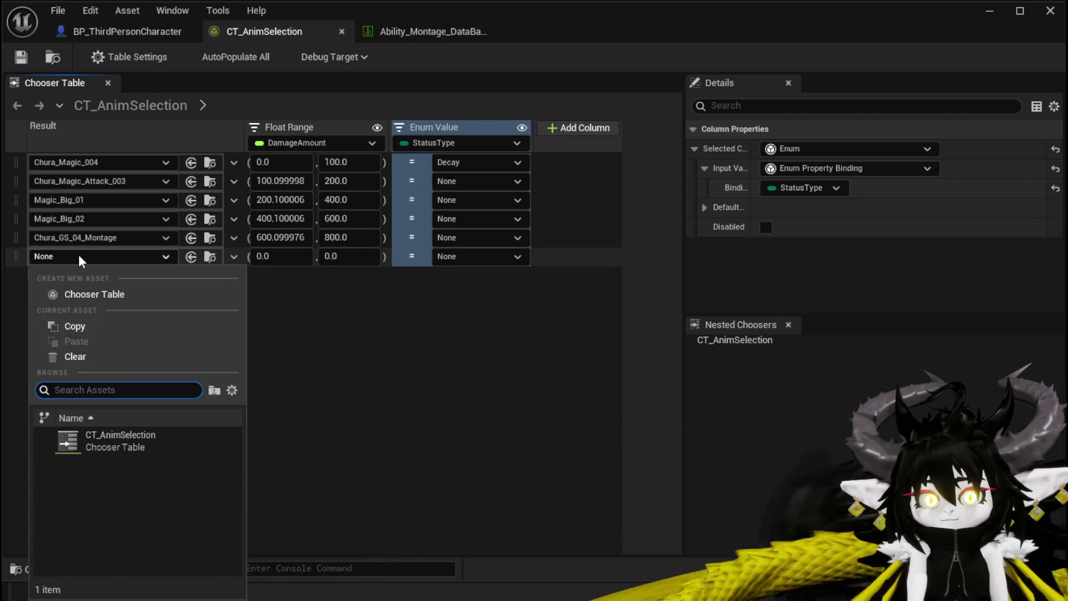
{"action": "left_click", "coordinate": [78, 256]}
{"action": "left_click", "coordinate": [234, 256]}
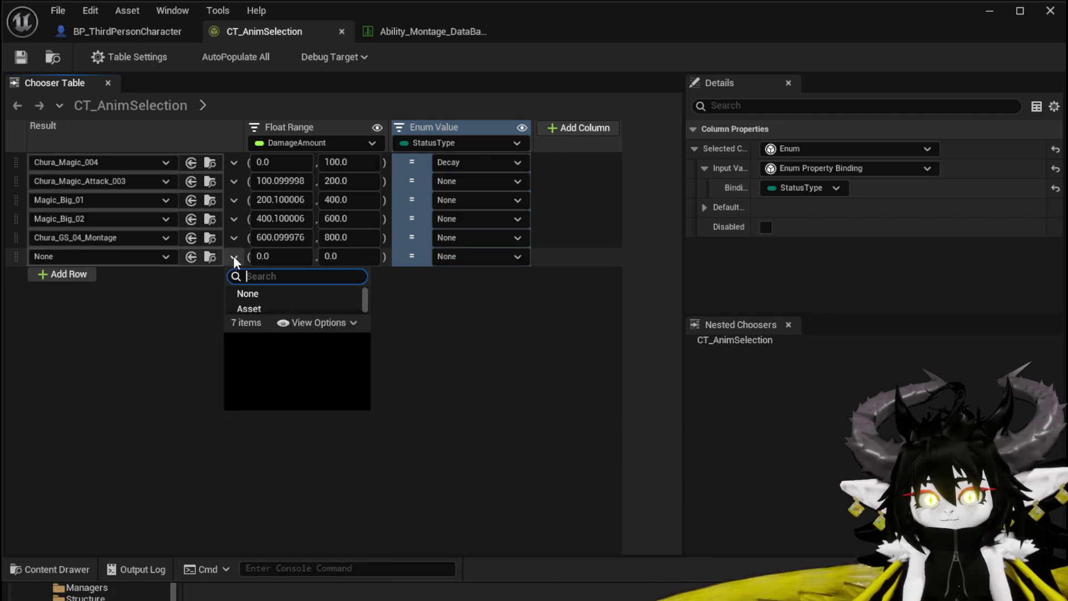
{"action": "left_click", "coordinate": [251, 307]}
Step: Delete the empty sixth None row and briefly check the first row's montage choices
{"action": "right_click", "coordinate": [105, 257]}
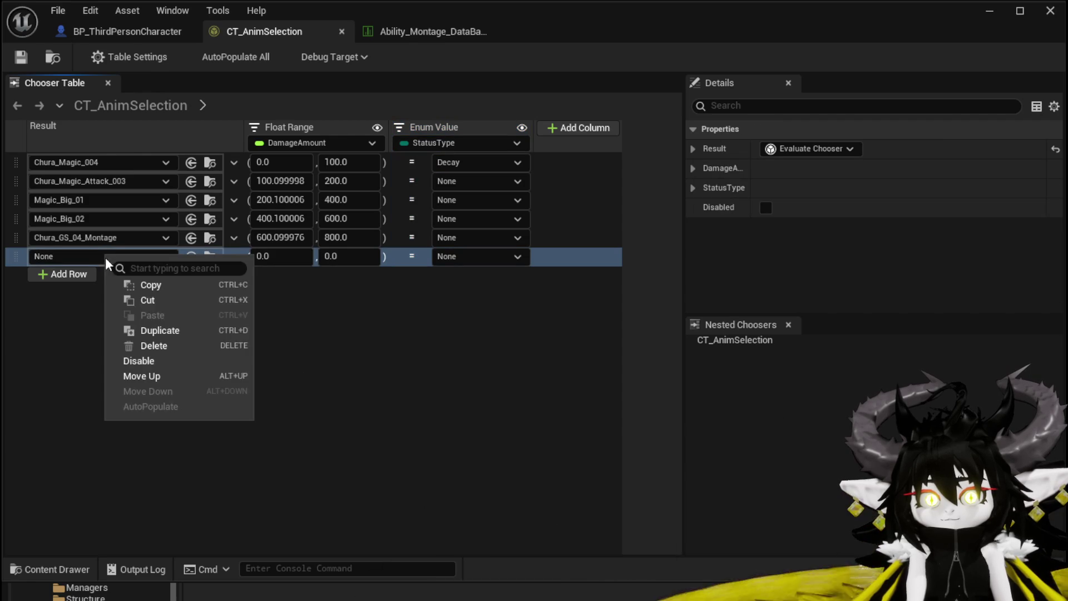
{"action": "left_click", "coordinate": [156, 348]}
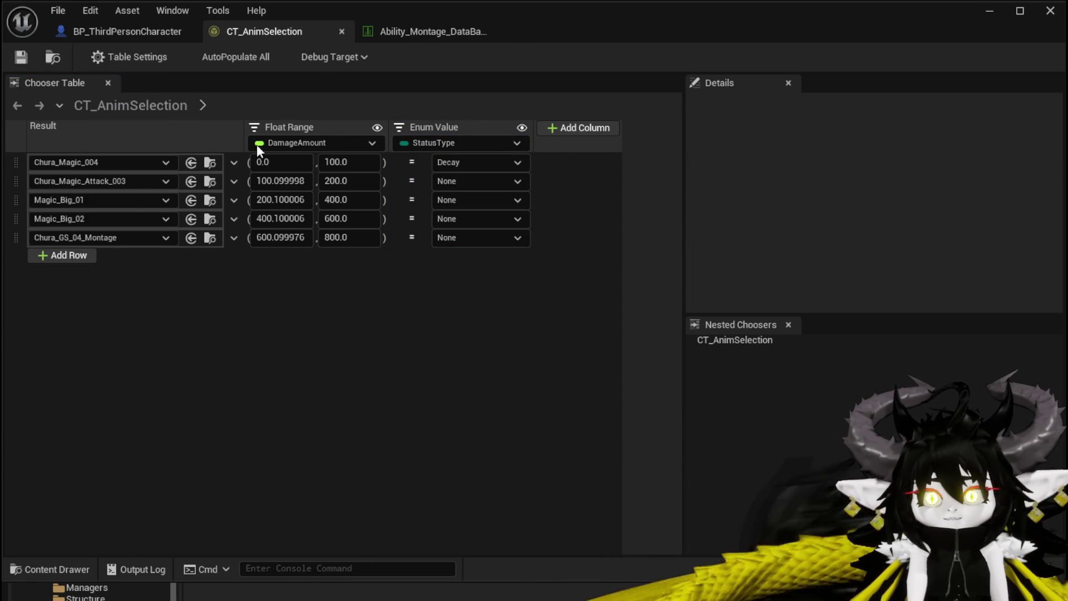
{"action": "left_click", "coordinate": [101, 165]}
{"action": "left_click", "coordinate": [262, 268]}
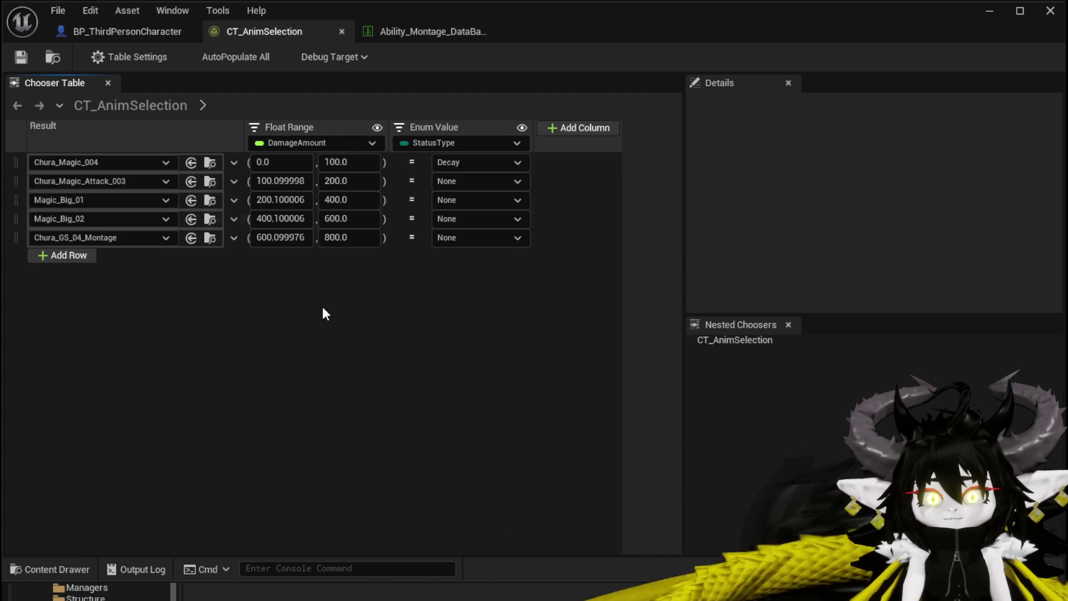